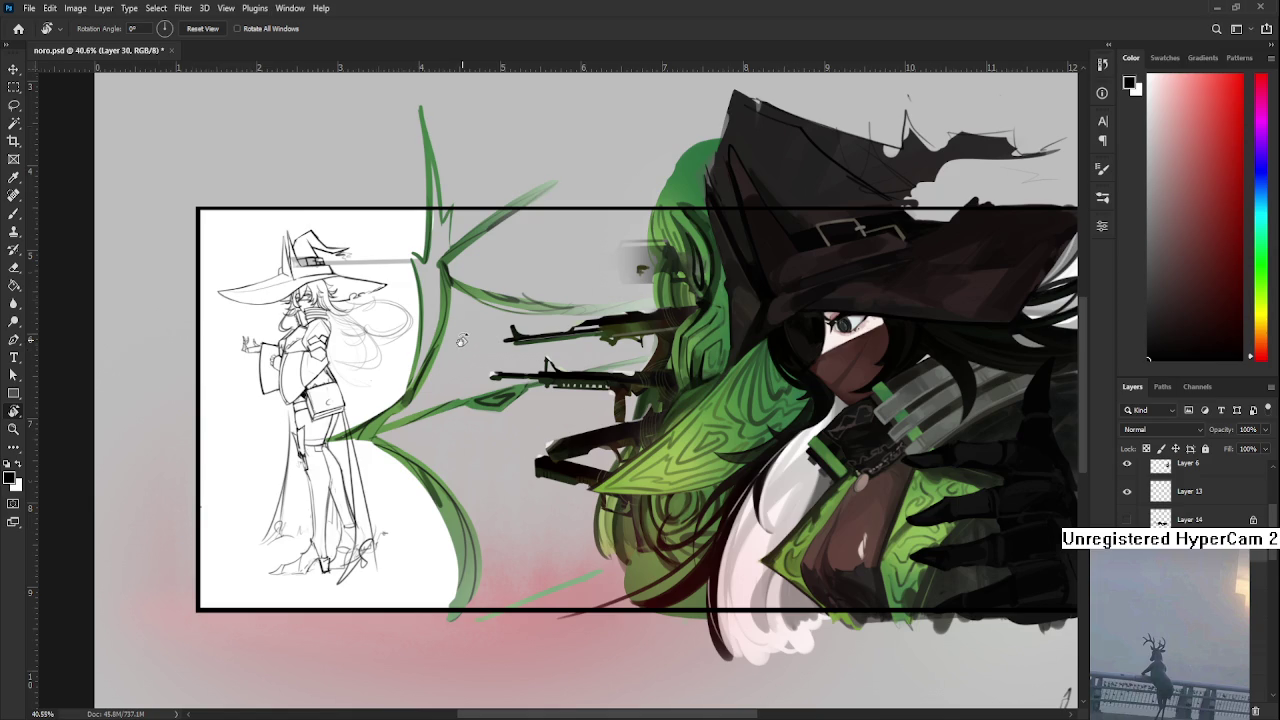
Save noro.psd with Ctrl+S and go to the Home screen of recent files
scroll(463, 341, "down", 3)
key("ctrl+s")
scroll(524, 569, "down", 1)
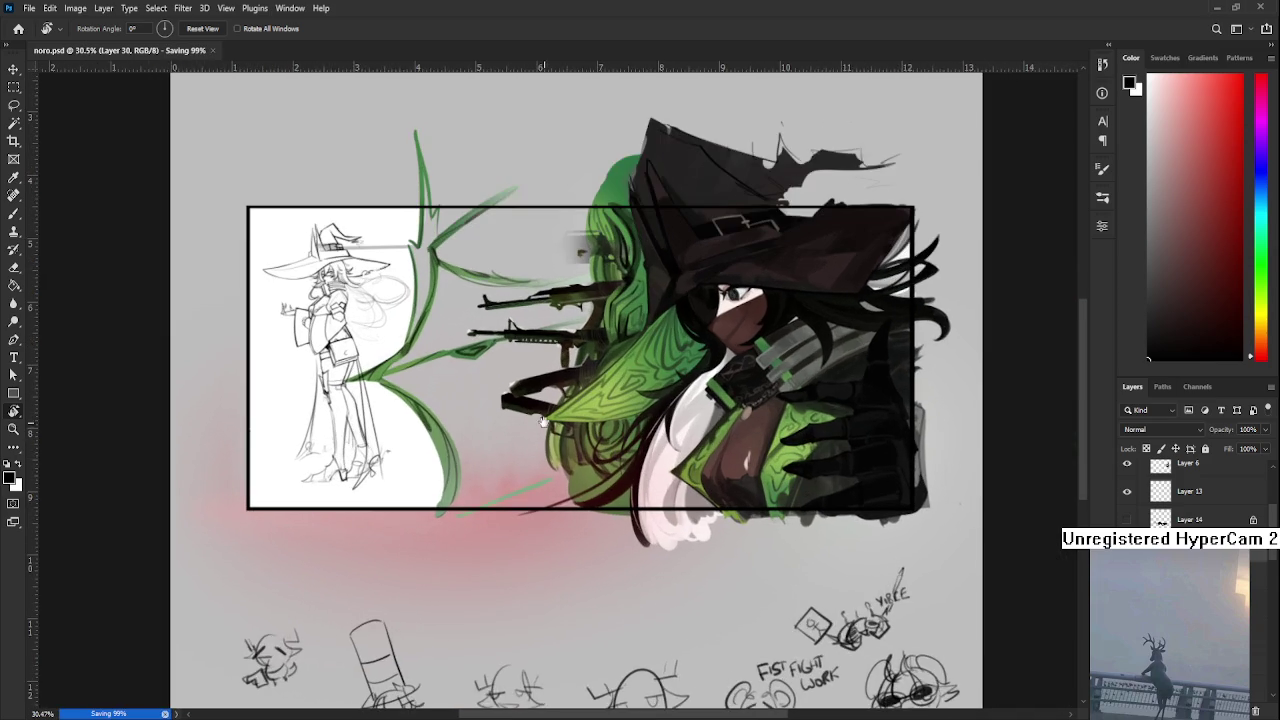
scroll(524, 569, "up", 2)
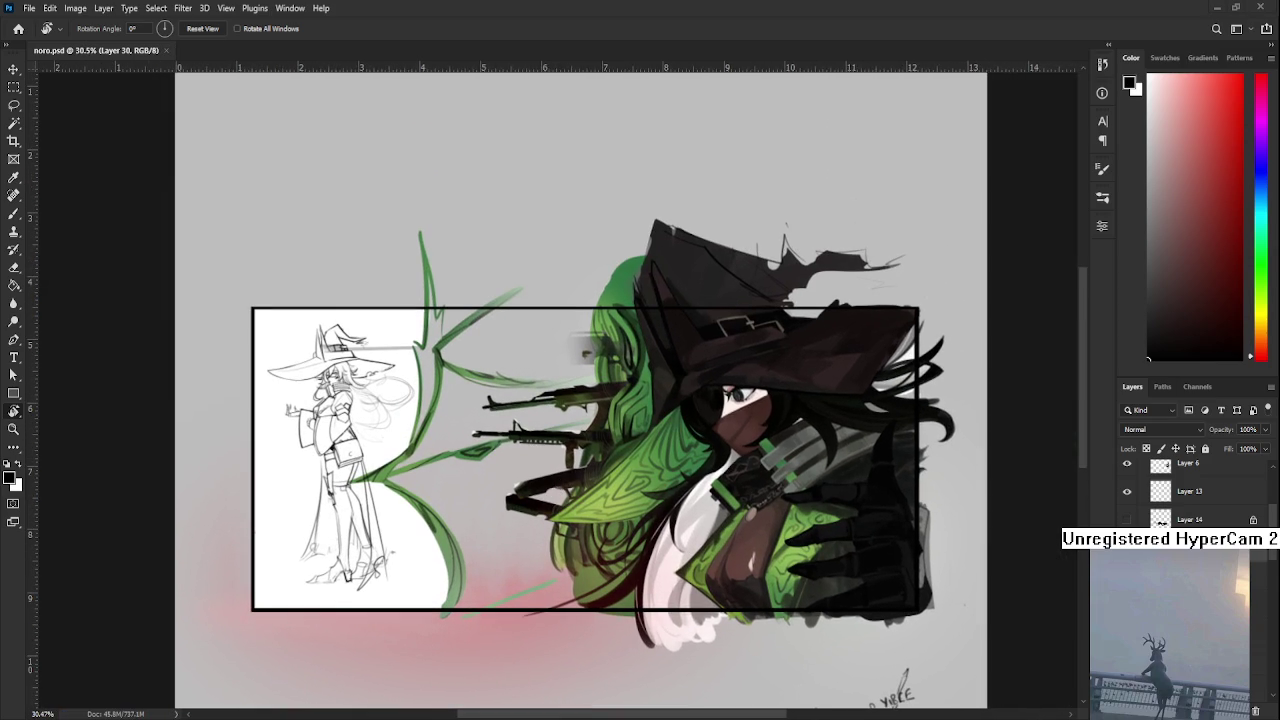
left_click(18, 28)
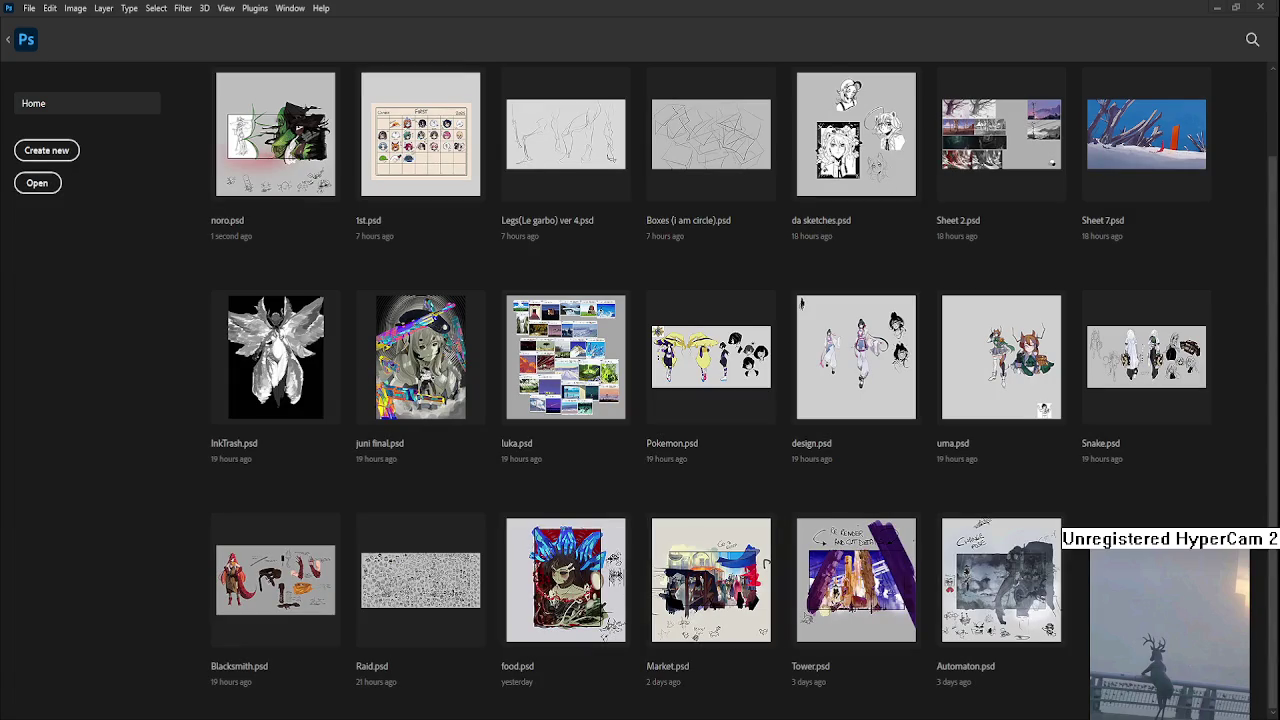
Open Raid.psd from recent files and zoom in on a sketched head near the middle
left_click(410, 598)
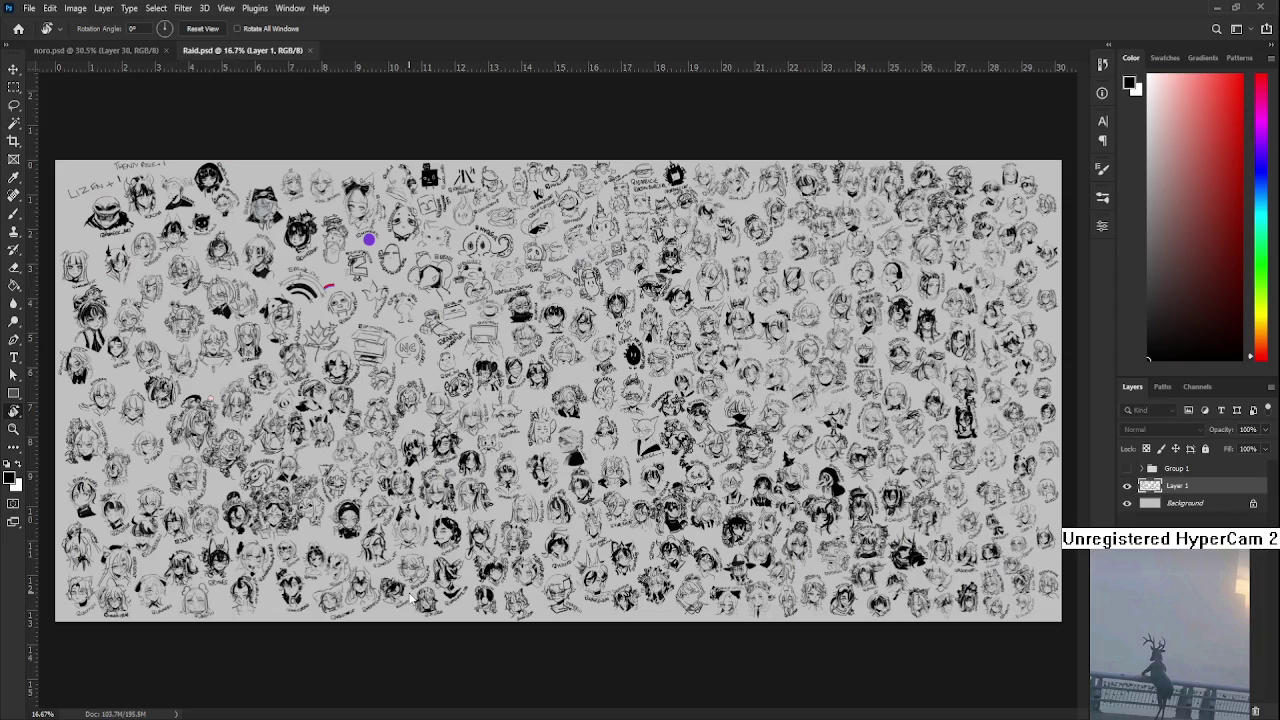
scroll(617, 625, "up", 2)
scroll(617, 625, "up", 2)
scroll(617, 625, "up", 2)
scroll(617, 625, "up", 2)
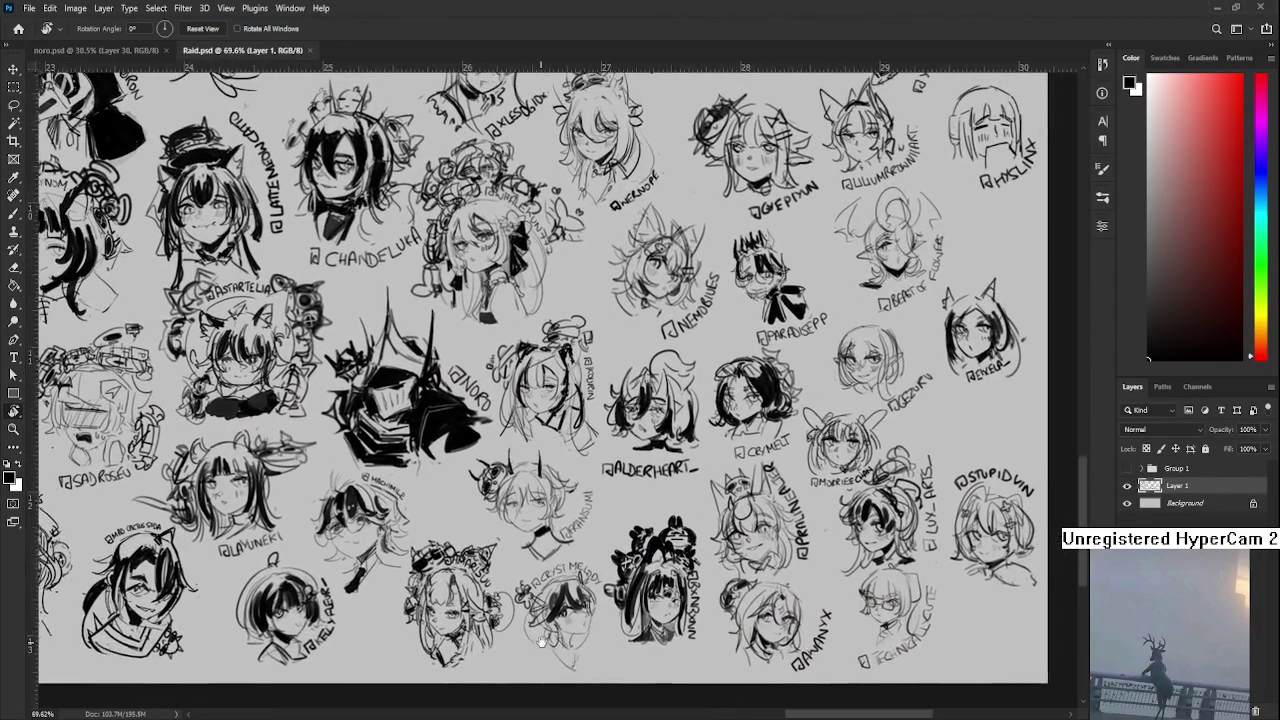
left_click_drag(617, 625, 527, 649)
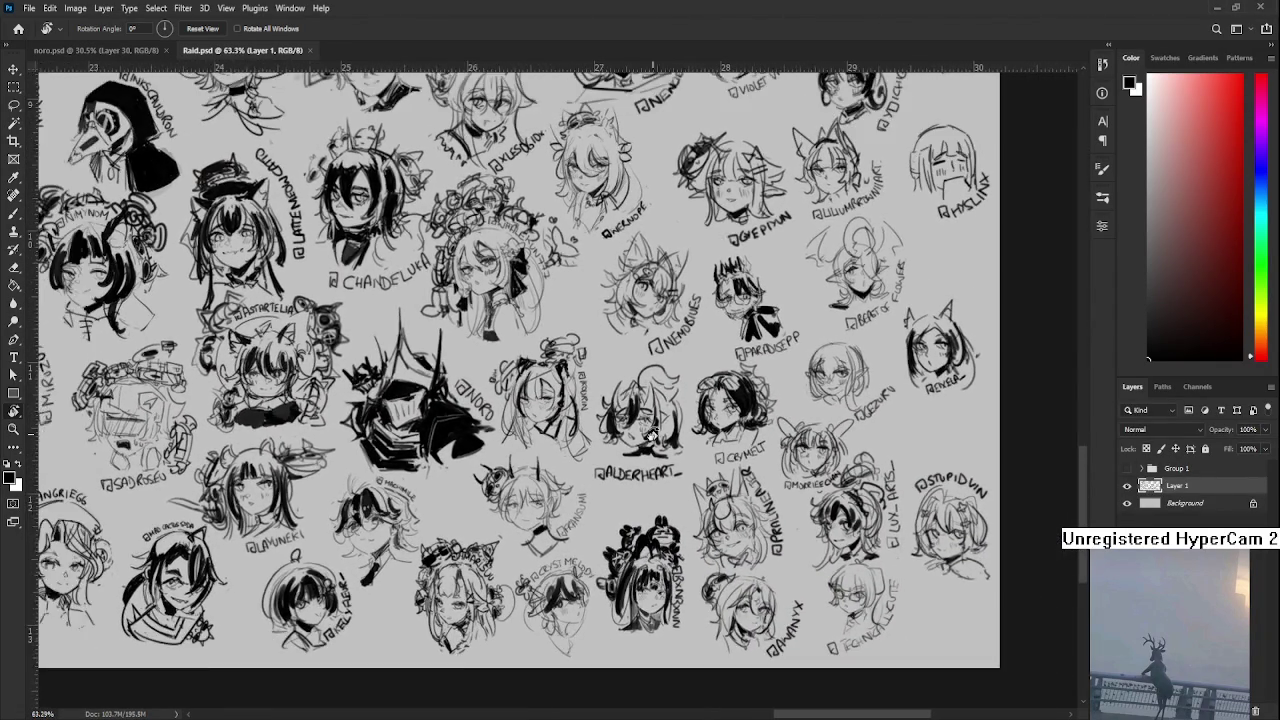
scroll(650, 488, "up", 2)
scroll(630, 478, "up", 2)
scroll(600, 463, "up", 2)
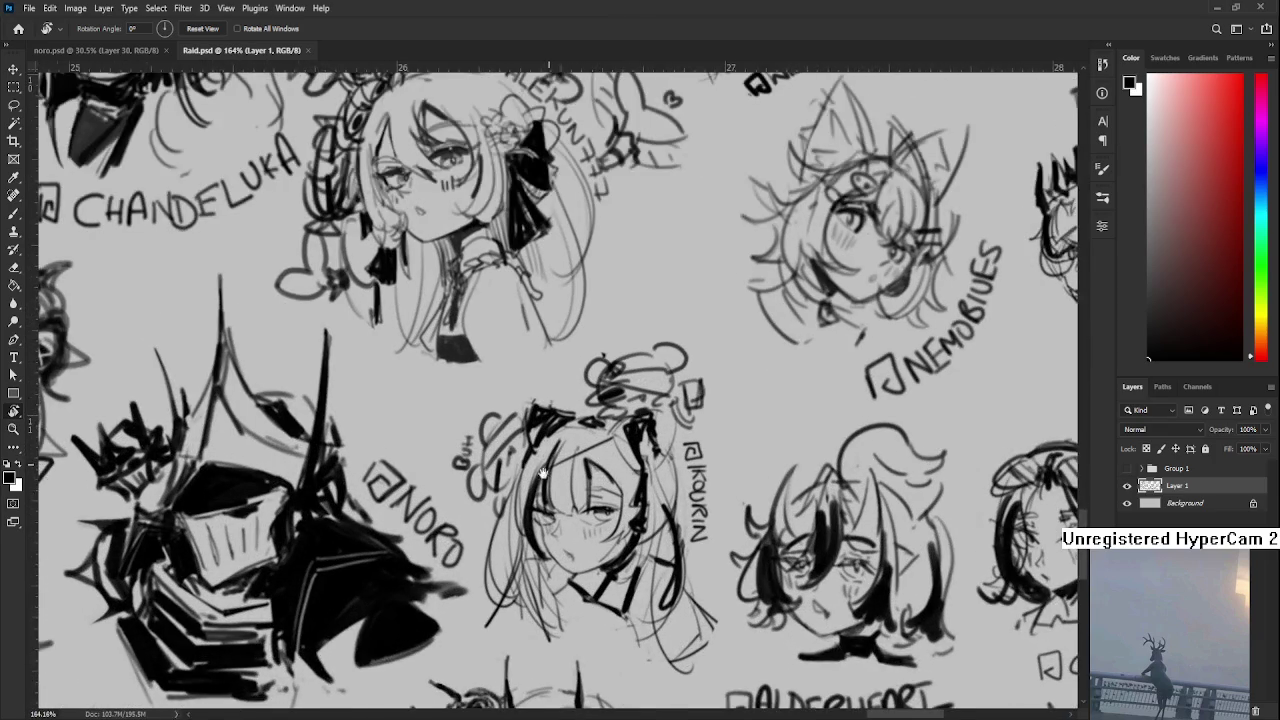
scroll(549, 462, "up", 2)
Brush arcs and bun loops above the character's head, undoing the unwanted strokes
key("b")
left_click_drag(512, 476, 575, 448)
key("ctrl+z")
mouse_move(505, 470)
left_mouse_down()
mouse_move(578, 442)
mouse_move(480, 484)
mouse_move(478, 442)
left_mouse_up()
left_click_drag(528, 440, 562, 430)
mouse_move(520, 488)
left_mouse_down()
mouse_move(560, 432)
mouse_move(565, 452)
mouse_move(584, 440)
left_mouse_up()
key("ctrl+z")
left_click_drag(510, 455, 540, 480)
key("ctrl+z")
key("ctrl+z")
key("ctrl+z")
Redraw the bun with a small square ornament and short dark strokes atop the head
key("ctrl+z")
key("ctrl+z")
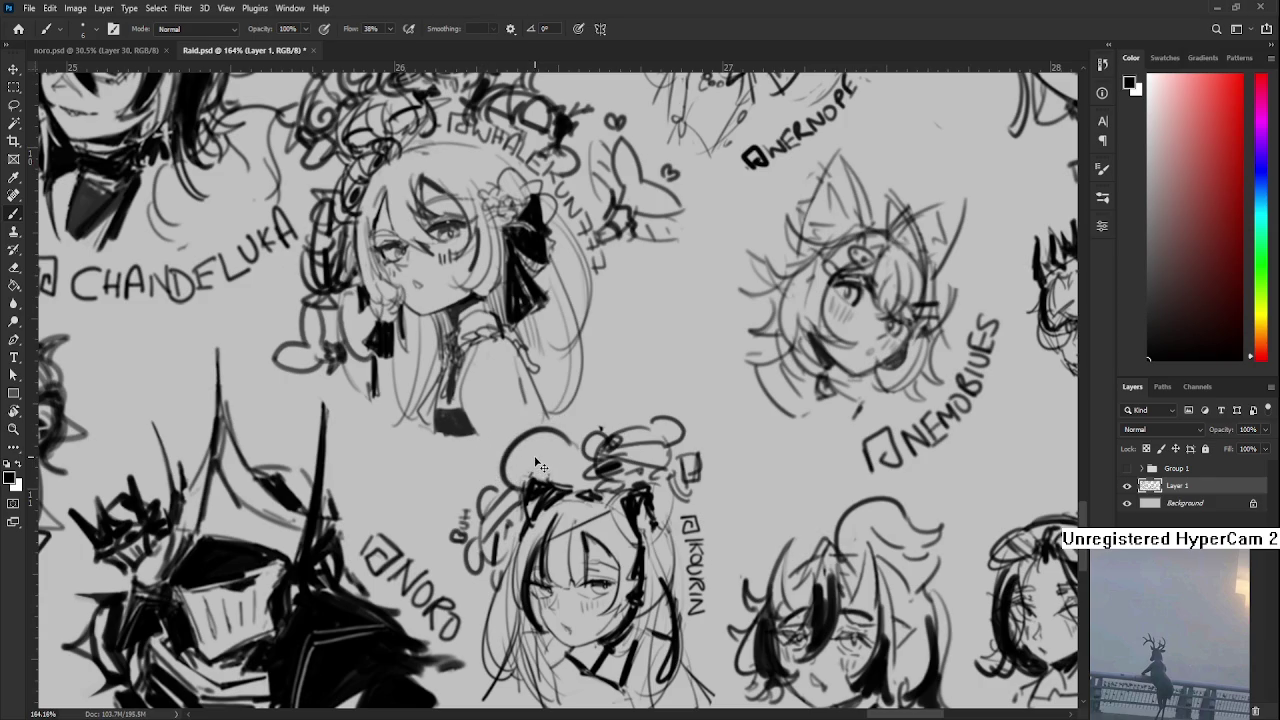
key("ctrl+z")
mouse_move(500, 488)
left_mouse_down()
mouse_move(544, 426)
mouse_move(516, 440)
mouse_move(550, 414)
left_mouse_up()
key("ctrl+z")
mouse_move(518, 462)
left_mouse_down()
mouse_move(540, 430)
mouse_move(505, 488)
mouse_move(556, 416)
left_mouse_up()
left_click_drag(524, 482, 552, 446)
mouse_move(534, 480)
left_mouse_down()
mouse_move(560, 458)
mouse_move(506, 476)
mouse_move(564, 430)
mouse_move(524, 440)
mouse_move(504, 486)
mouse_move(570, 428)
mouse_move(556, 426)
left_mouse_up()
key("ctrl+z")
key("ctrl+z")
key("ctrl+z")
mouse_move(536, 474)
left_mouse_down()
mouse_move(549, 456)
mouse_move(560, 482)
left_mouse_up()
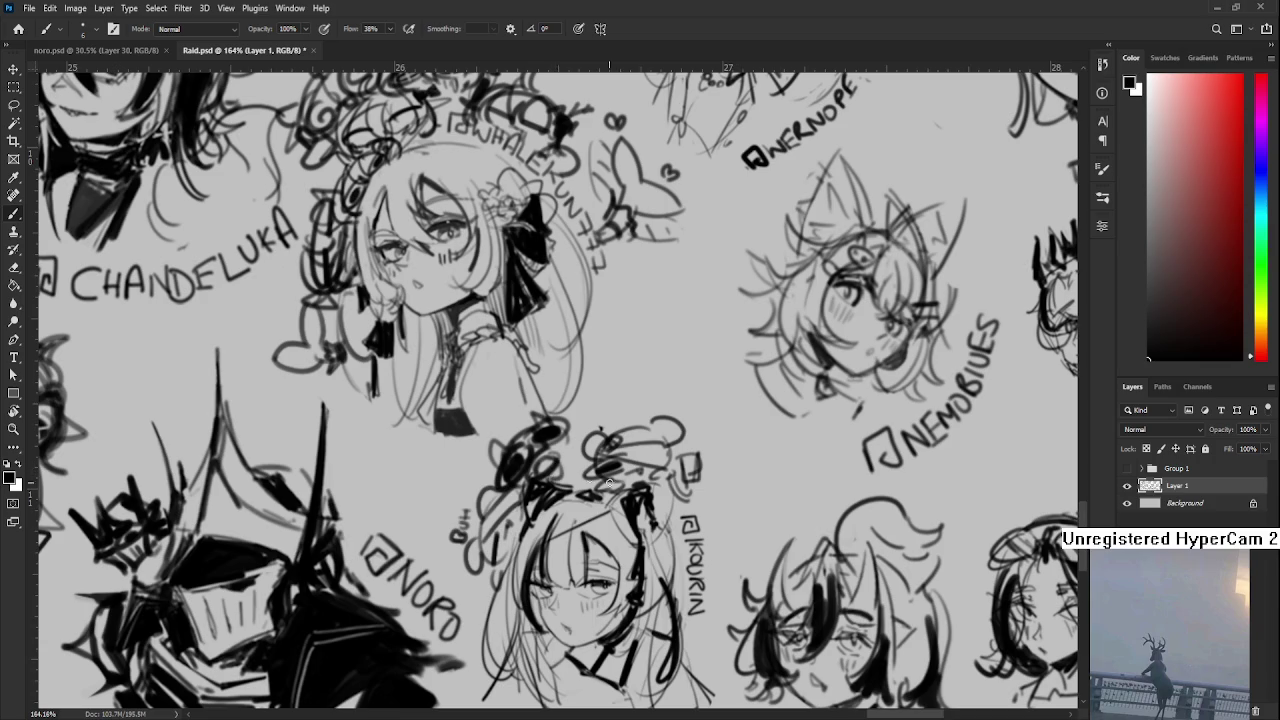
Zoom back out to view the whole Raid sketch sheet
scroll(637, 480, "down", 2)
scroll(637, 480, "down", 2)
scroll(637, 480, "down", 2)
key("r")
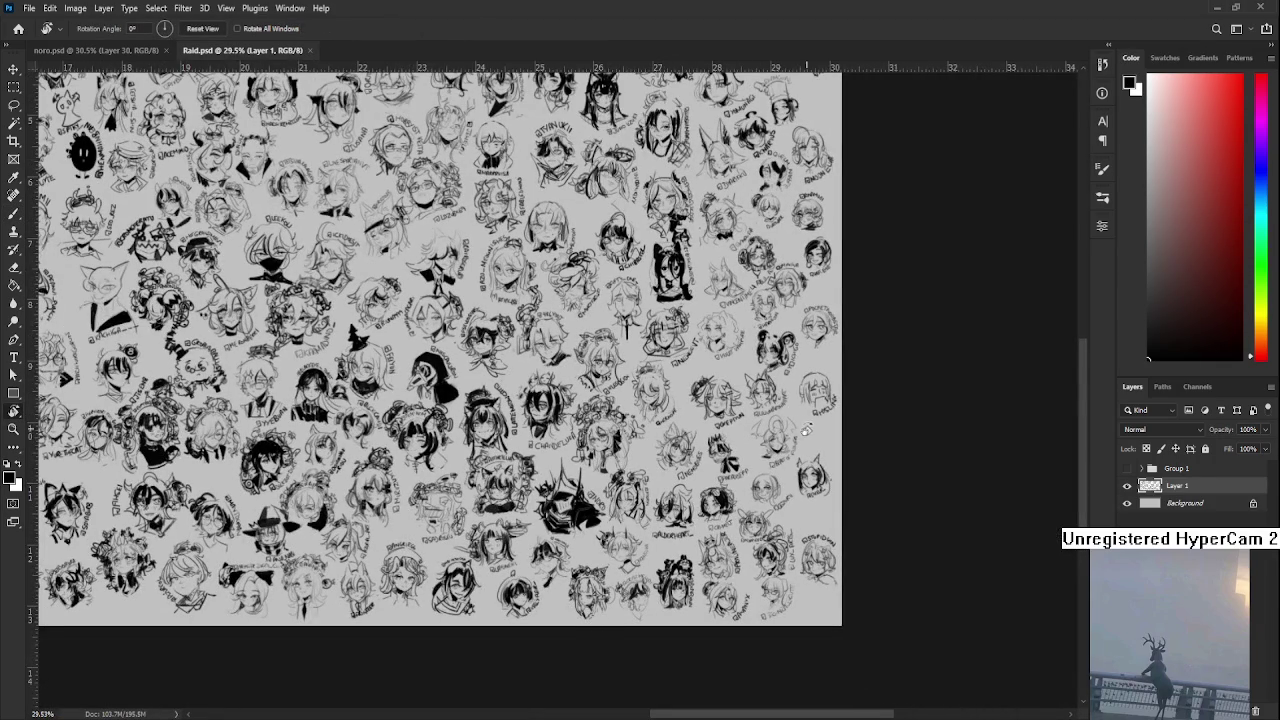
Close the Raid.psd tab and return to the Home screen of recent files
scroll(660, 368, "up", 2)
scroll(660, 368, "left", 1)
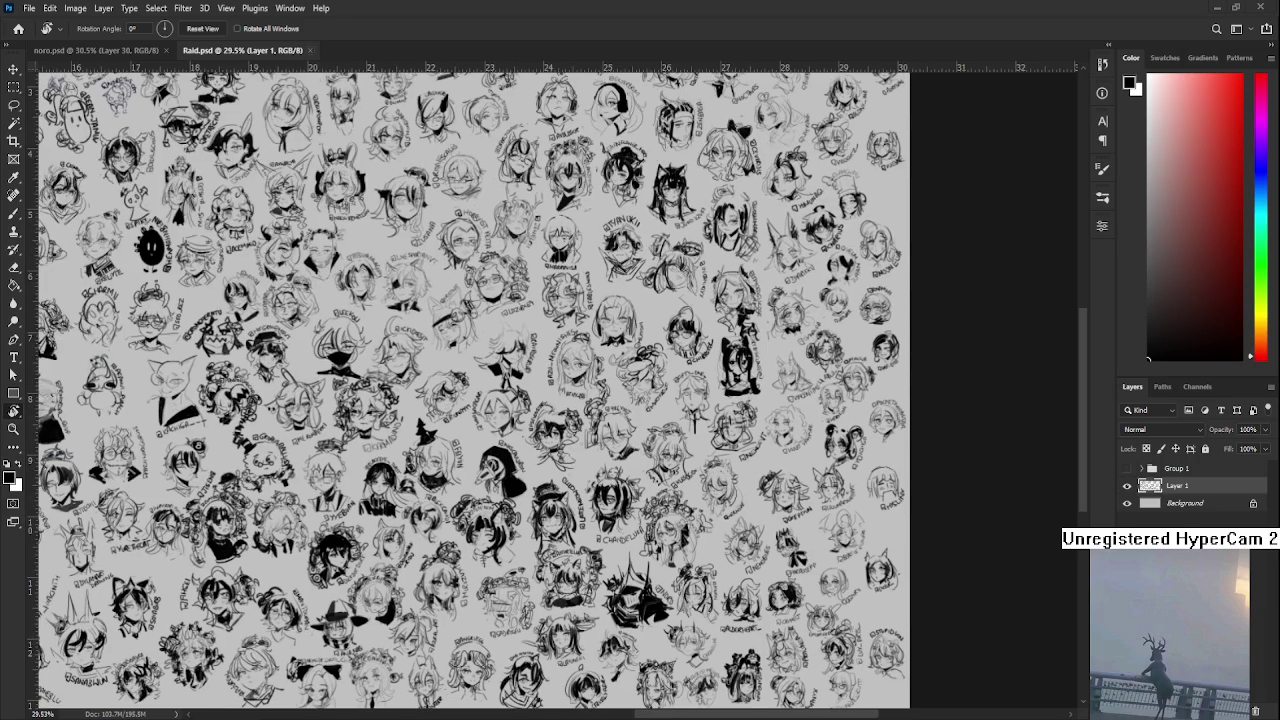
left_click(310, 50)
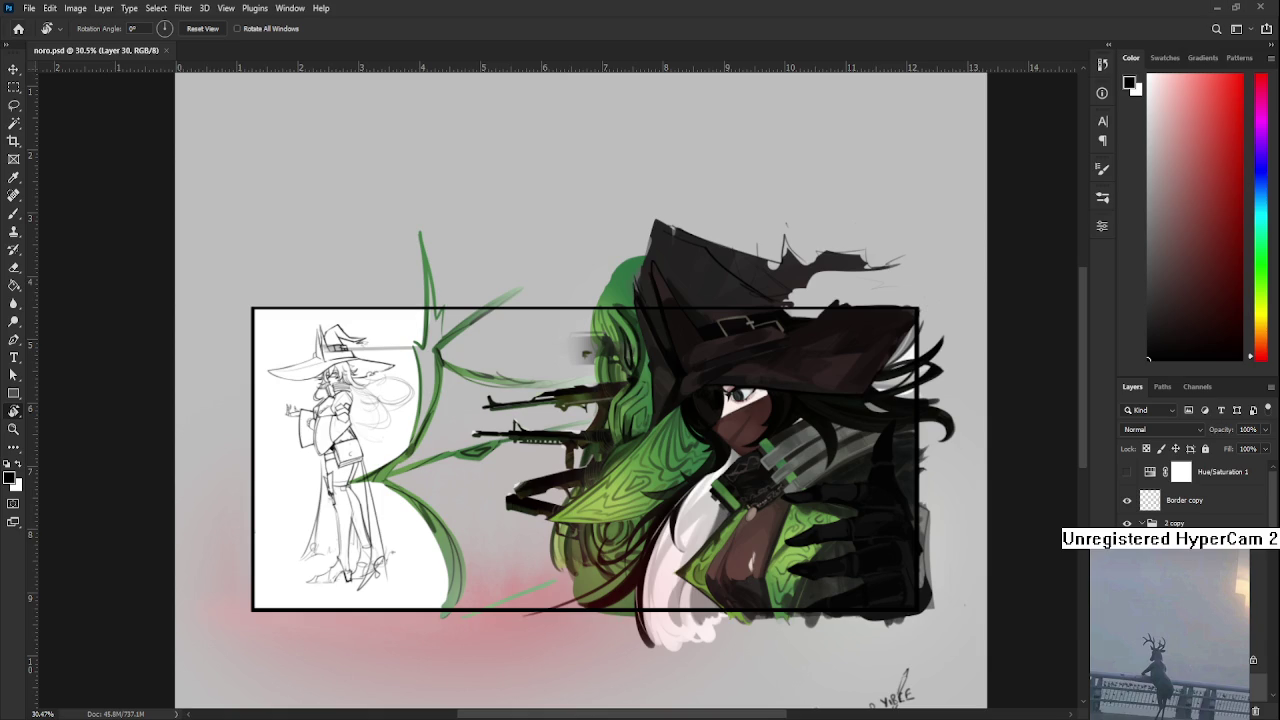
left_click(18, 30)
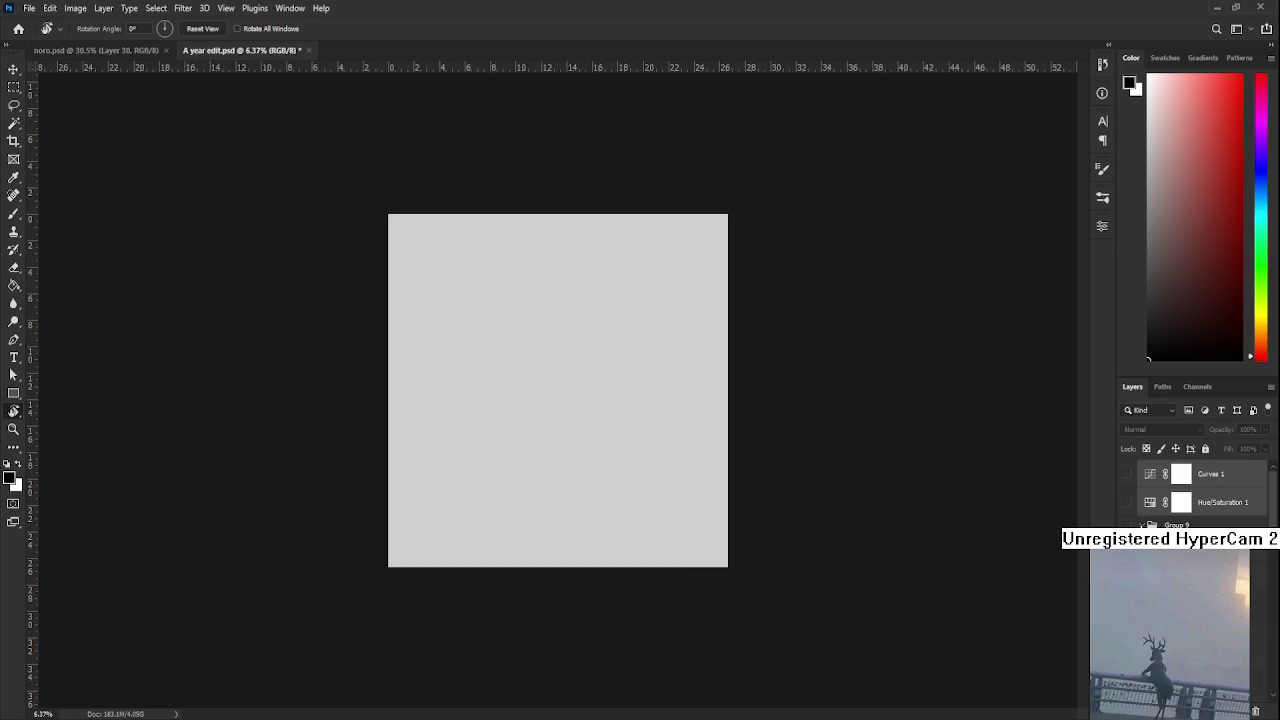
Close A year edit.psd and return to Home to open A year edit Single.psd
left_click(308, 50)
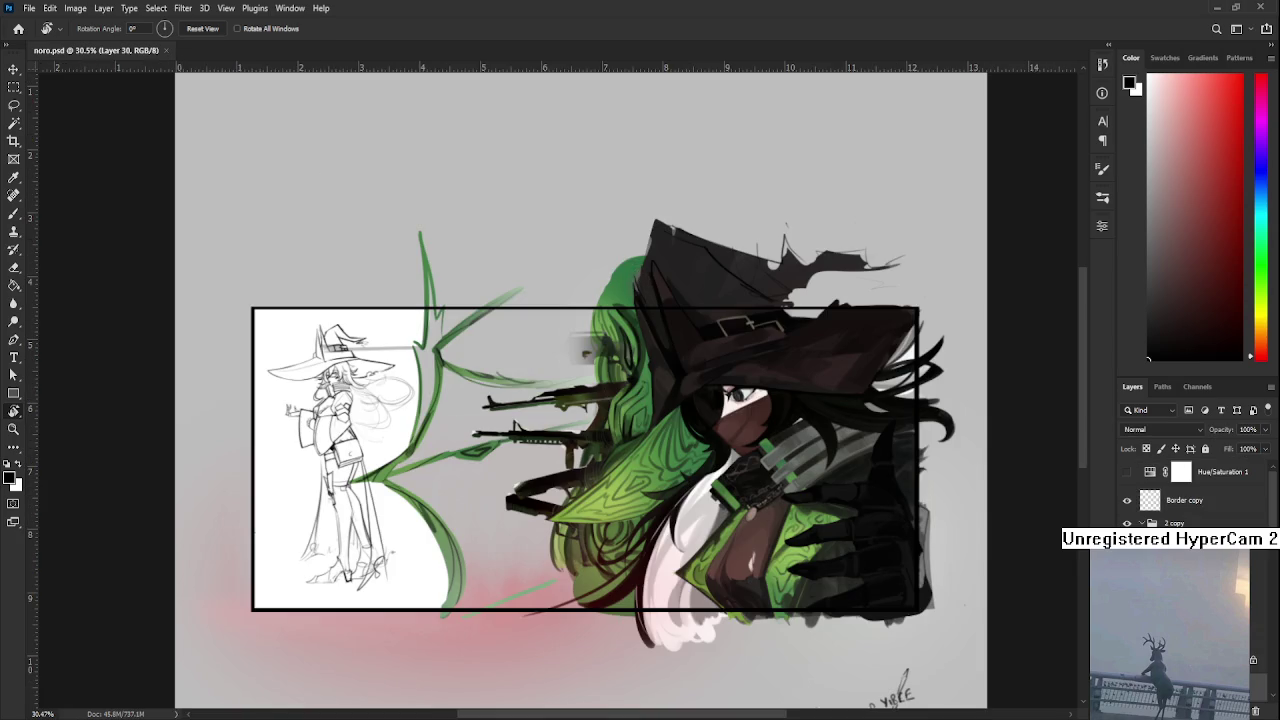
left_click(18, 29)
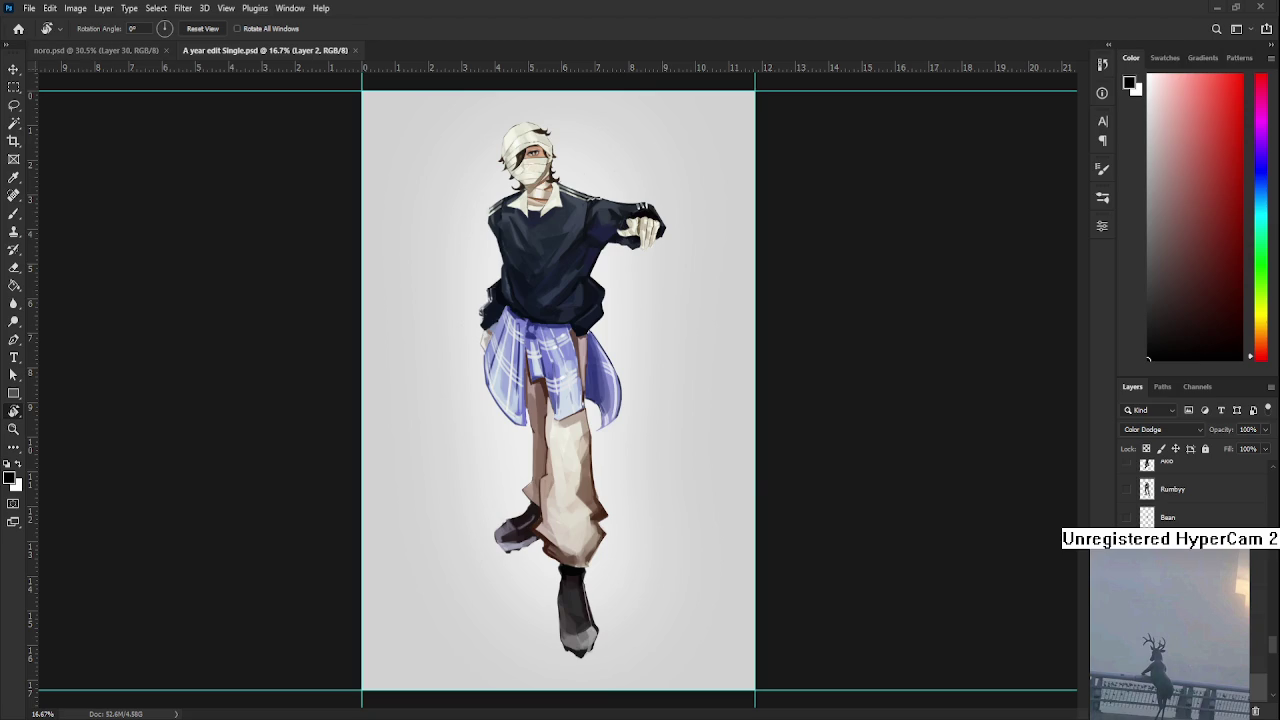
Switch from A year edit Single.psd to the noro.psd tab with Ctrl+Tab
key("ctrl+Tab")
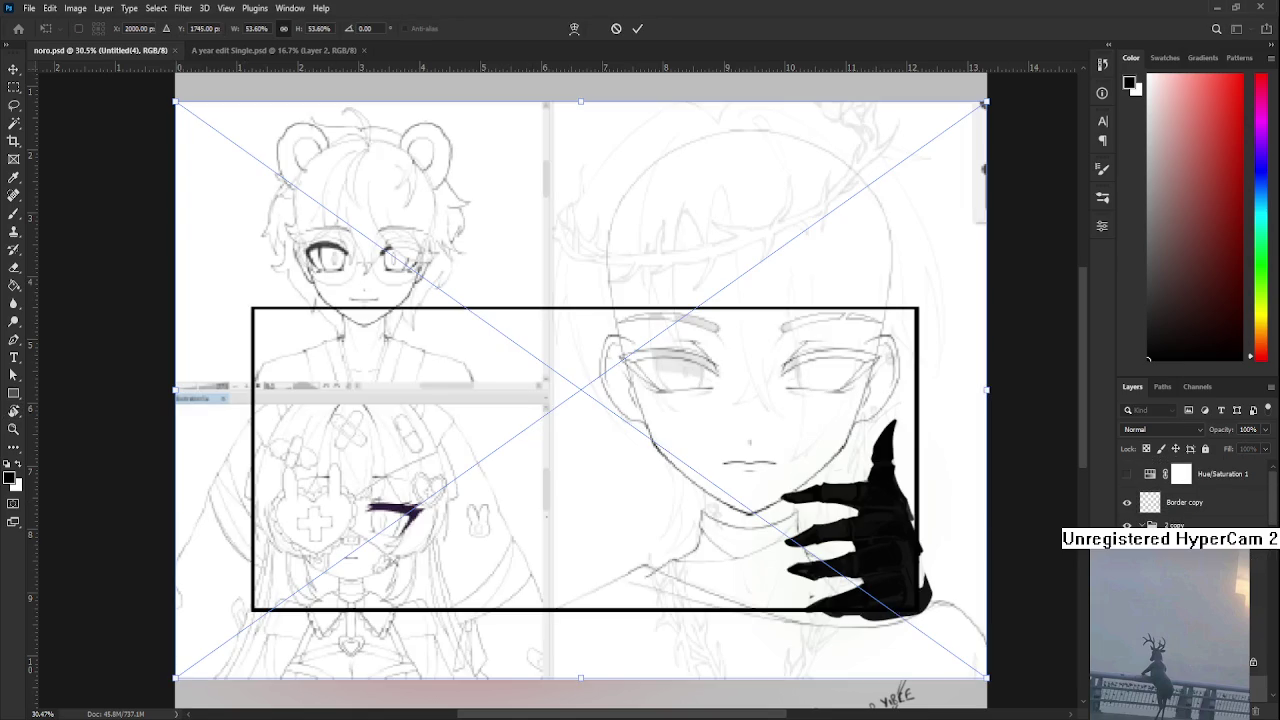
Commit the placed sketch sheet in noro.psd and pan around to inspect it
key("Return")
key("r")
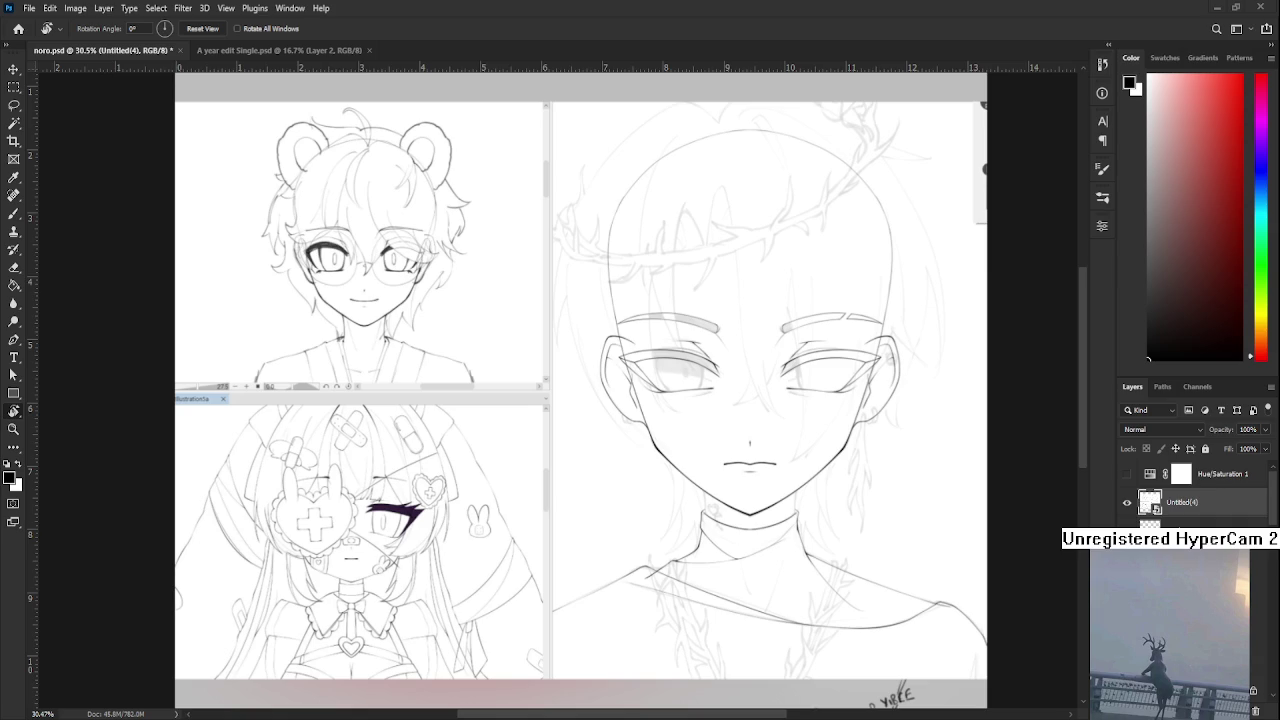
scroll(424, 600, "up", 3)
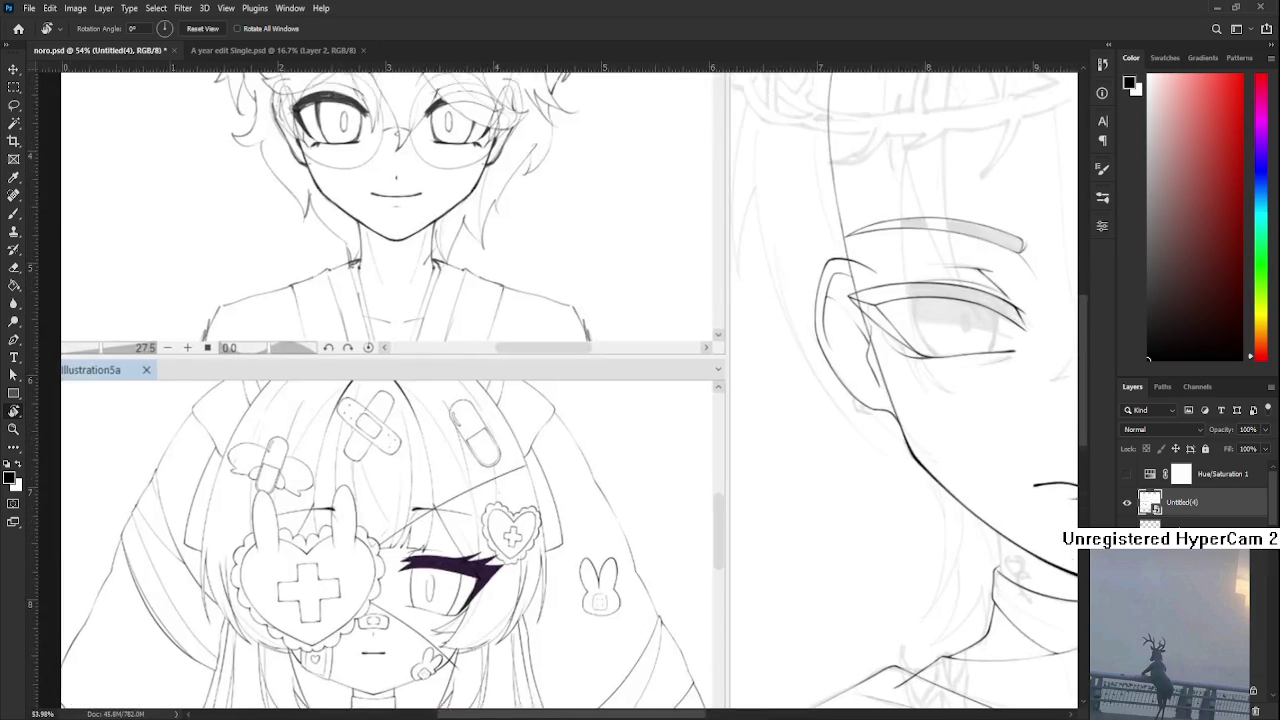
left_click_drag(427, 606, 378, 557)
scroll(378, 557, "down", 4)
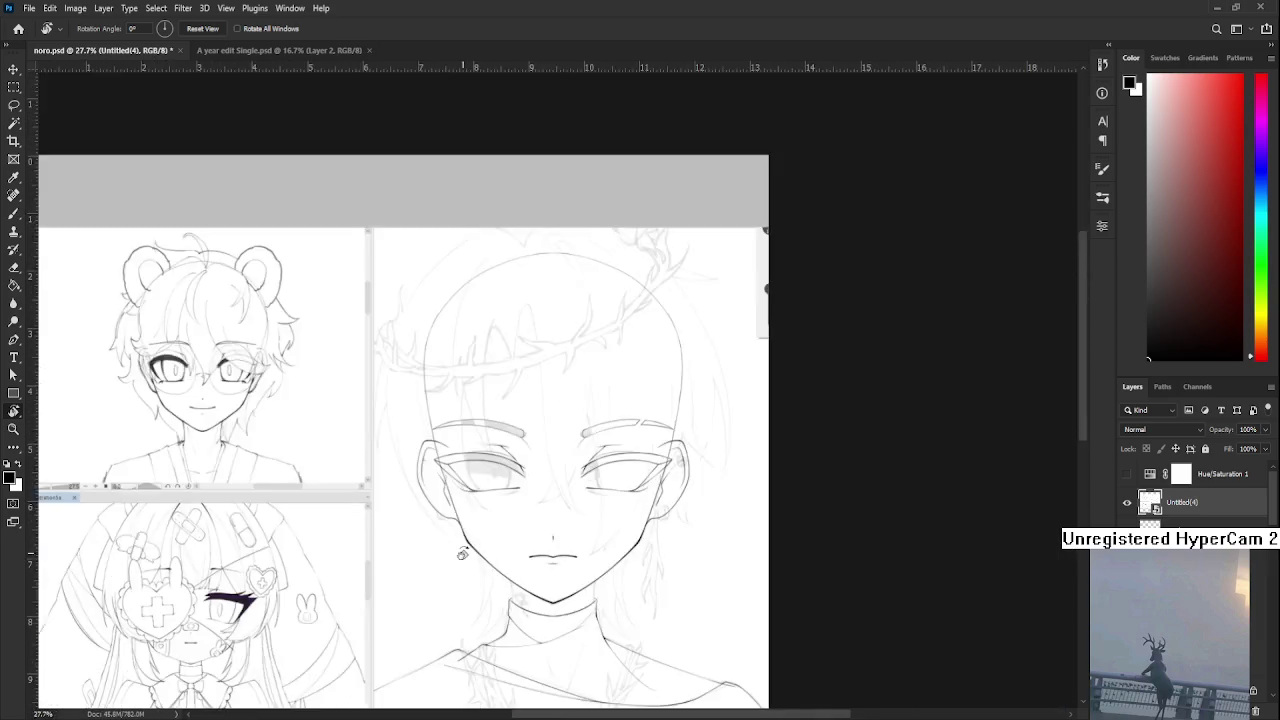
scroll(530, 540, "up", 3)
Scale the sketch collage down to about 53% and move it lower into the black frame
key("ctrl+t")
scroll(570, 470, "down", 2)
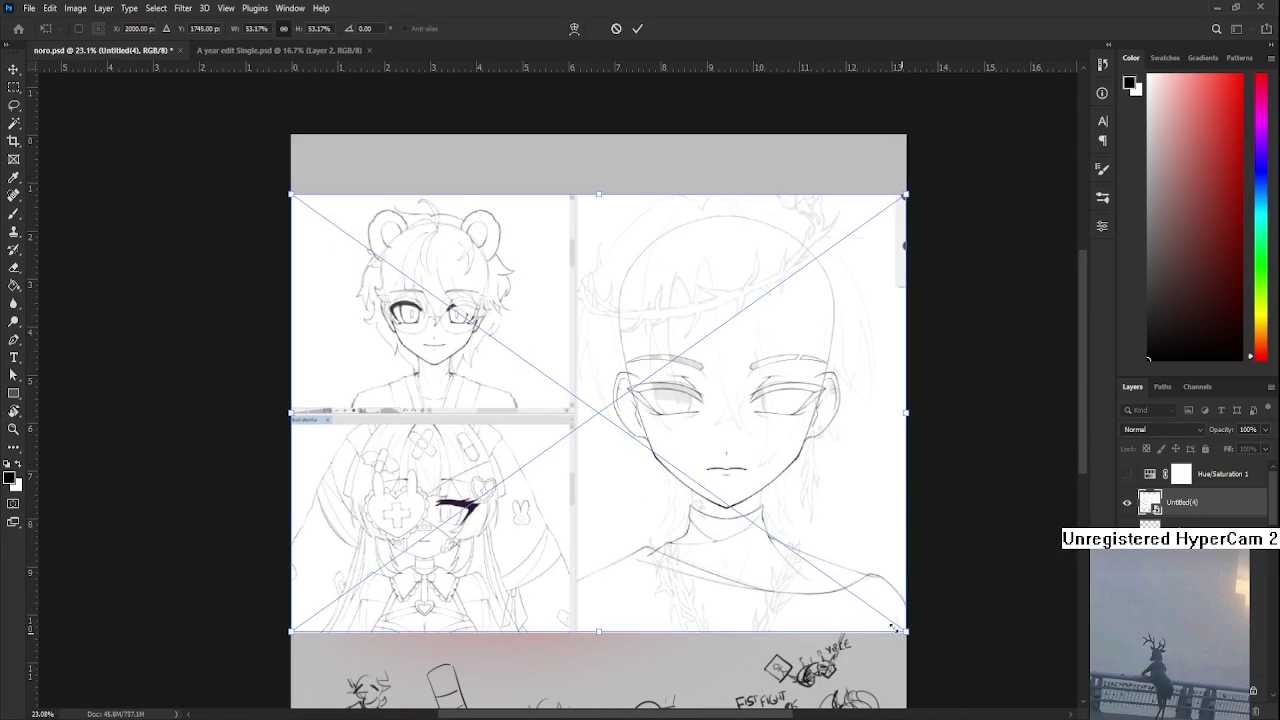
left_click_drag(890, 632, 755, 537)
left_click_drag(670, 476, 665, 516)
key("Return")
key("r")
scroll(665, 516, "up", 3)
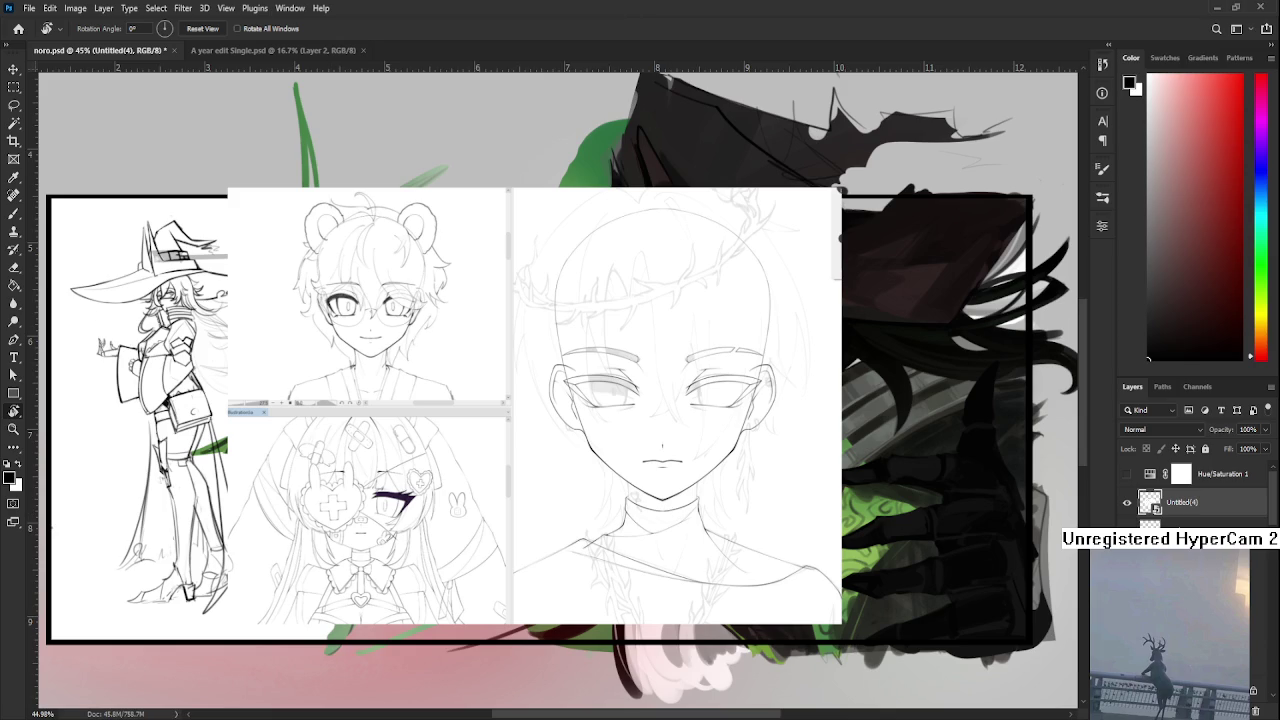
In A year edit Single.psd, hide the bandaged character's layer and scroll down the Layers panel
left_click(240, 52)
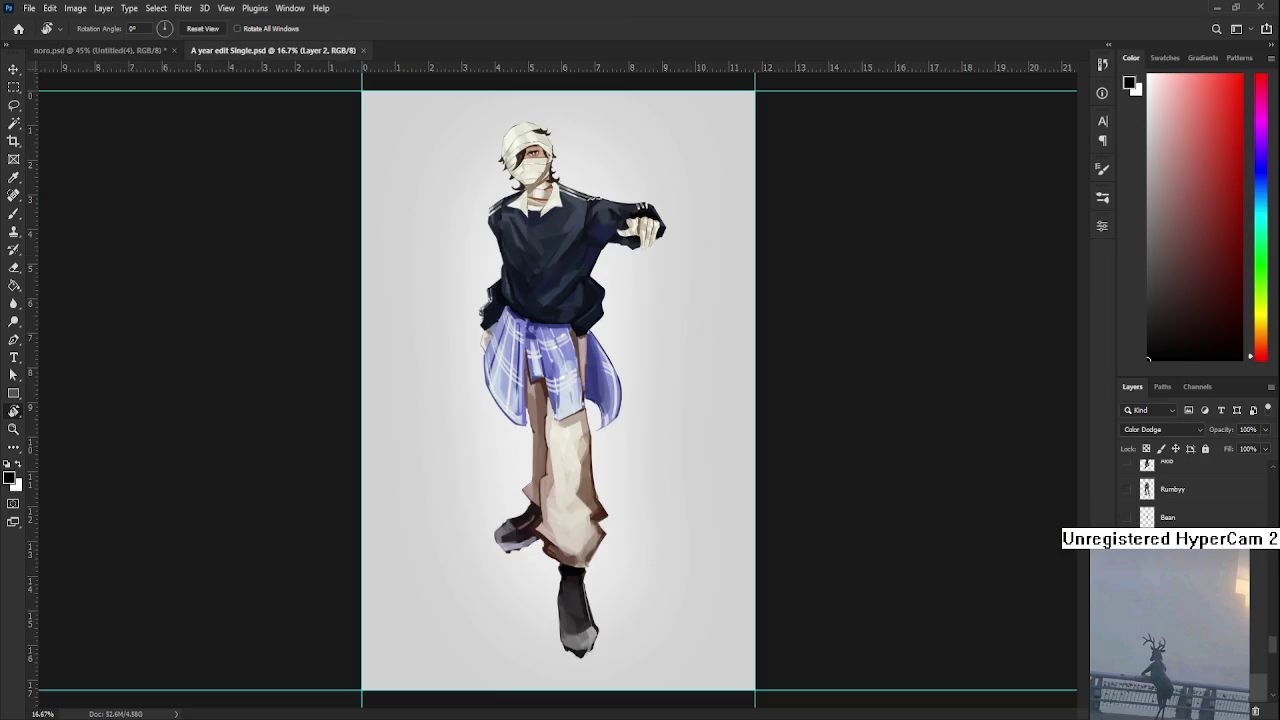
scroll(1190, 490, "up", 5)
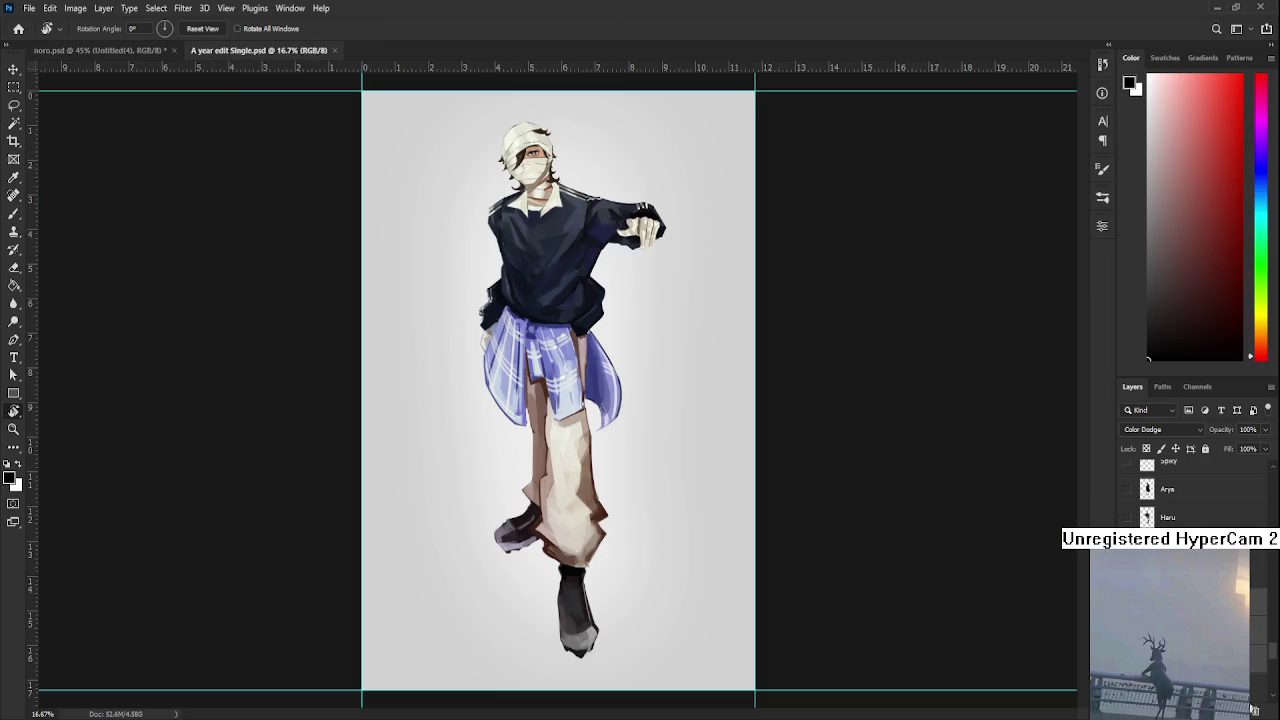
left_click(1259, 645)
scroll(1267, 547, "up", 3)
scroll(1267, 547, "down", 2)
scroll(1267, 547, "down", 1)
scroll(1267, 547, "down", 1)
scroll(1267, 547, "down", 1)
scroll(1190, 490, "down", 1)
scroll(1190, 490, "down", 2)
scroll(1190, 490, "down", 1)
scroll(1190, 490, "down", 2)
scroll(1190, 490, "down", 1)
scroll(1190, 490, "down", 1)
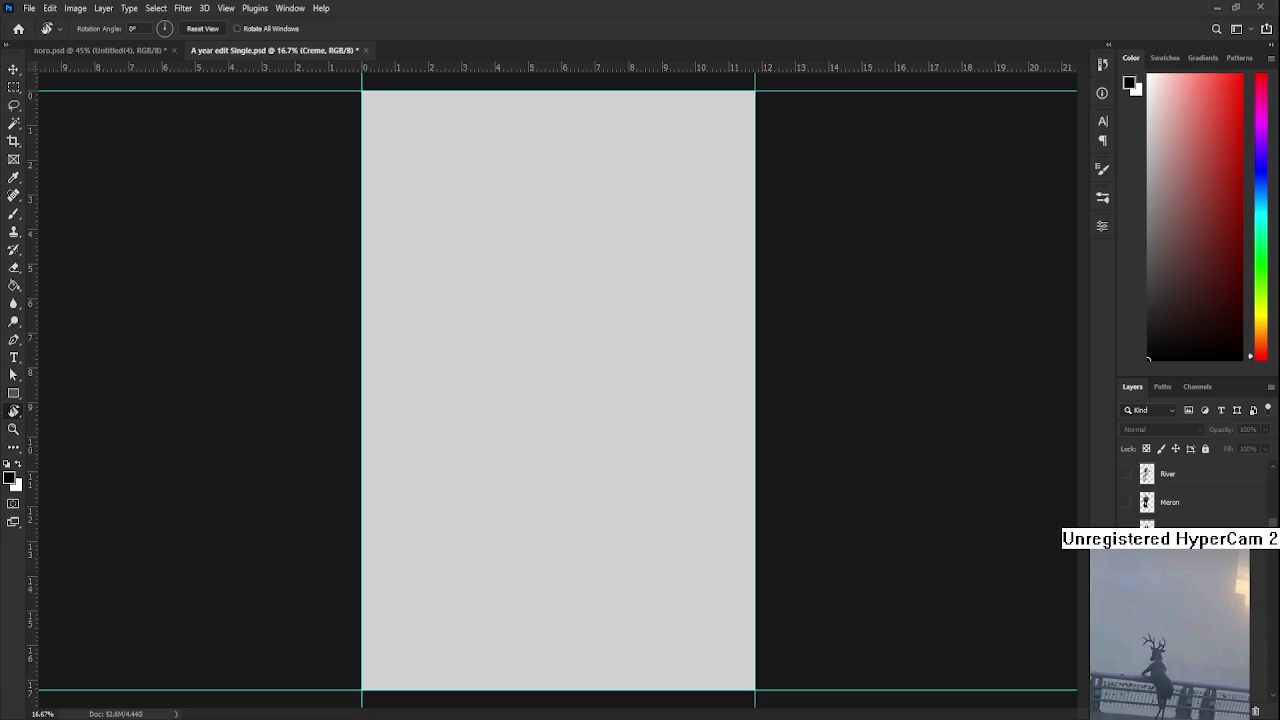
scroll(1190, 490, "down", 2)
scroll(1190, 490, "down", 2)
scroll(1190, 490, "down", 1)
scroll(1190, 490, "down", 2)
scroll(1190, 490, "down", 1)
Show the Ikourin layer, nudge the girl slightly right and down, and add an empty layer
left_click(1170, 585)
key("ctrl+t")
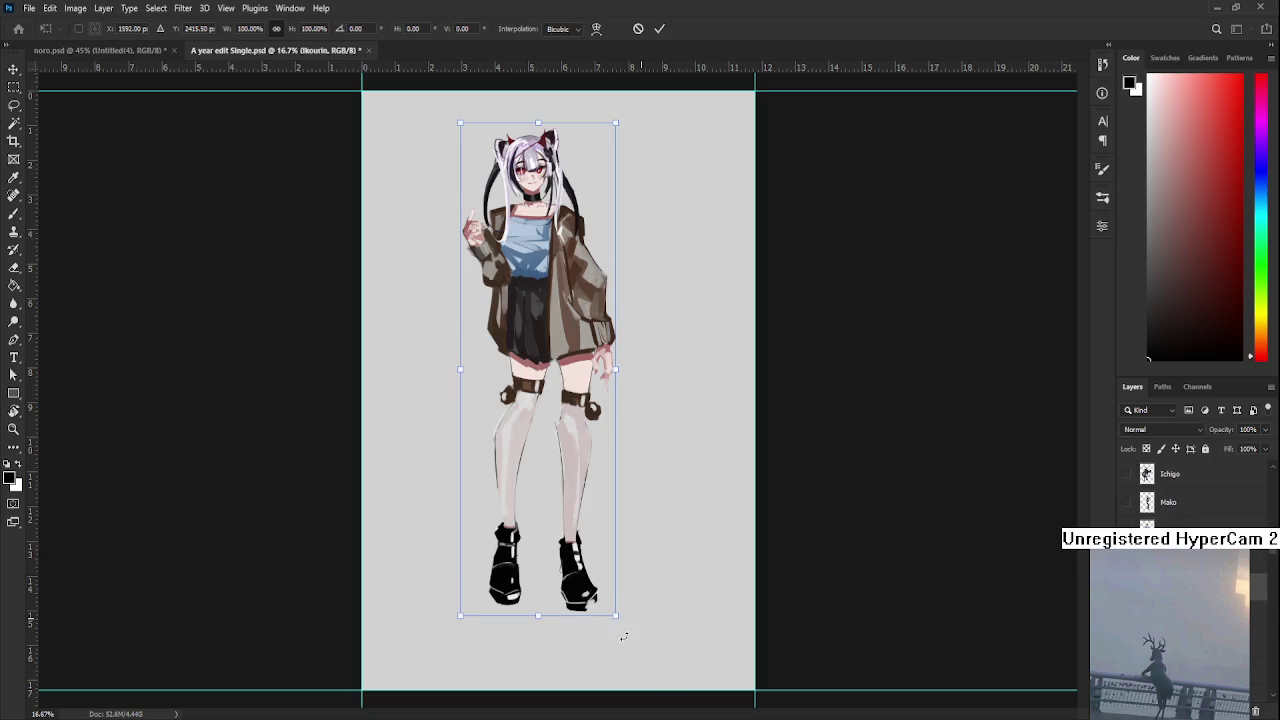
mouse_move(577, 464)
left_mouse_down()
mouse_move(580, 442)
mouse_move(572, 470)
mouse_move(1205, 655)
left_mouse_up()
key("Escape")
key("ctrl+t")
left_click_drag(574, 499, 586, 515)
key("Return")
key("r")
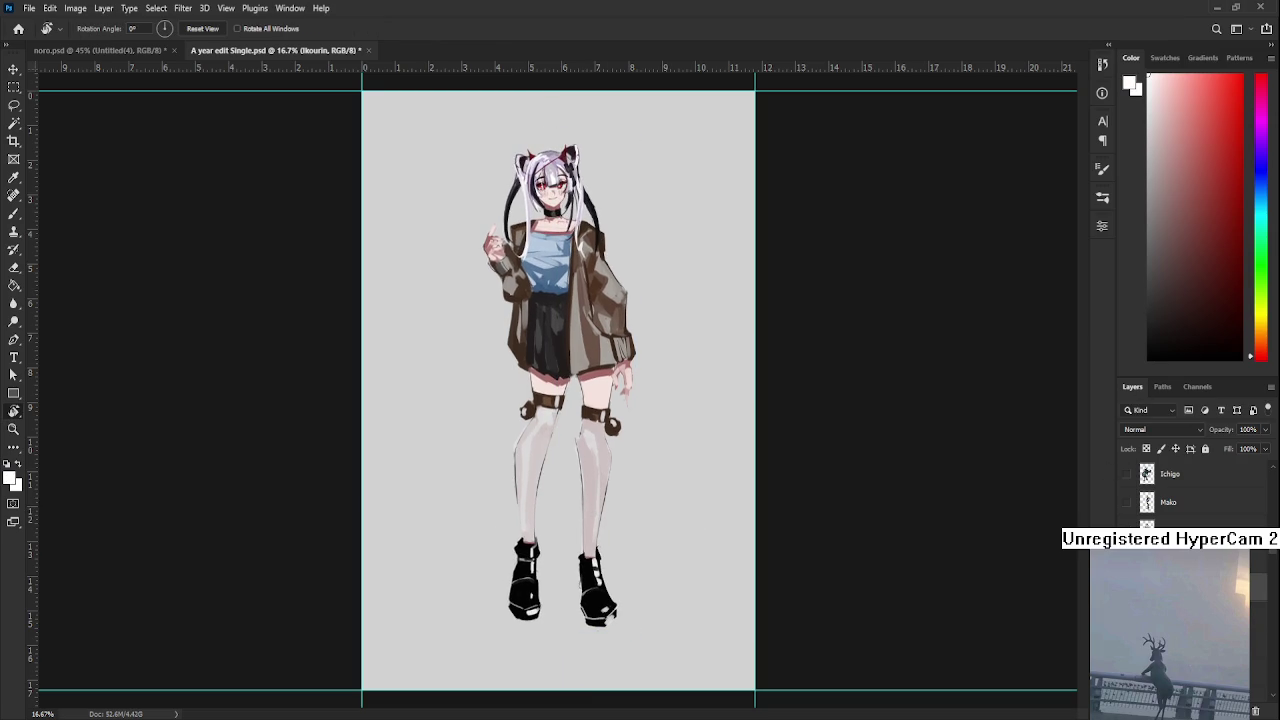
key("alt+bracketleft")
key("alt+bracketleft")
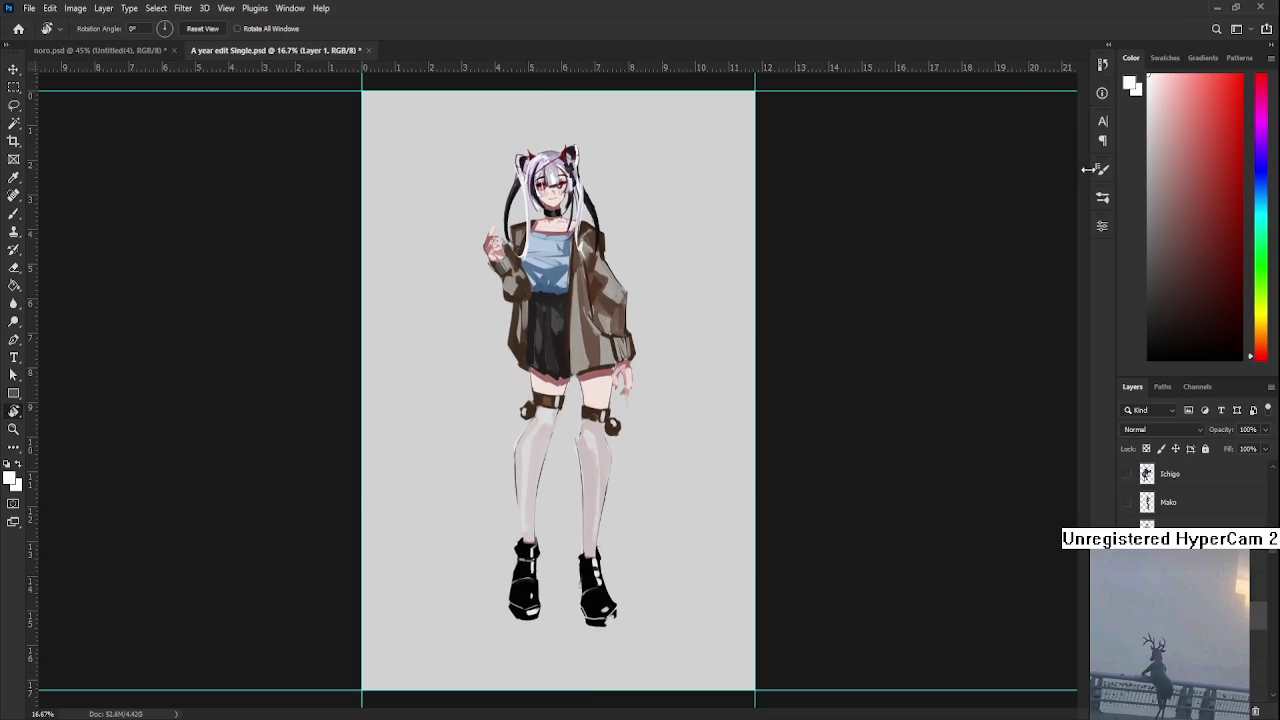
key("b")
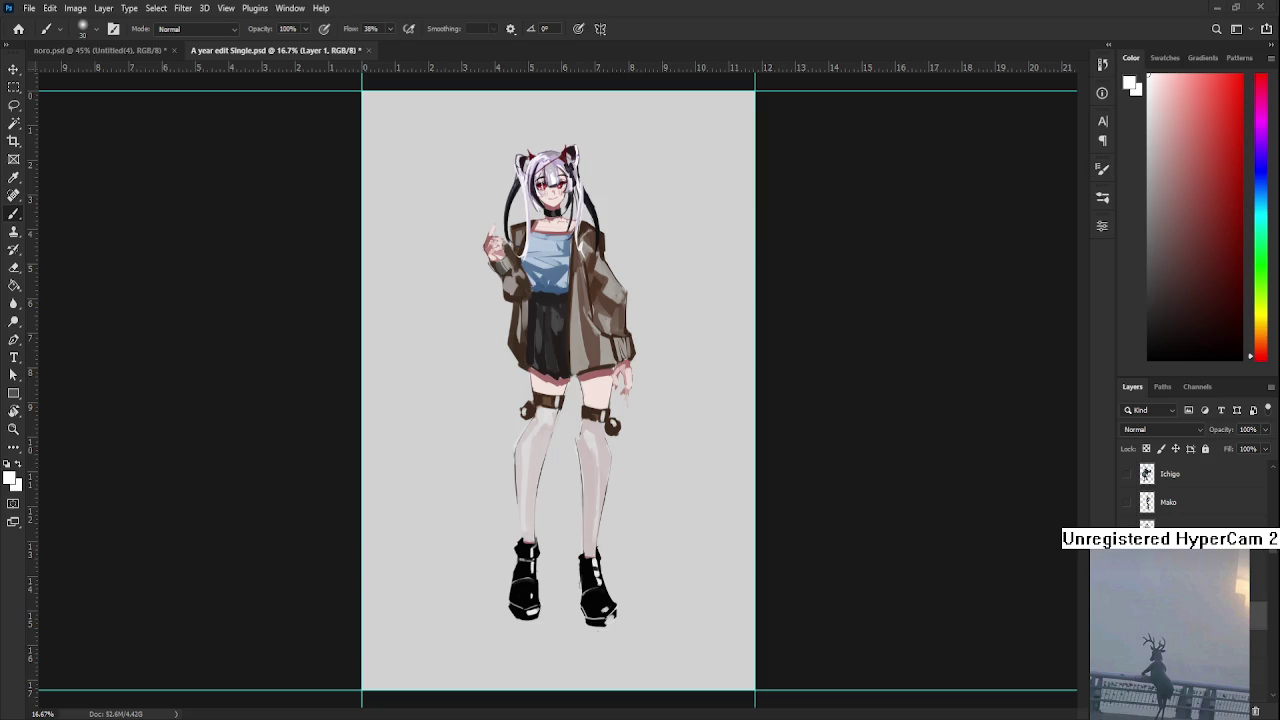
Airbrush a soft white glow behind the twin-tail girl
scroll(578, 366, "down", 2)
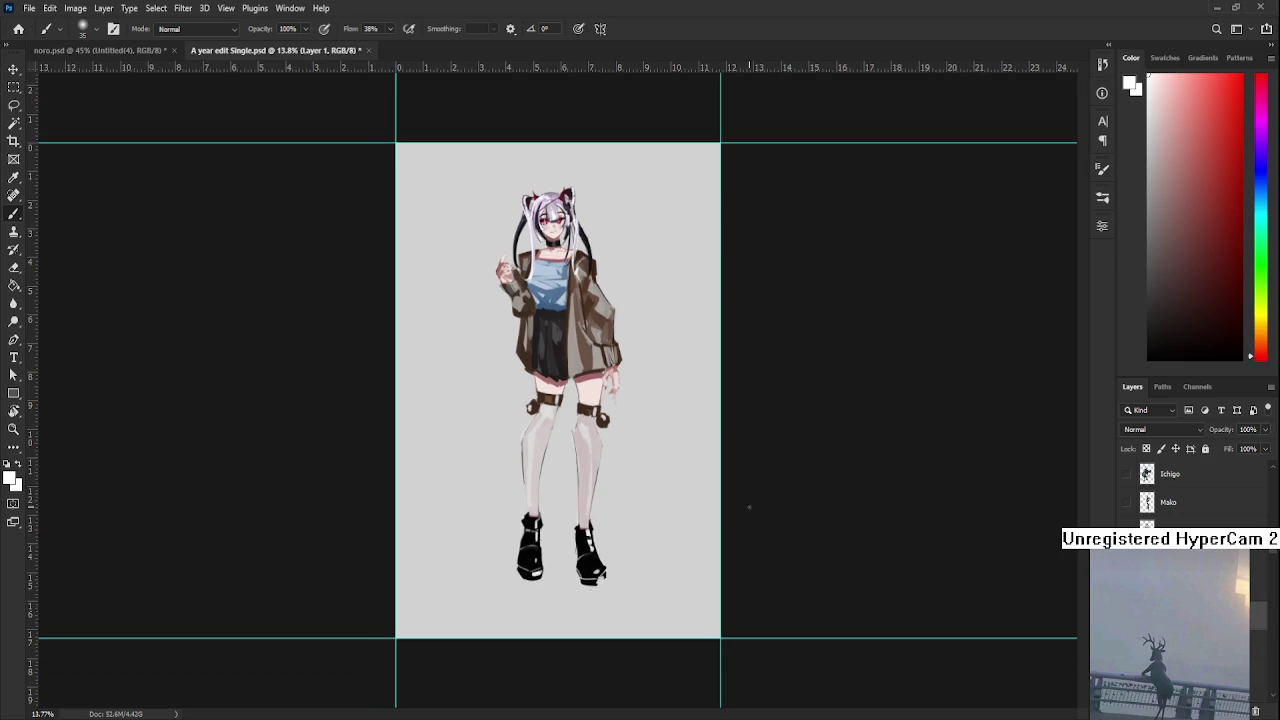
left_click_drag(578, 430, 536, 450)
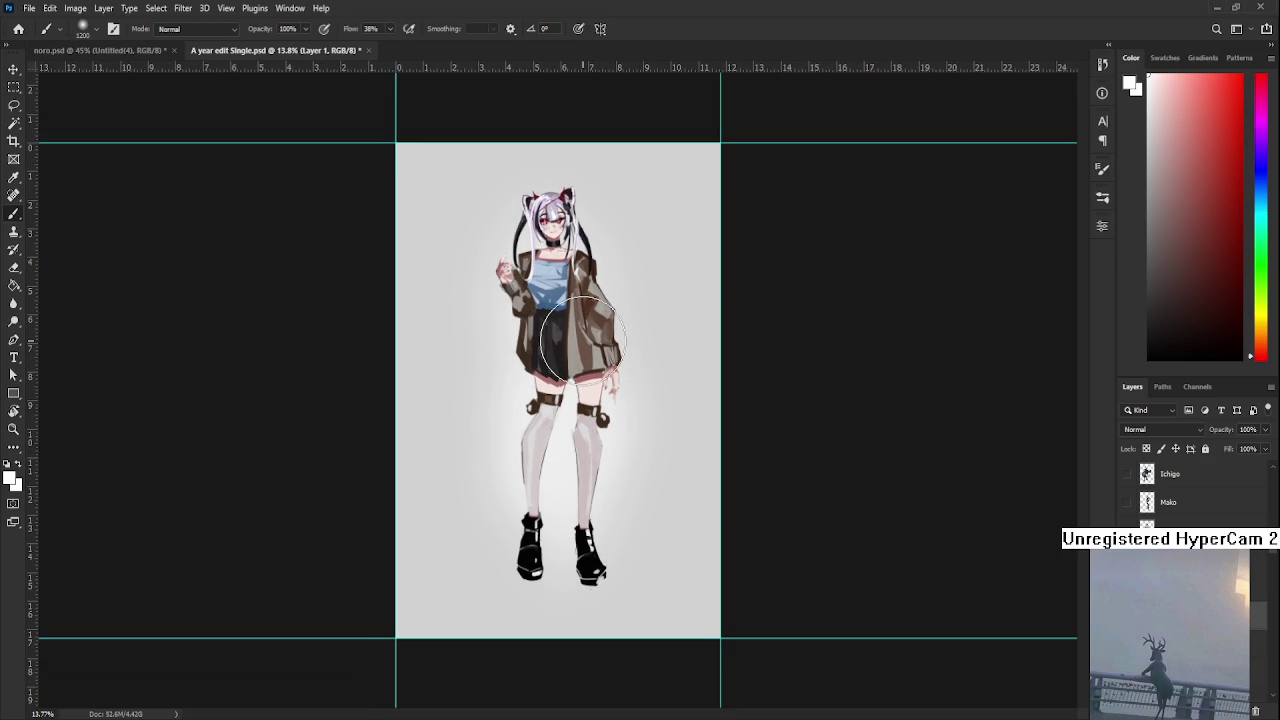
scroll(583, 340, "up", 2)
scroll(583, 340, "up", 1)
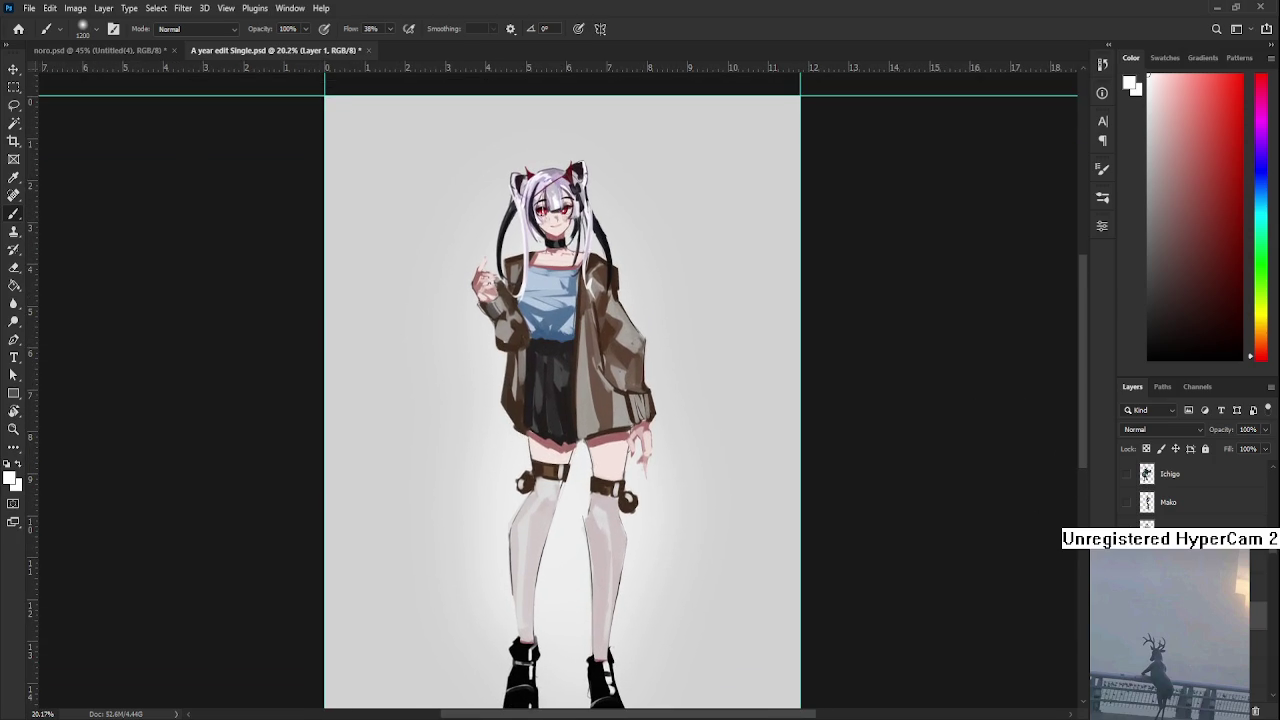
Add a new layer above Ikourin set to the Color Dodge blend mode
key("alt+bracketright")
key("alt+bracketright")
left_click(1133, 429)
left_click(1157, 515)
key("Up")
Sample purple, red and blue-grey colours and paint dodge highlights on the girl's hair
left_click(562, 205, "alt")
left_click_drag(562, 205, 573, 232)
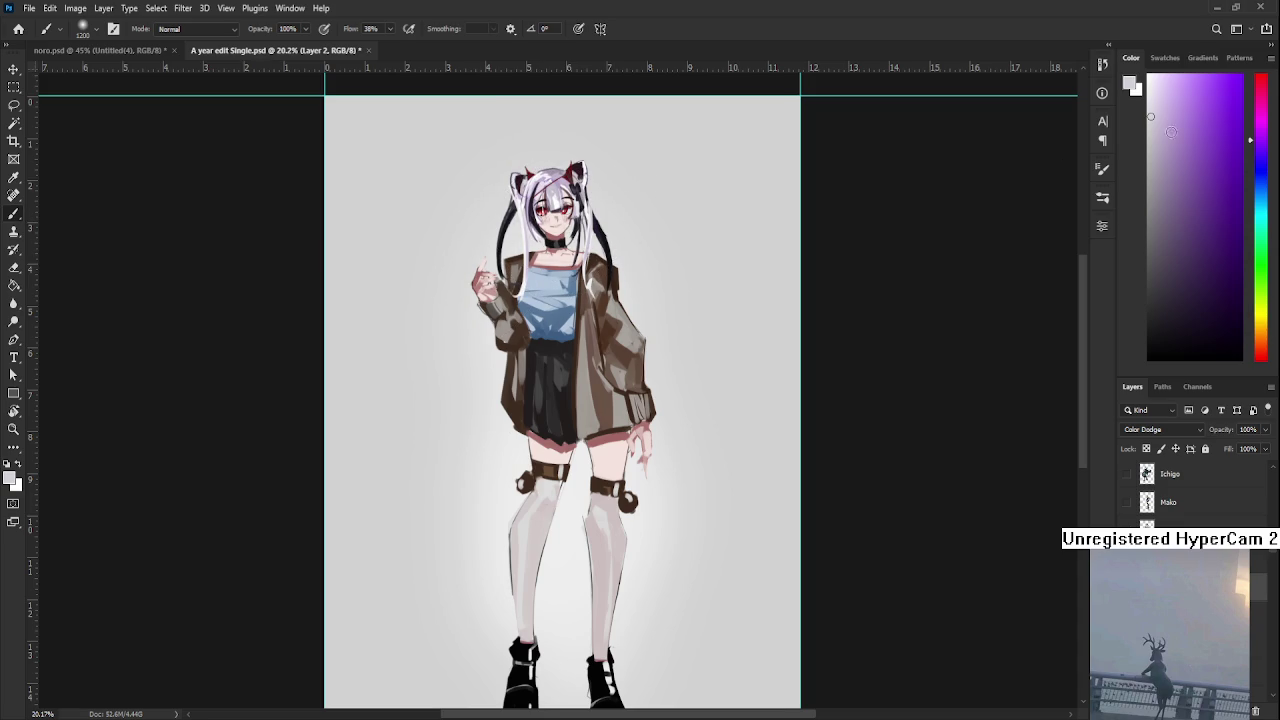
left_click(1261, 356)
left_click_drag(1230, 320, 1214, 106)
left_click_drag(590, 180, 545, 230)
left_click(543, 318, "alt")
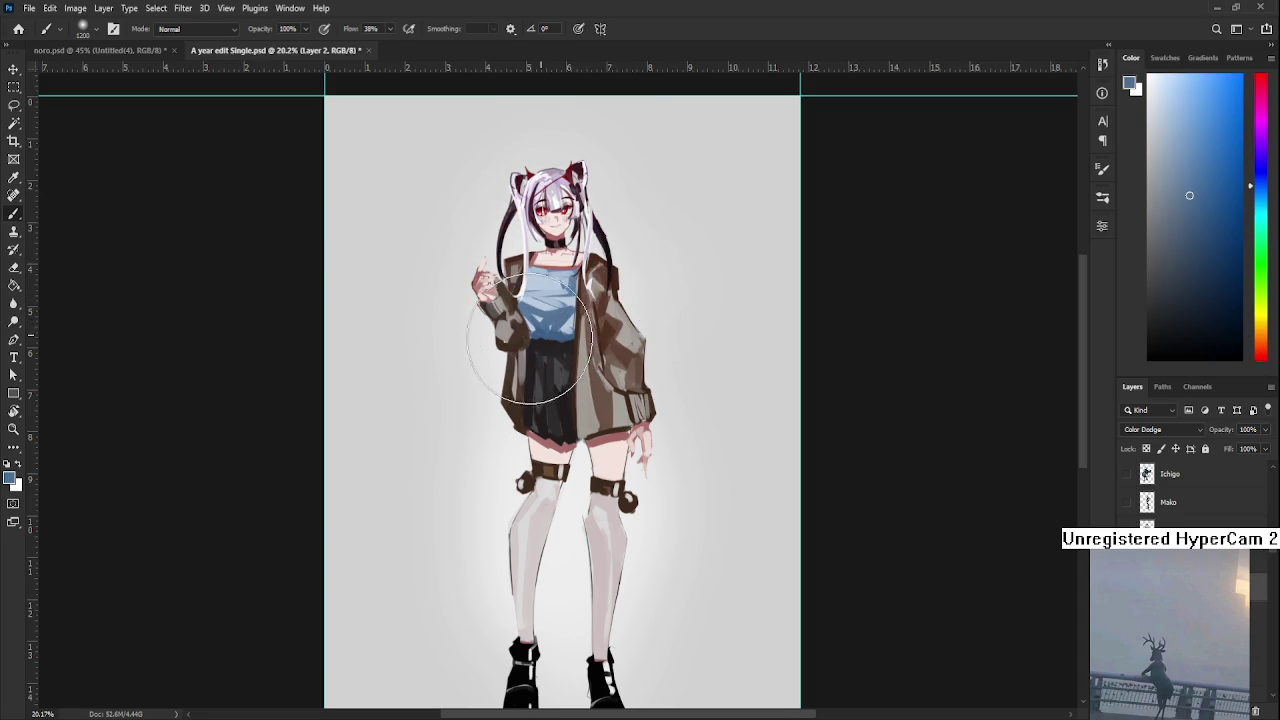
left_click_drag(1229, 245, 1227, 287)
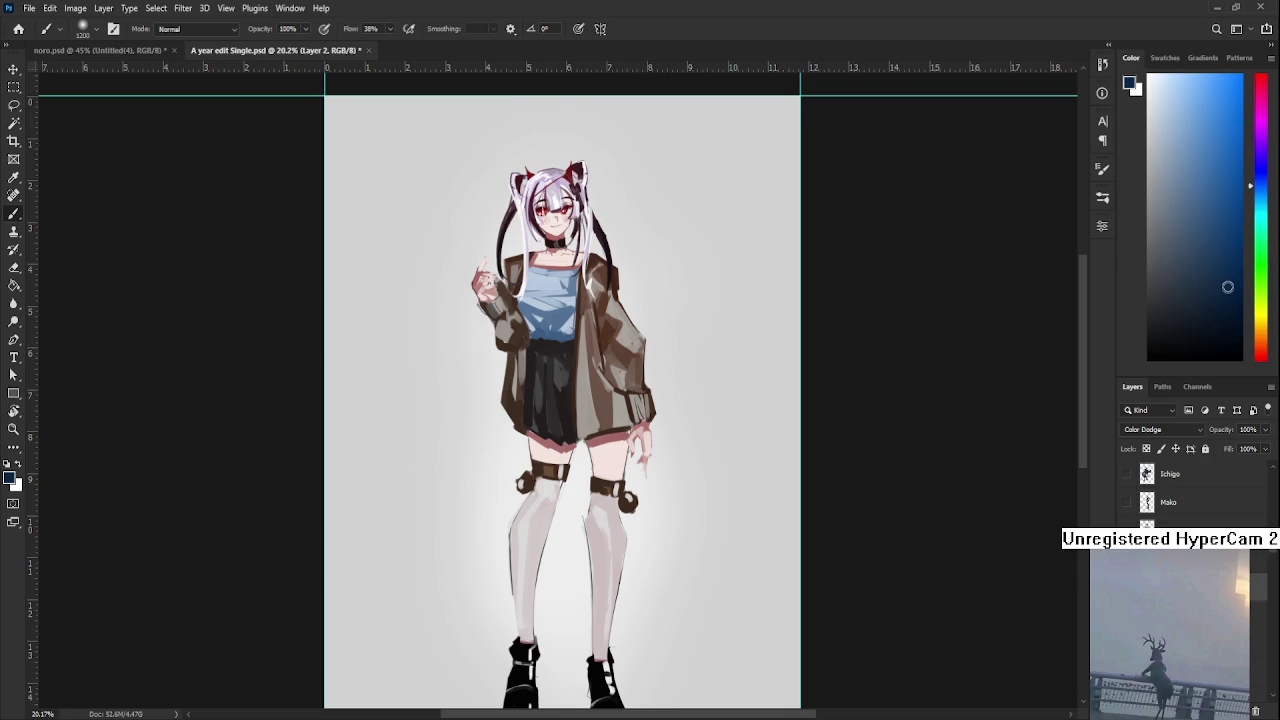
scroll(615, 395, "down", 2)
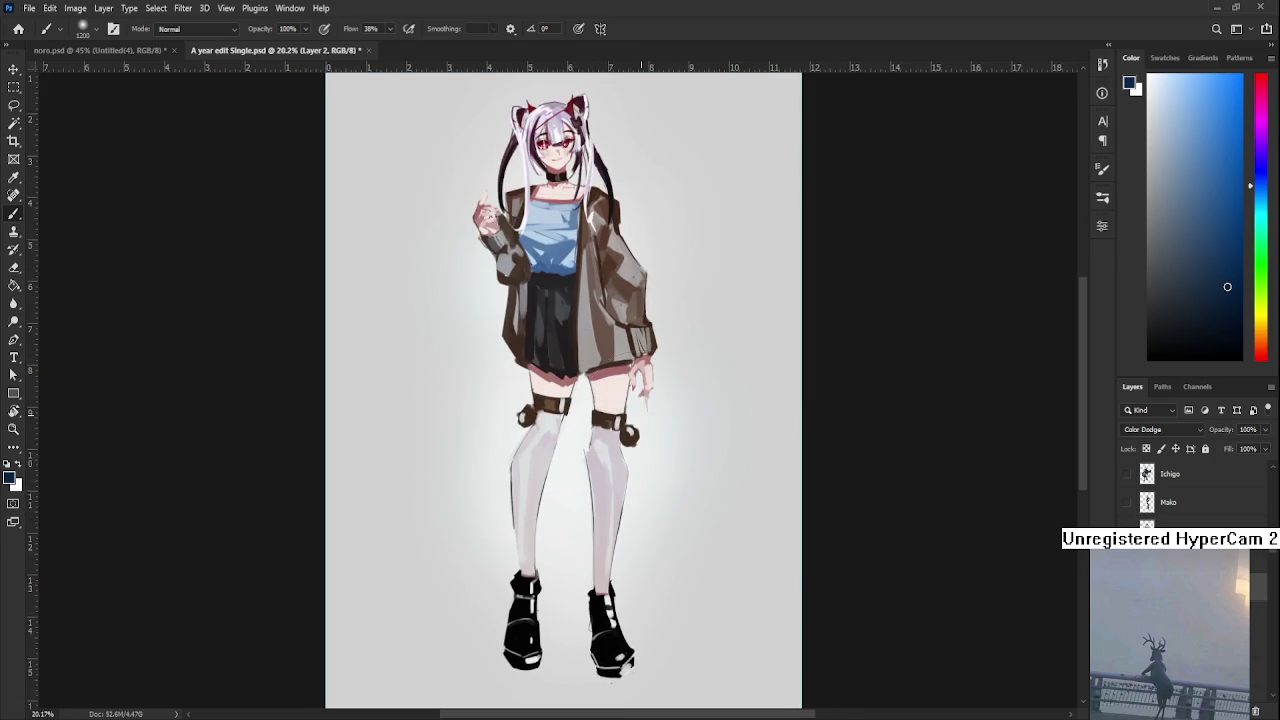
scroll(636, 406, "down", 2)
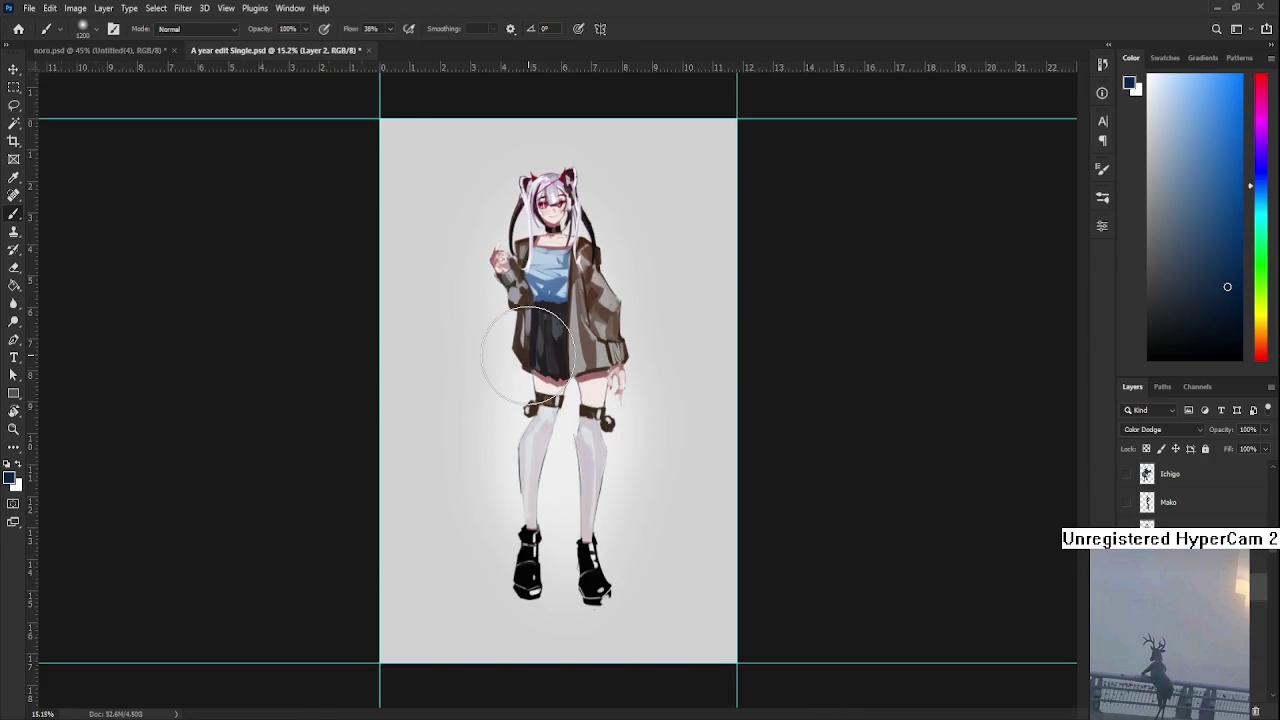
scroll(535, 362, "up", 1)
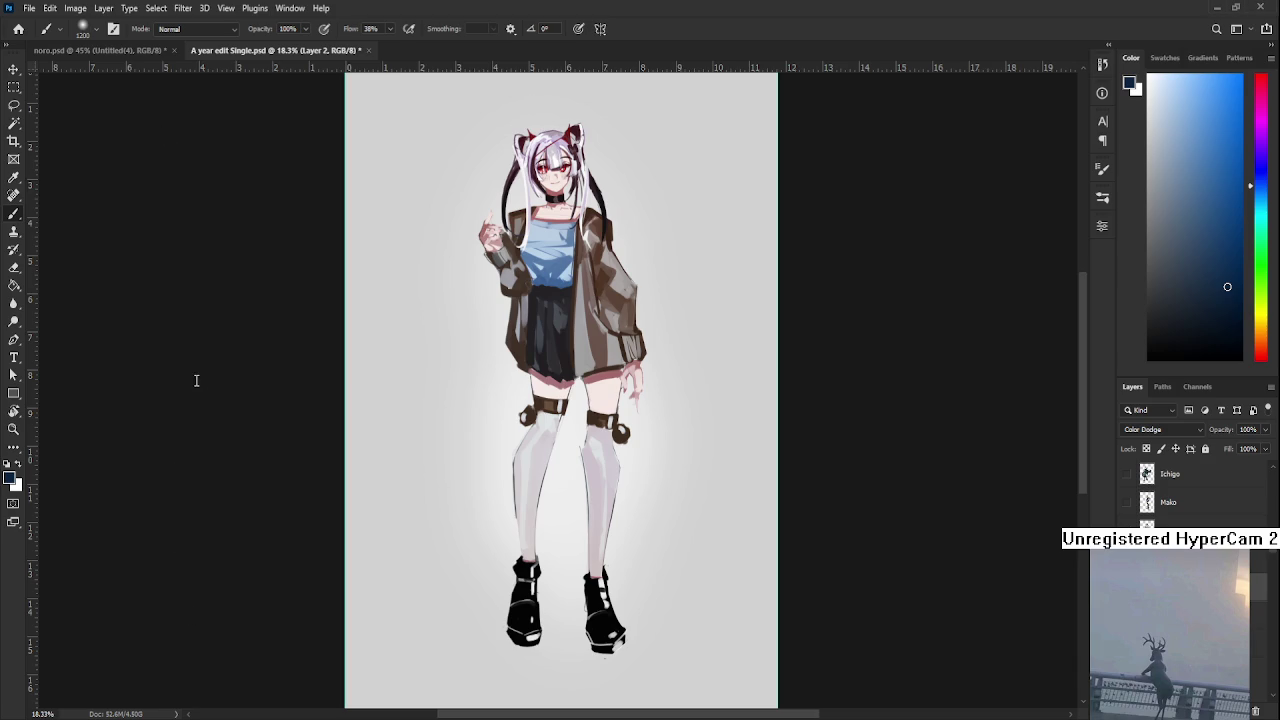
Save the document, fit the canvas to the window, and hide the girl's artwork
key("ctrl+s")
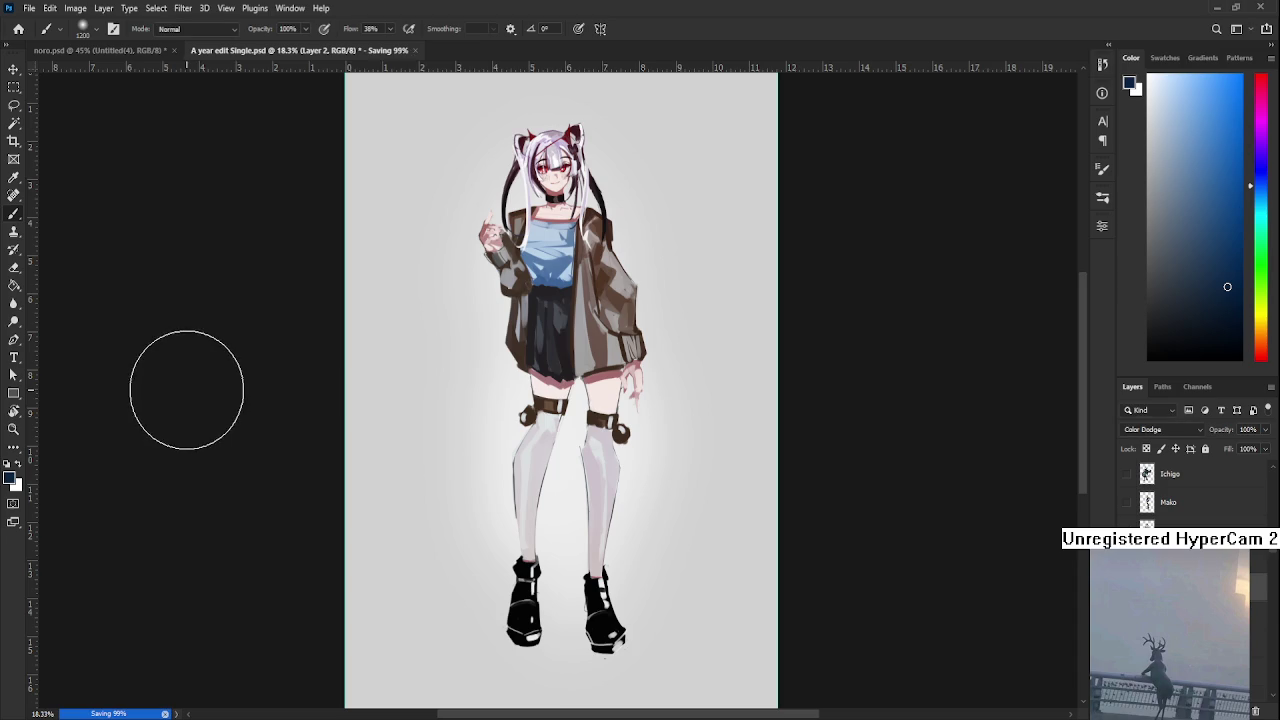
key("ctrl+0")
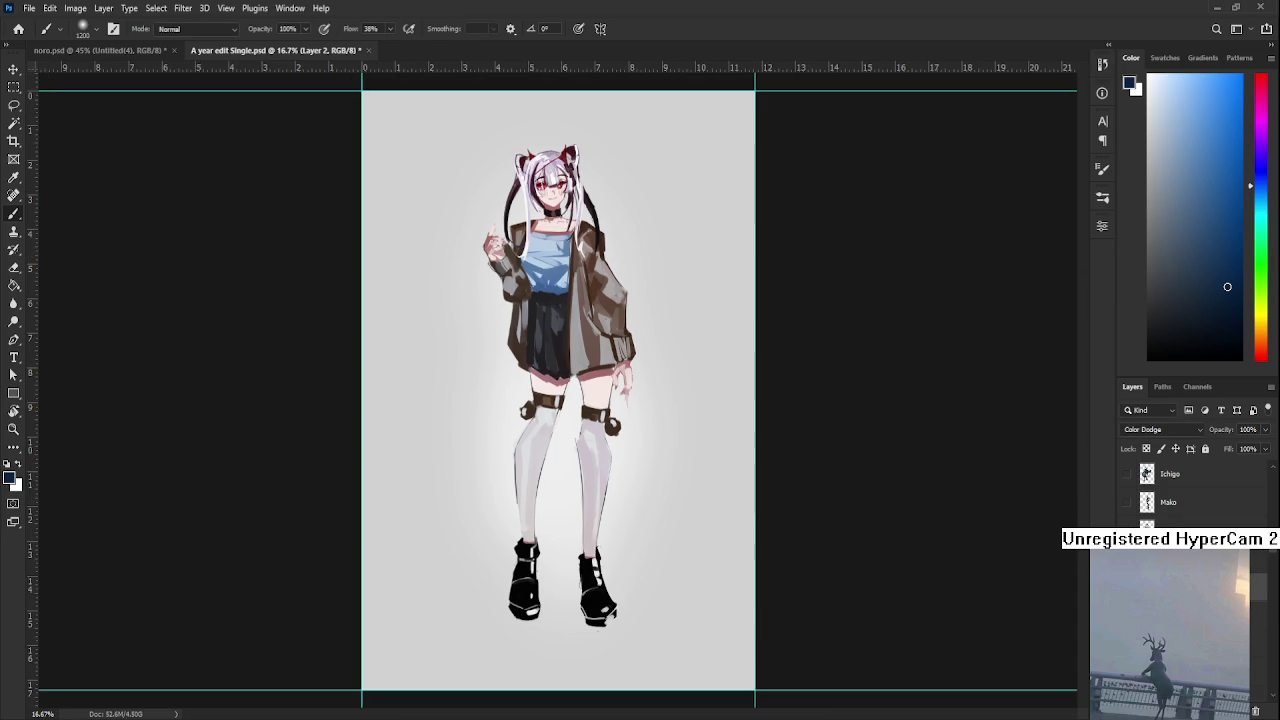
key("Delete")
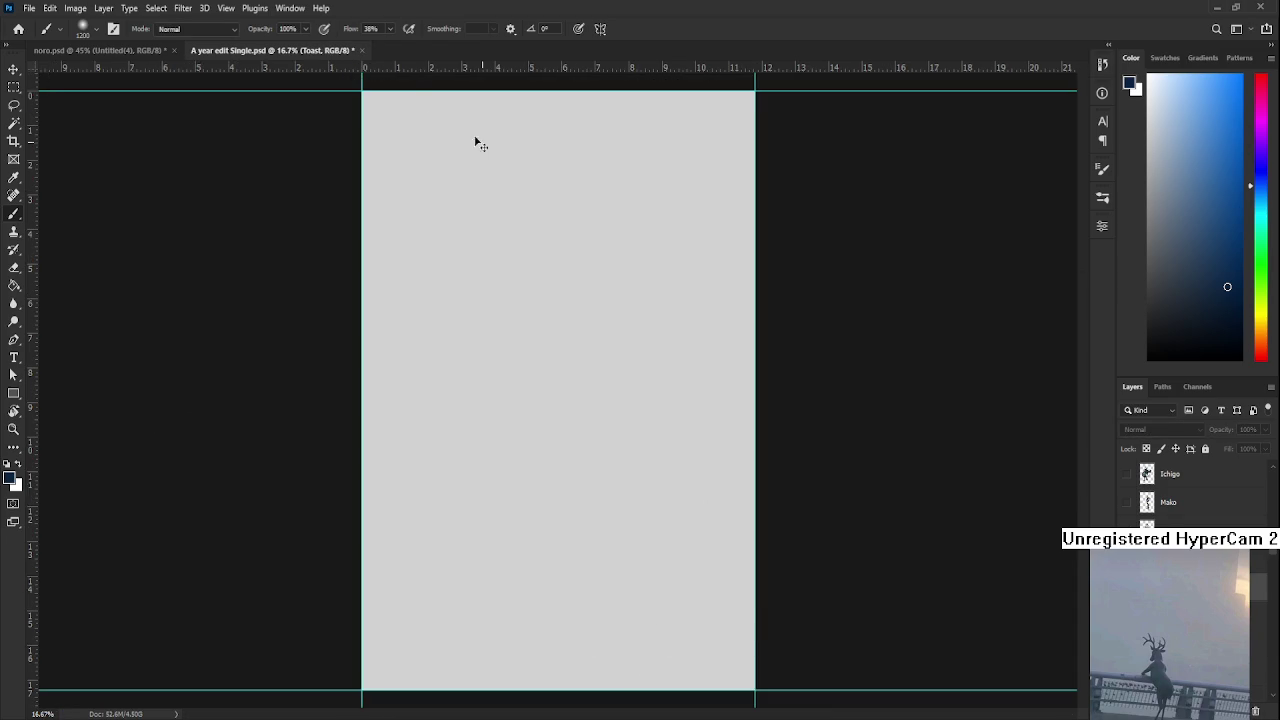
Save A year edit Single.psd and close it to return to noro.psd
key("ctrl+s")
key("ctrl+w")
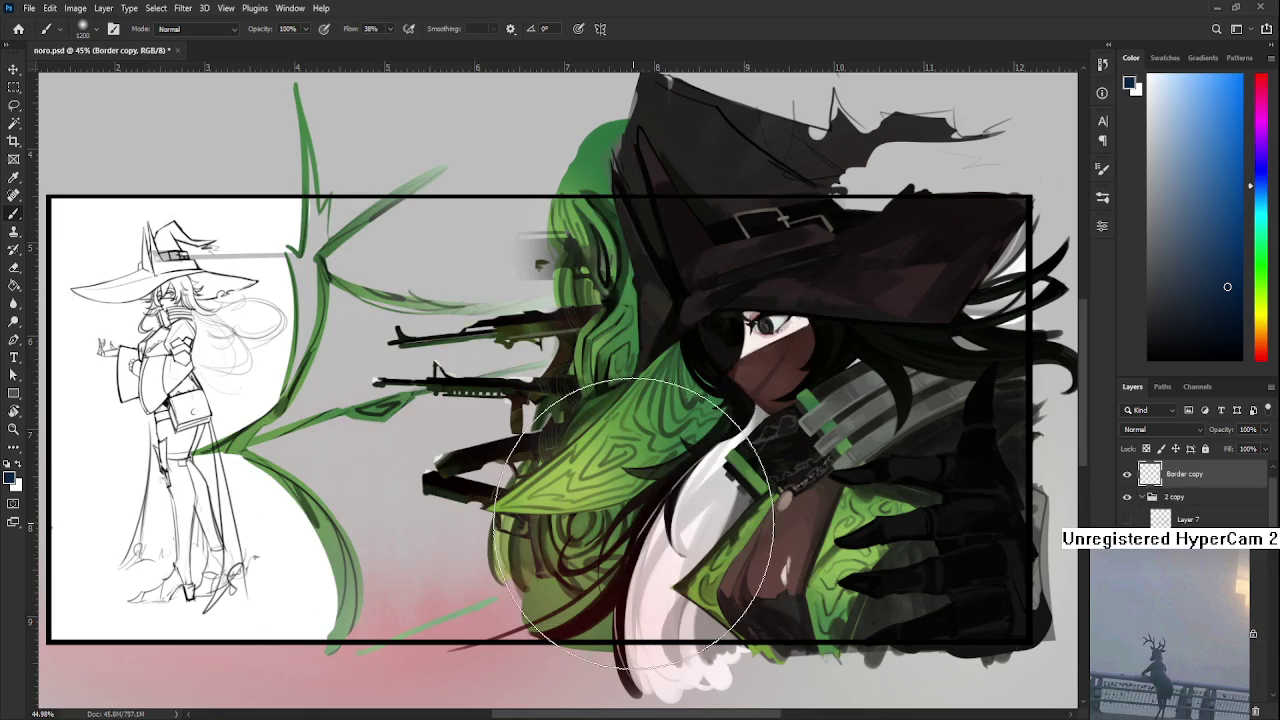
Save noro.psd, select the 75 px brush preset, and zoom in on the witch sketch
scroll(757, 529, "left", 3)
key("ctrl+s")
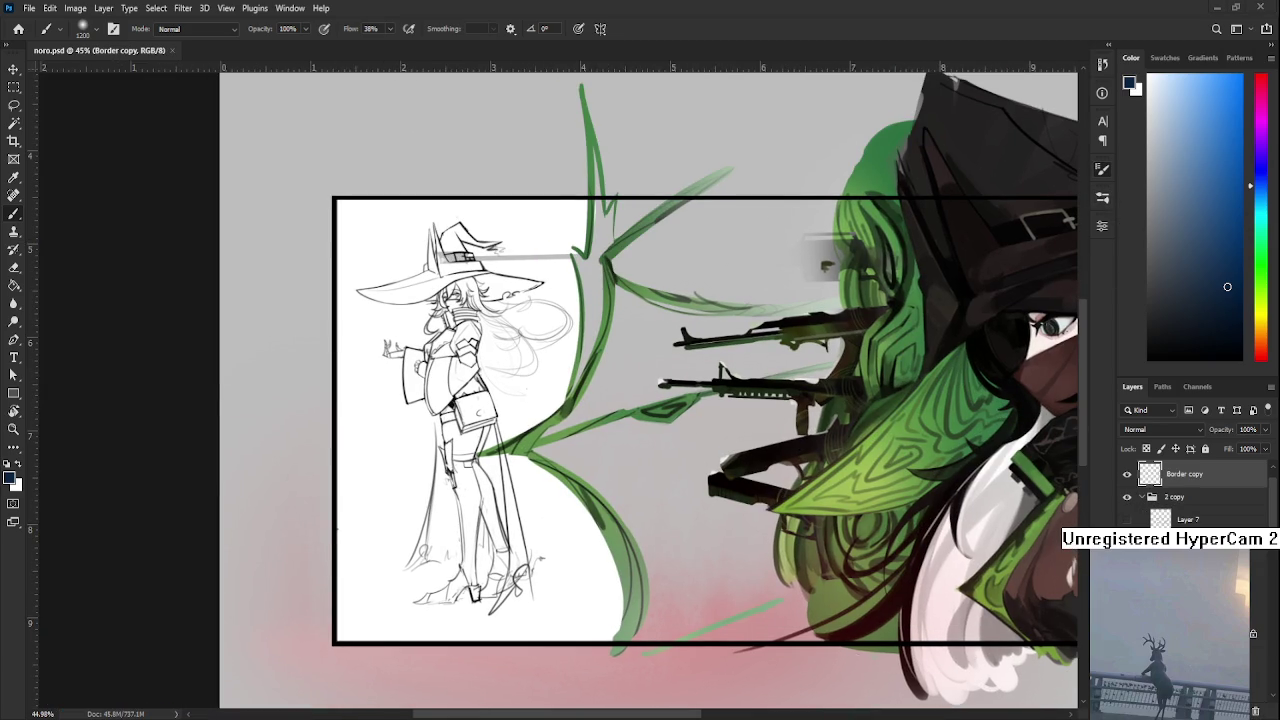
key("period")
scroll(538, 363, "up", 3)
scroll(538, 363, "up", 2)
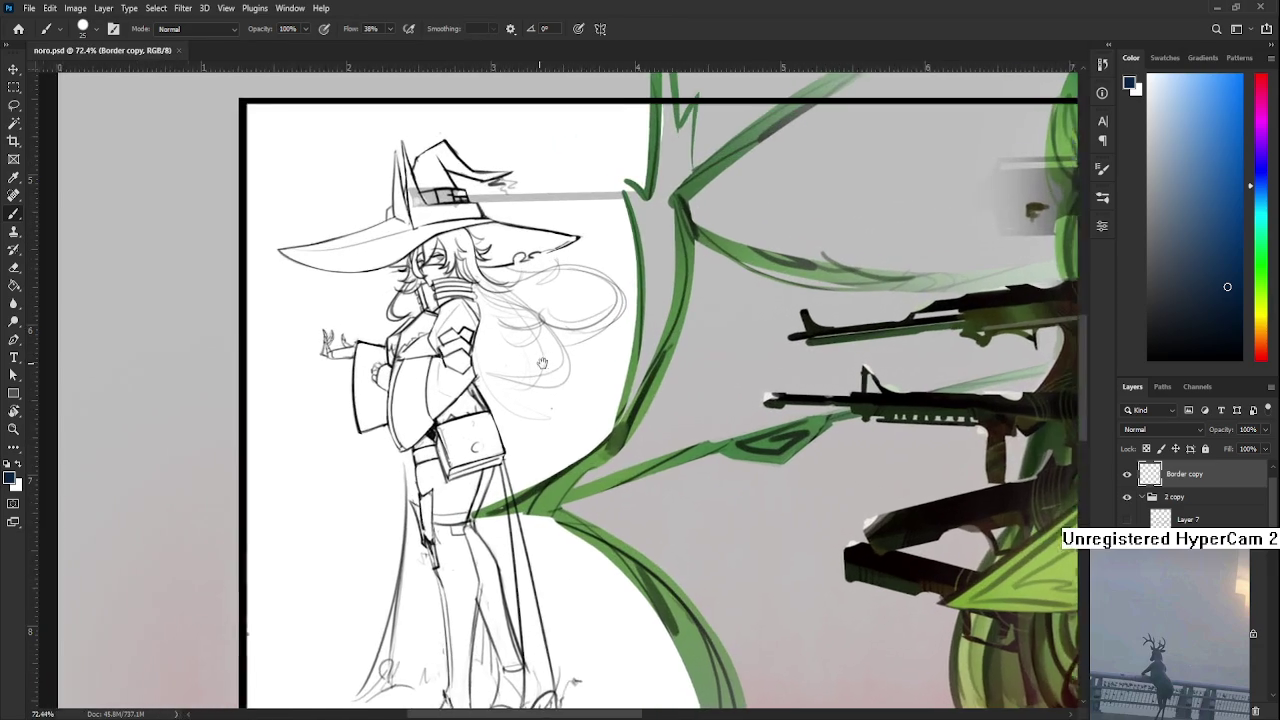
left_click_drag(538, 363, 592, 359)
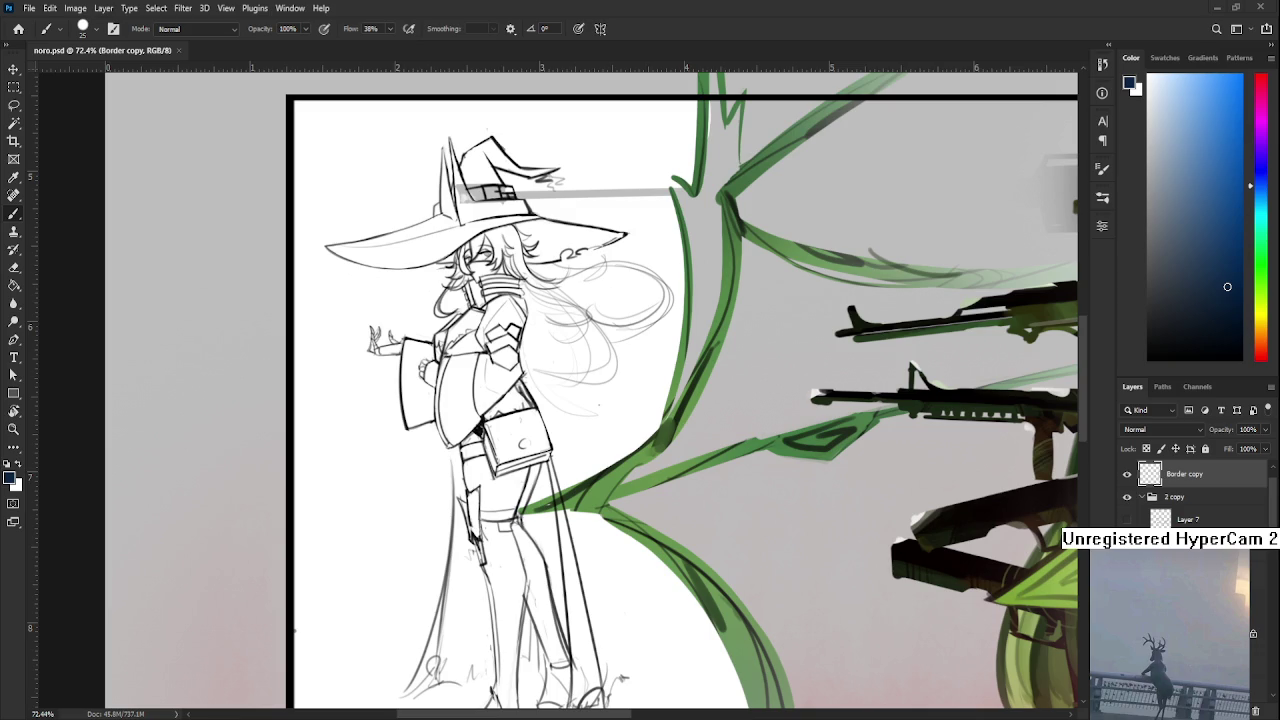
scroll(76, 320, "down", 5)
scroll(76, 320, "up", 2)
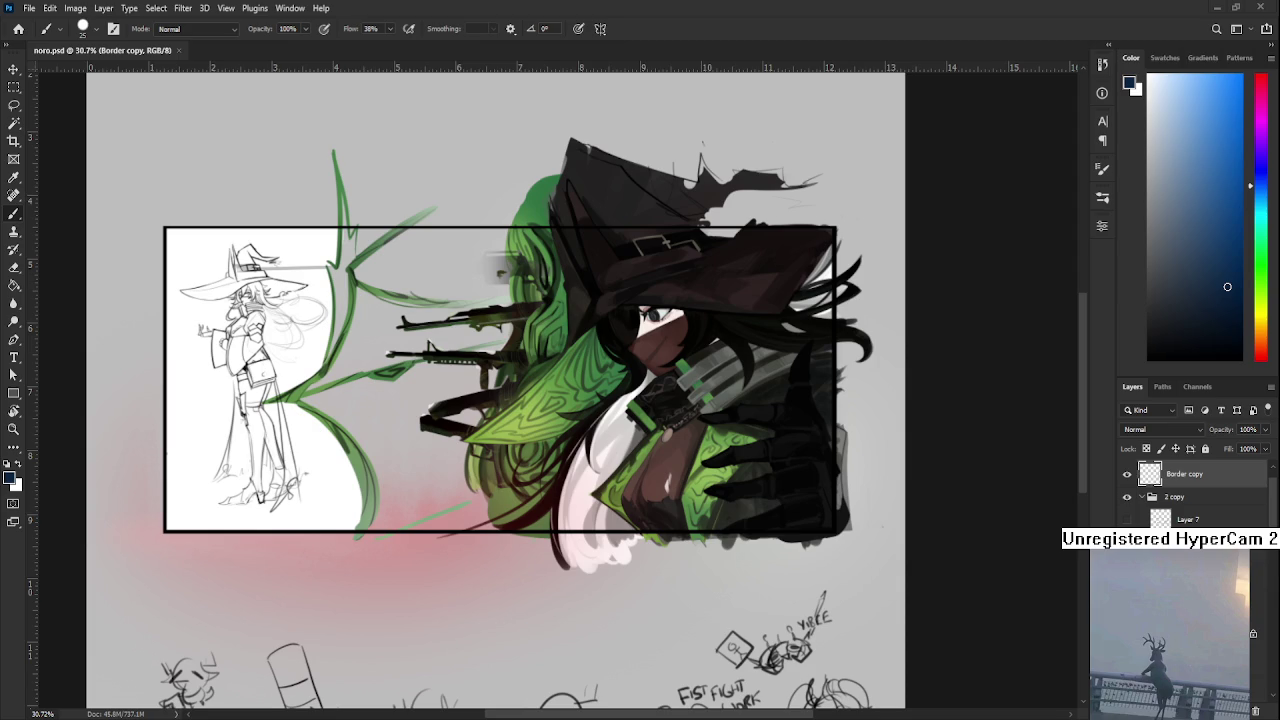
Zoom in on the legs, shrink the brush to 20, undo a trial knee stroke, and reset colours to default black
scroll(576, 556, "up", 5)
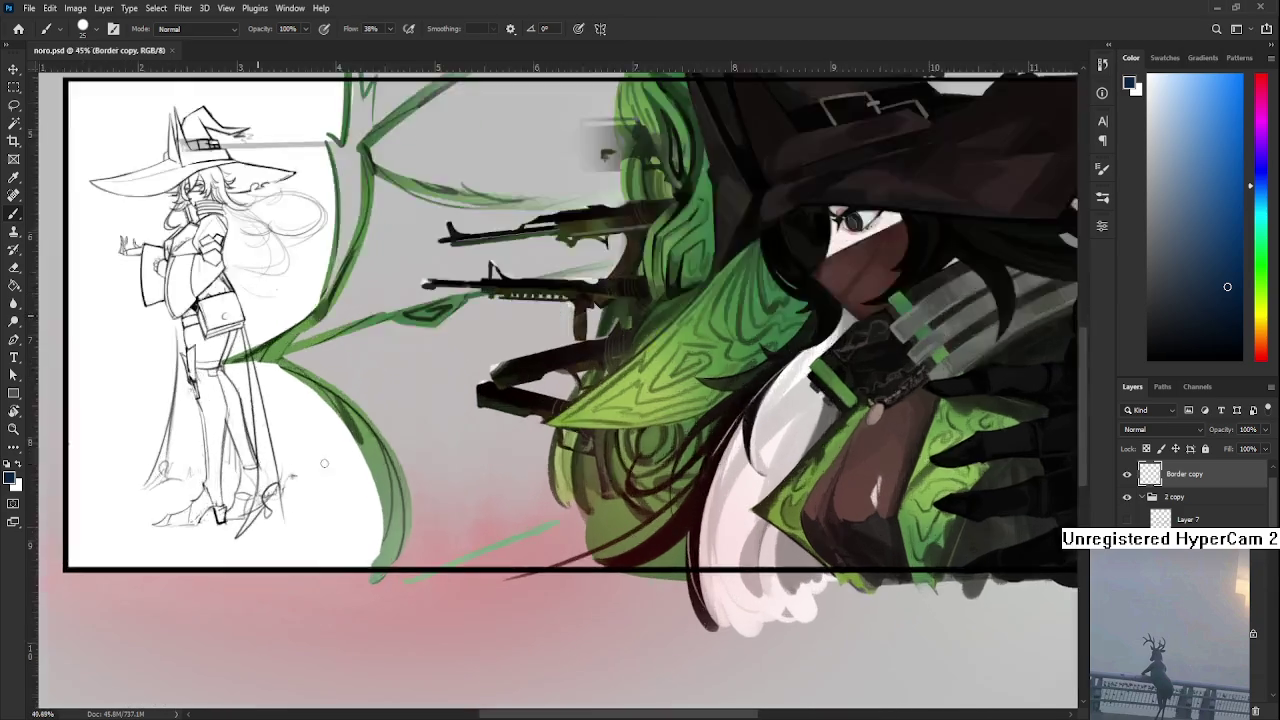
scroll(378, 478, "up", 2)
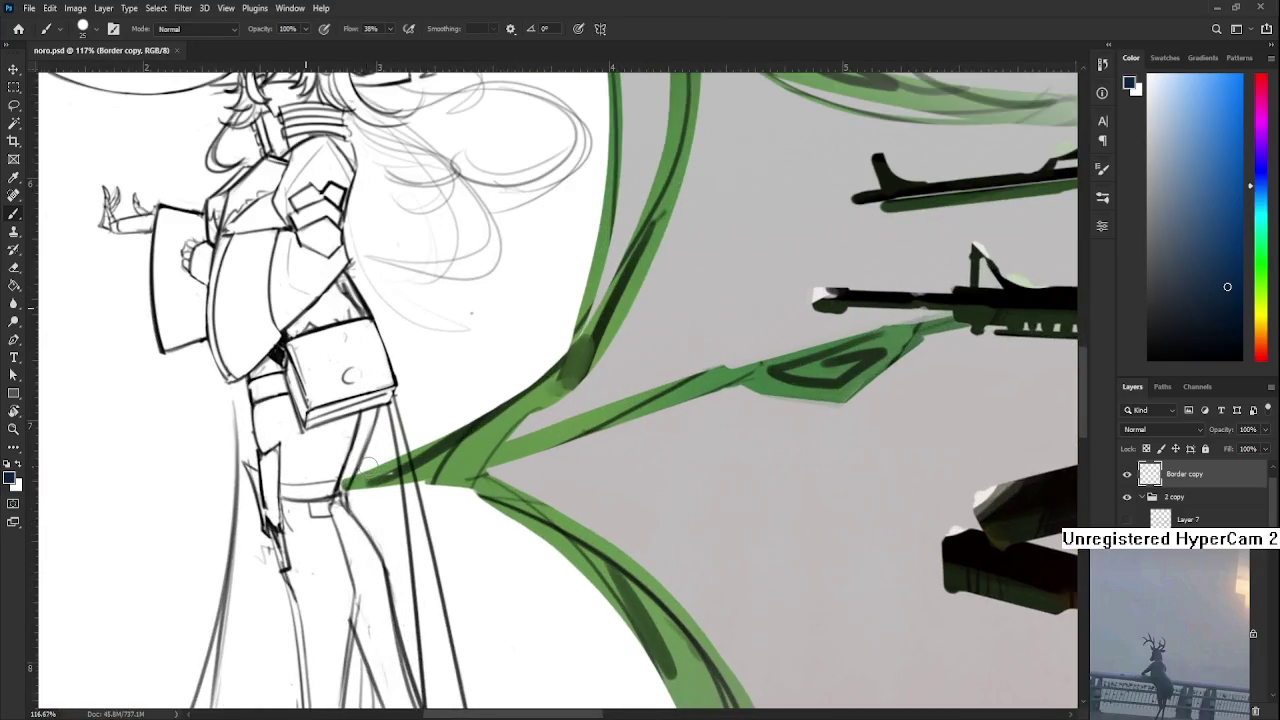
scroll(400, 470, "up", 1)
scroll(427, 462, "up", 1)
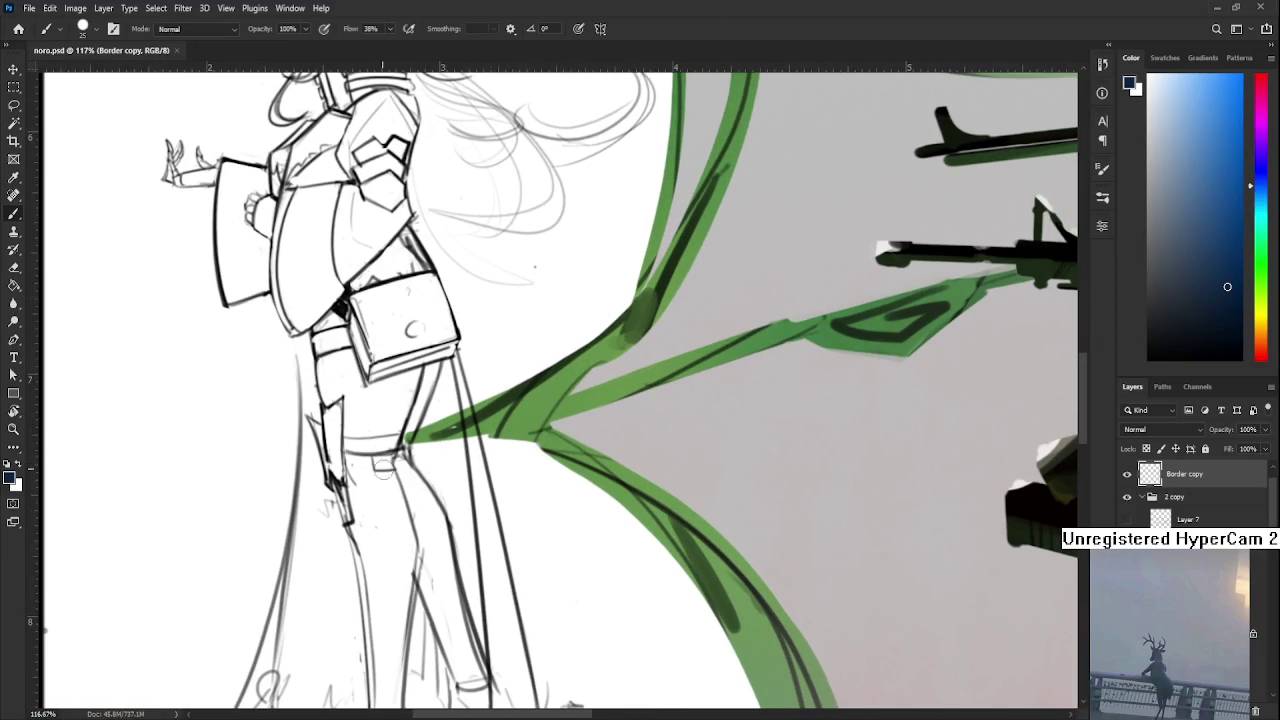
key("bracketleft")
key("bracketleft")
key("bracketleft")
key("bracketleft")
left_click_drag(341, 455, 390, 452)
key("ctrl+z")
key("d")
scroll(358, 577, "down", 2)
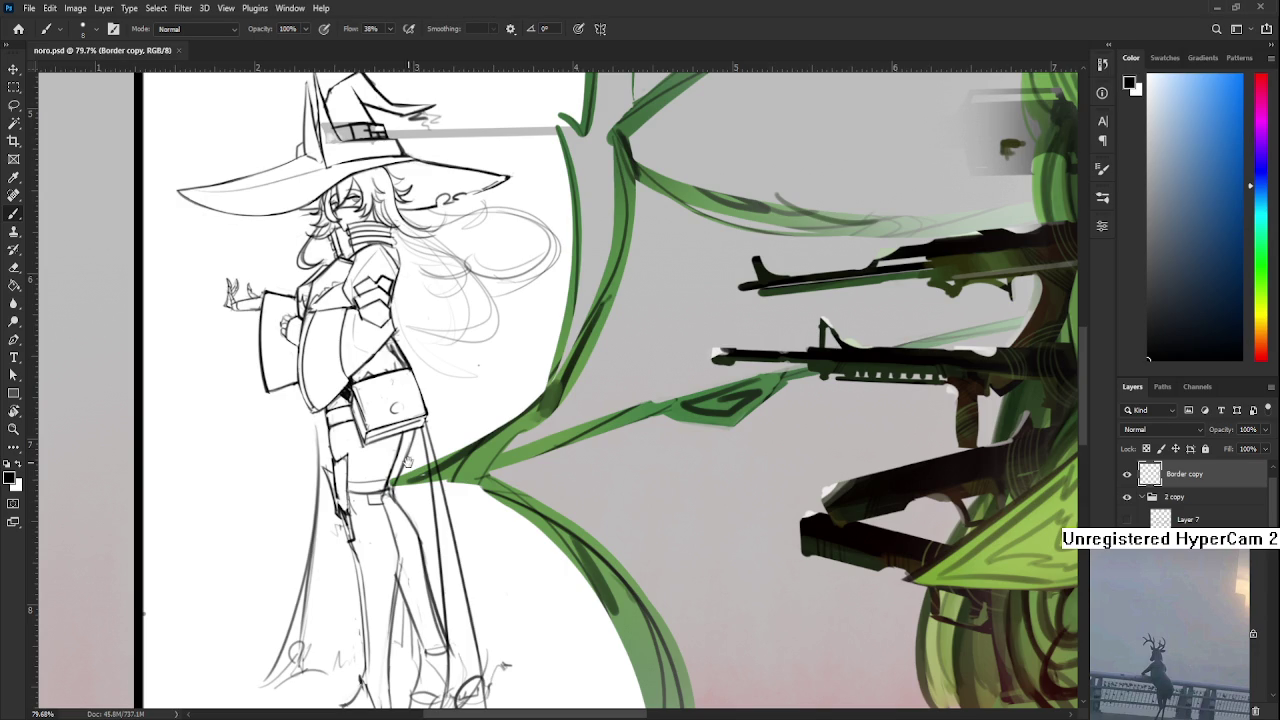
Pan the drawing up, switch to the Eraser, and select Layer 30
left_click_drag(373, 463, 408, 481)
left_click_drag(376, 544, 376, 490)
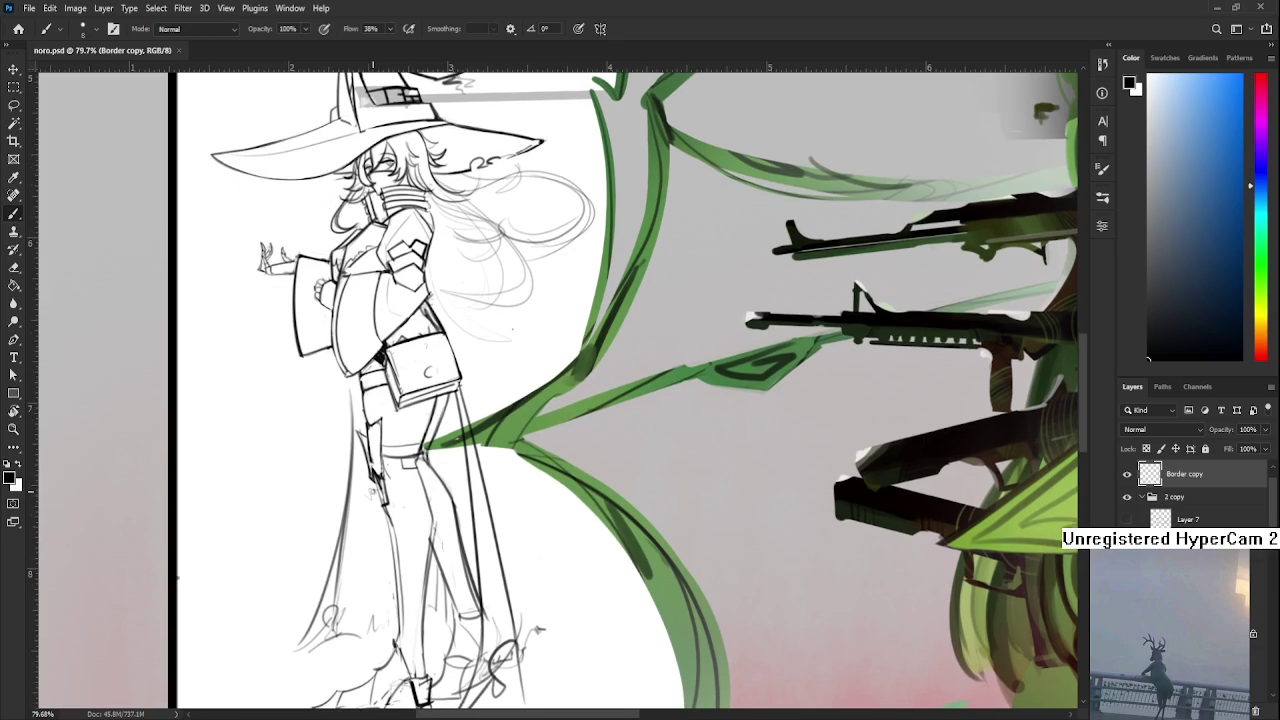
key("e")
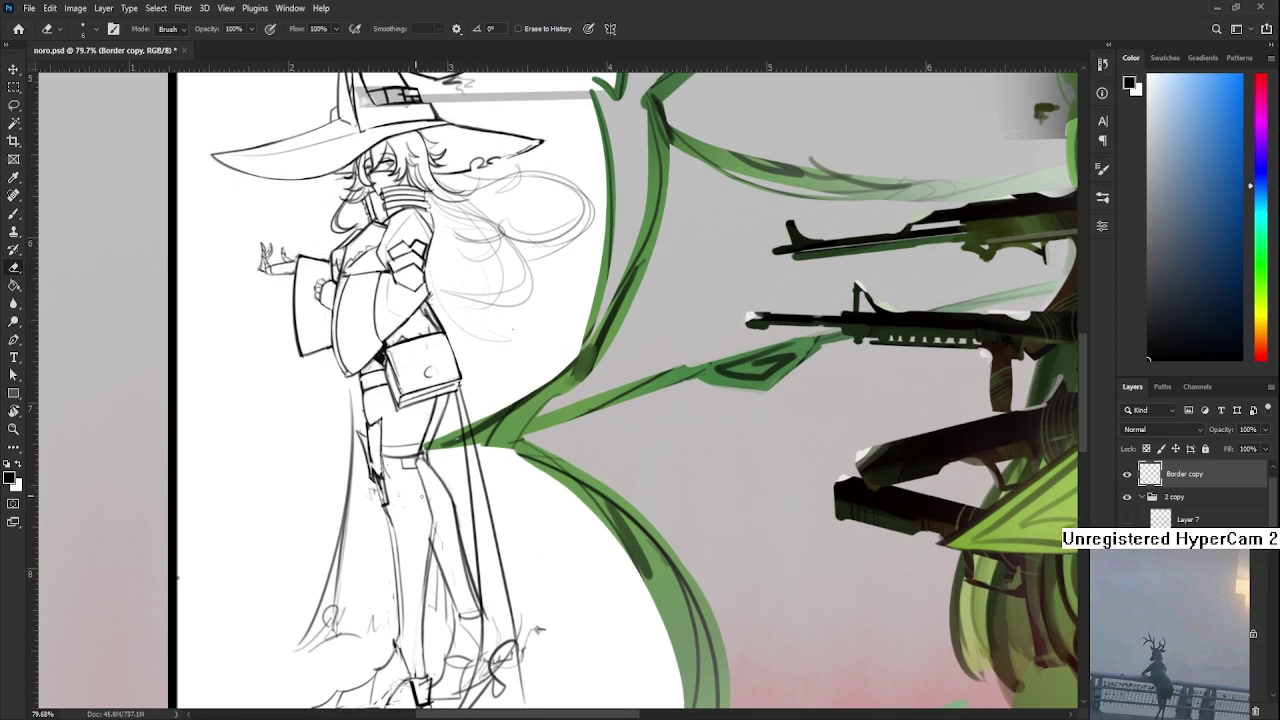
scroll(1127, 492, "down", 5)
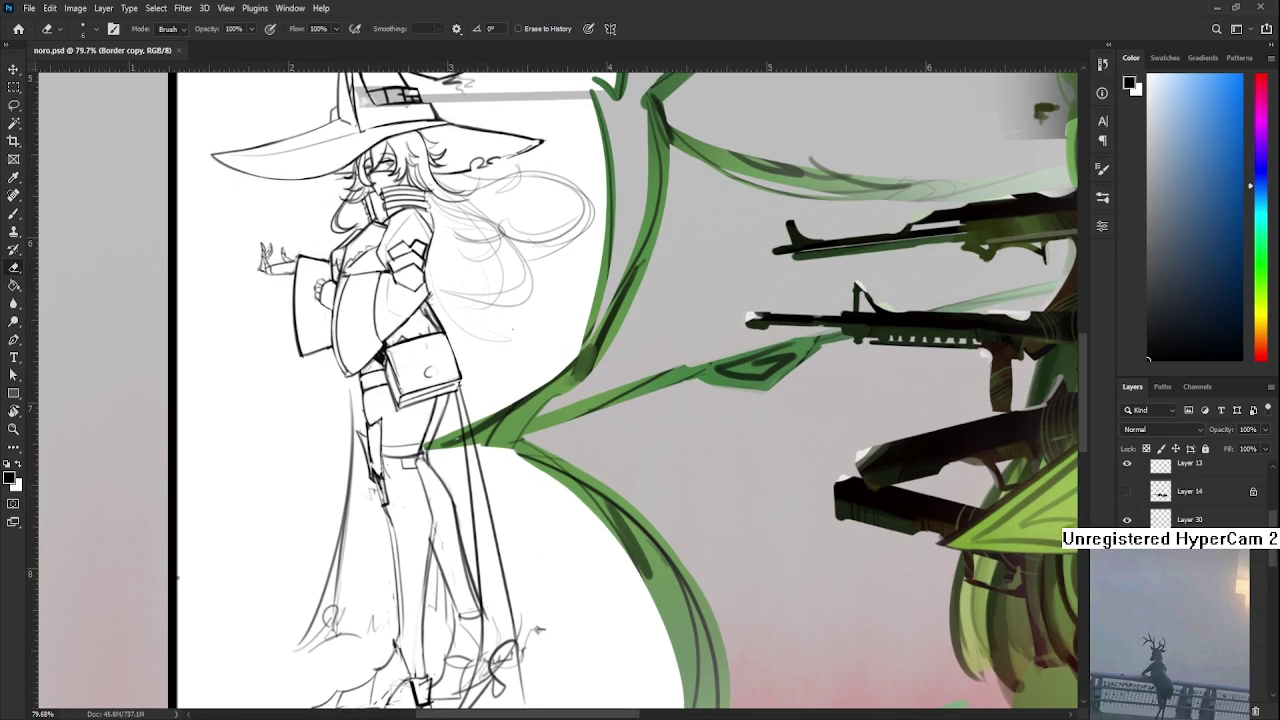
scroll(1190, 490, "up", 5)
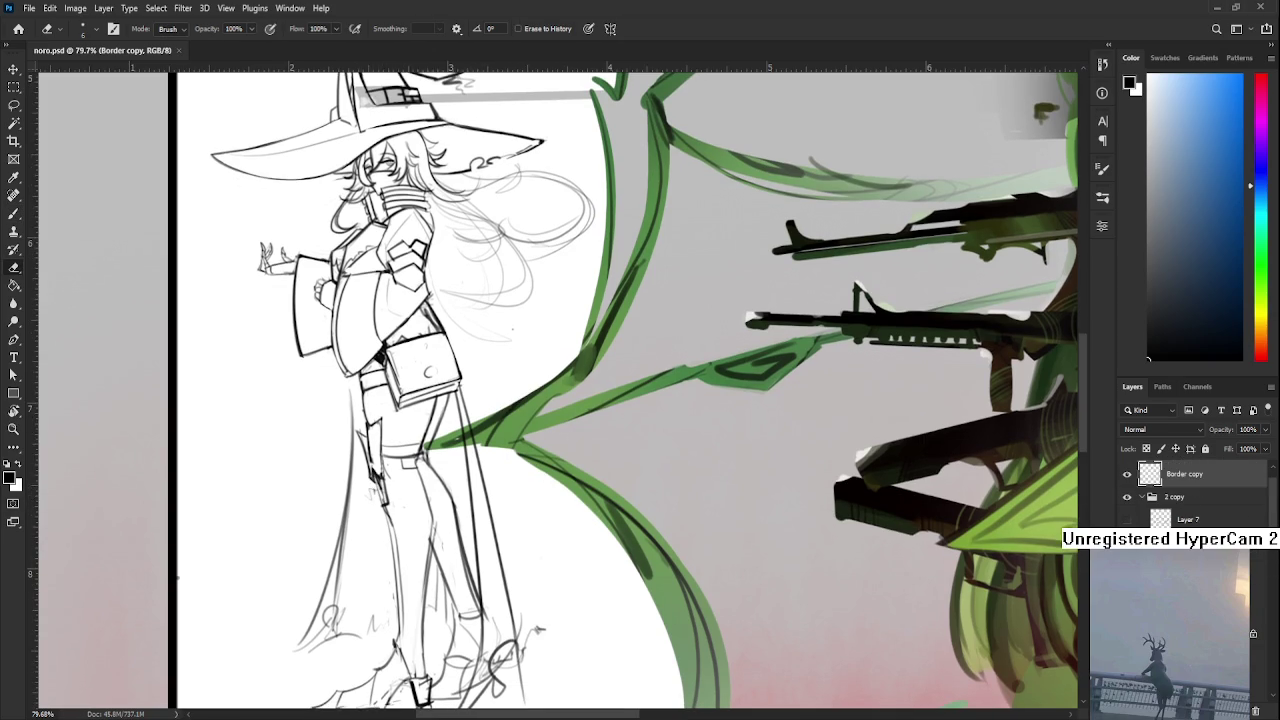
key("alt+bracketleft")
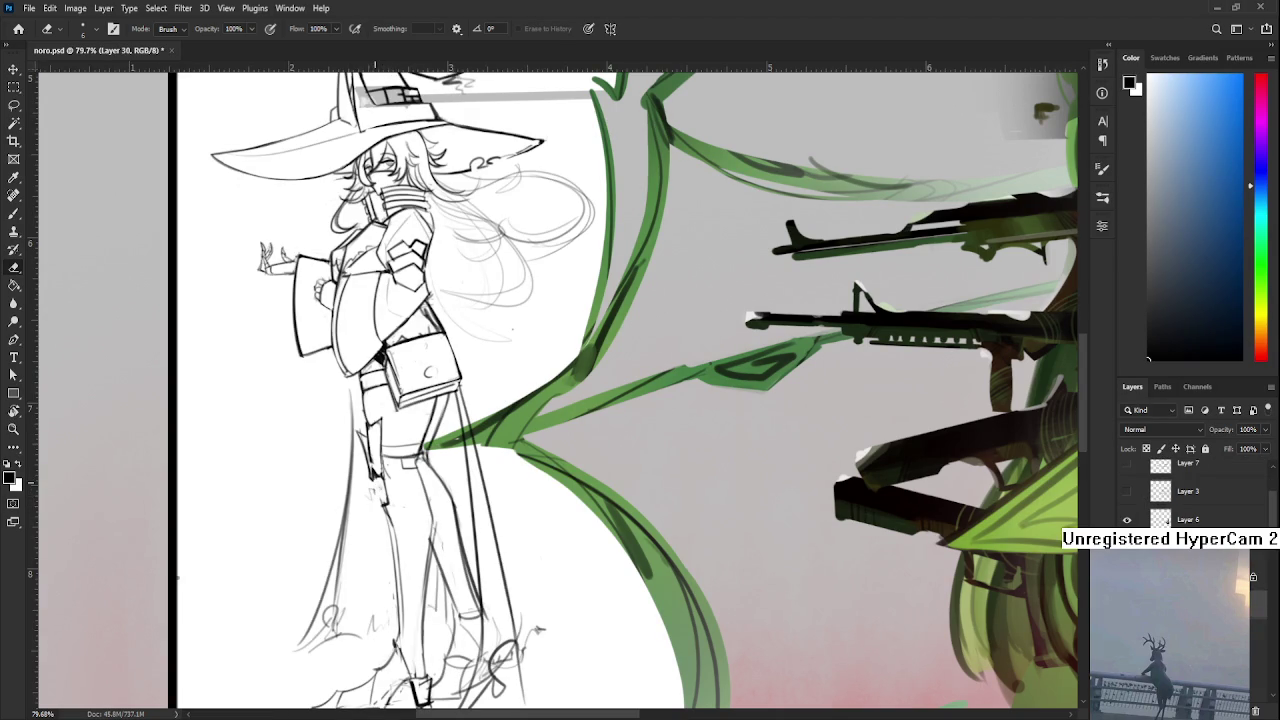
Toggle between Brush and Eraser several times, ending on the Brush
key("b")
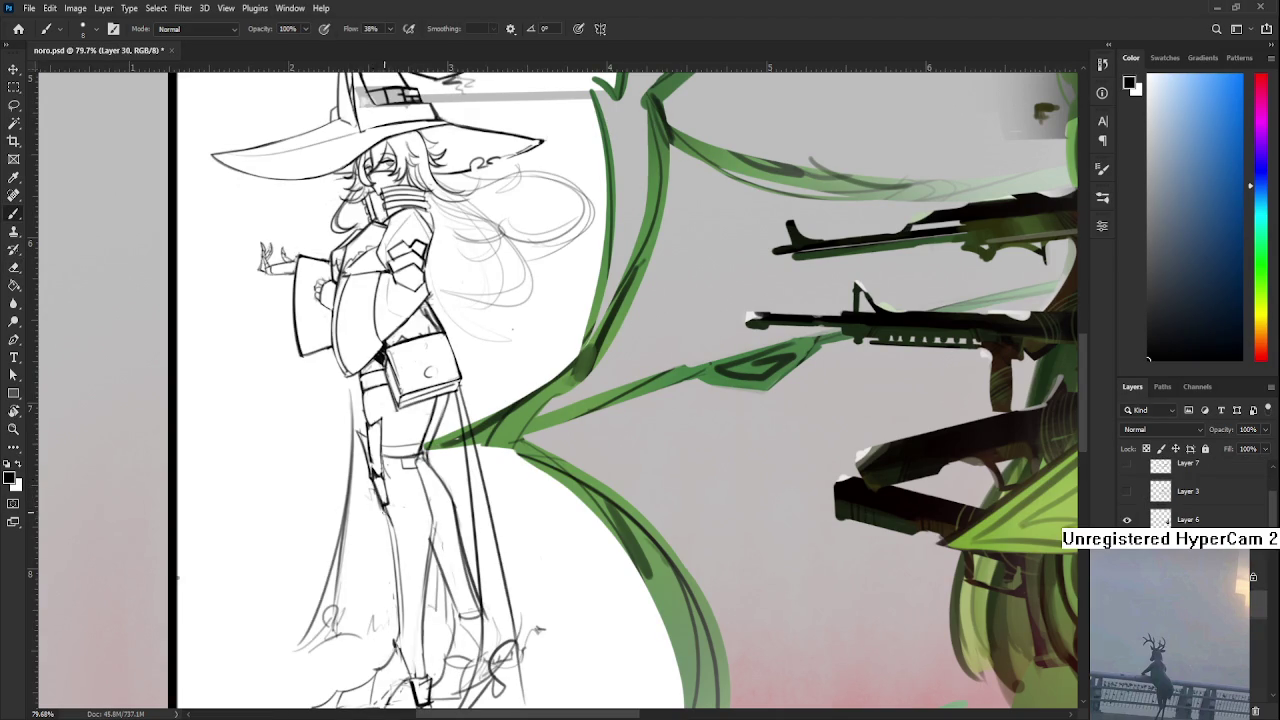
key("e")
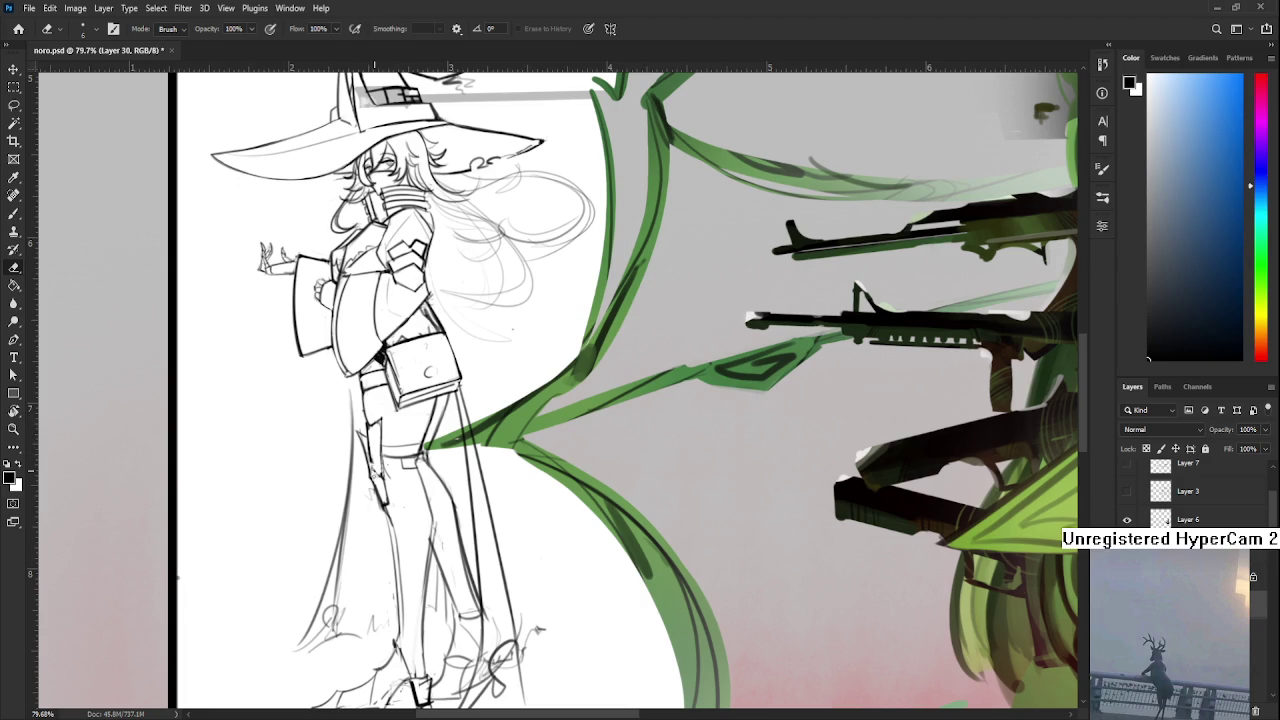
key("b")
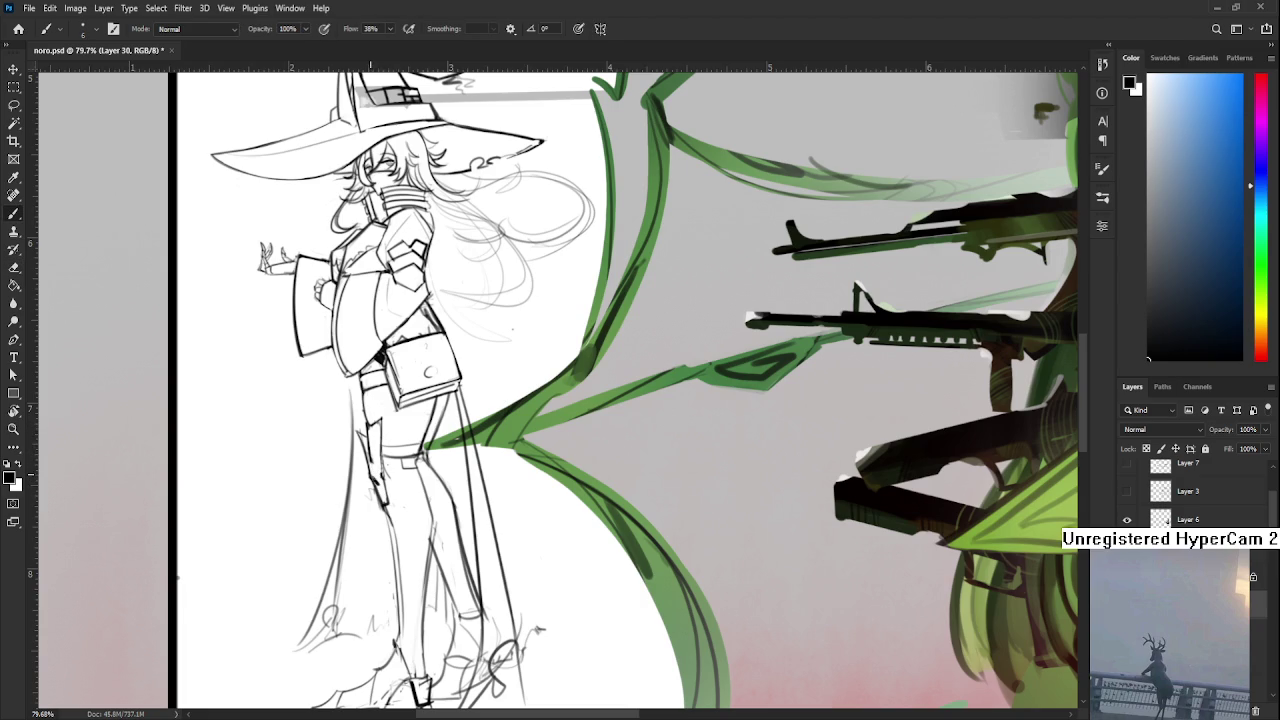
key("e")
key("b")
key("e")
key("b")
key("e")
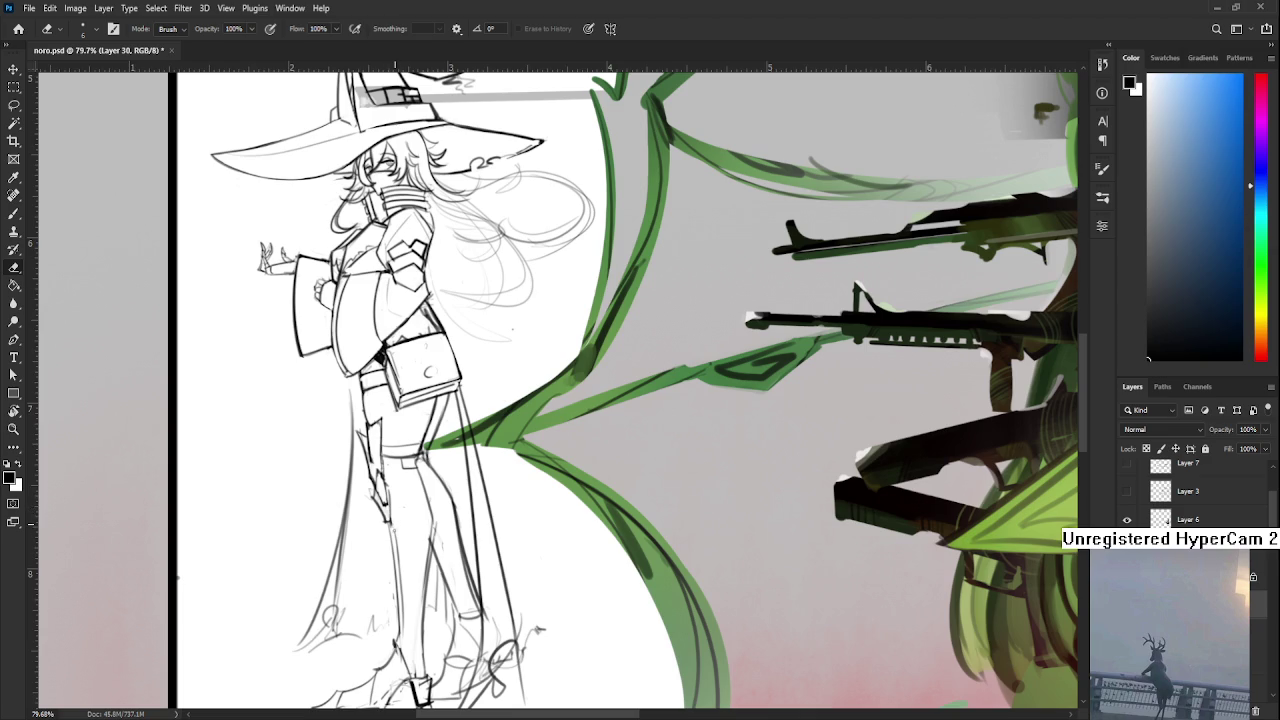
key("b")
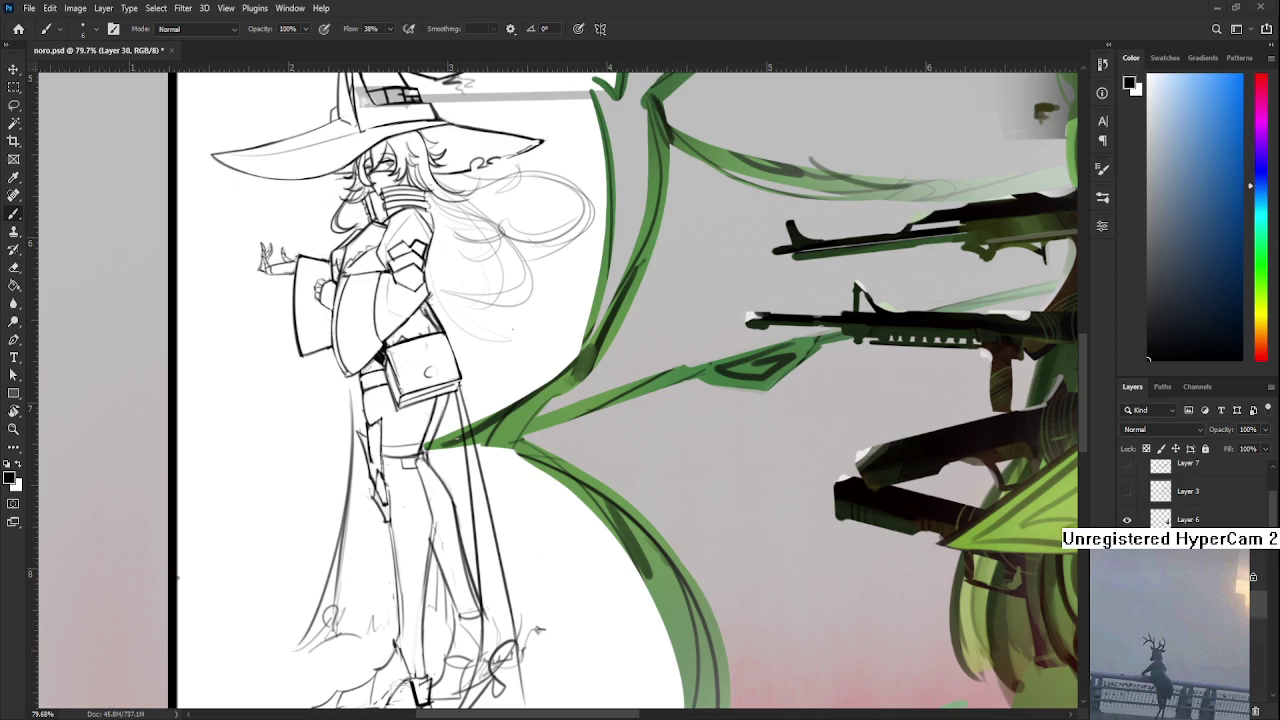
scroll(440, 525, "up", 2)
Erase the faint strokes on the left leg and redraw the leg line darker
key("e")
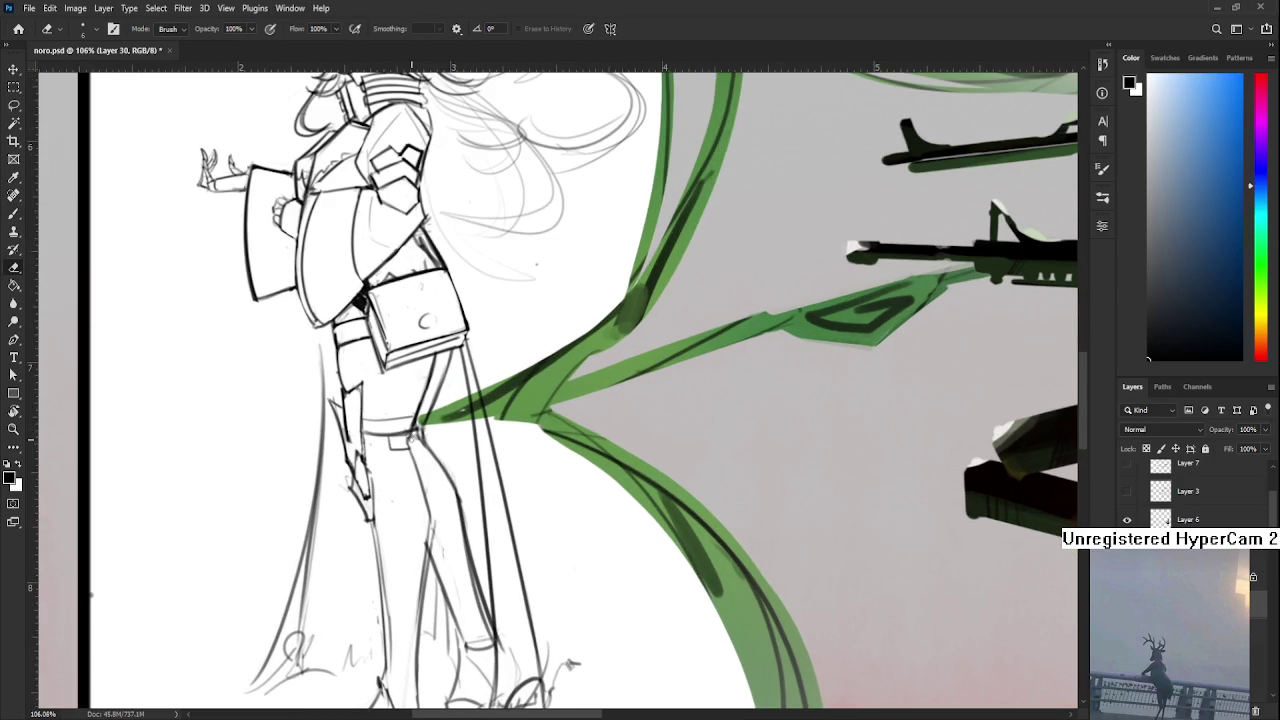
mouse_move(359, 483)
left_mouse_down()
mouse_move(365, 465)
mouse_move(364, 493)
left_mouse_up()
left_click_drag(349, 400, 350, 442)
key("b")
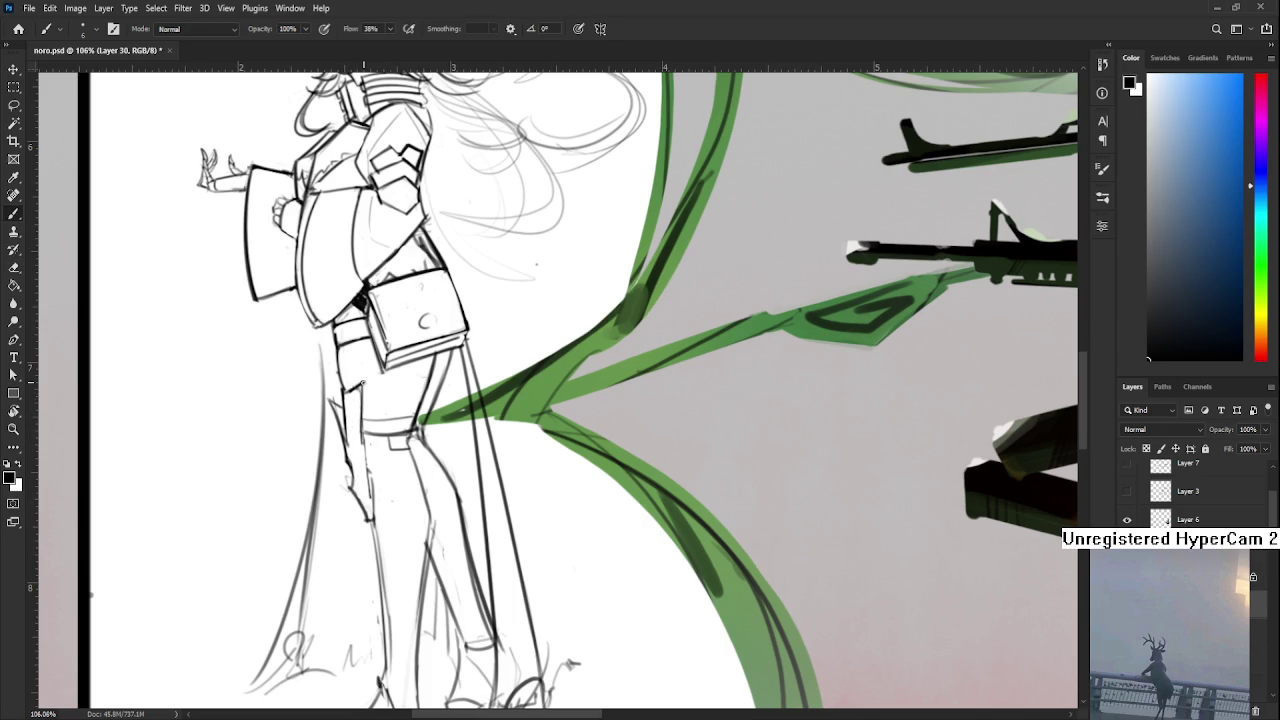
key("e")
left_click_drag(360, 418, 358, 446)
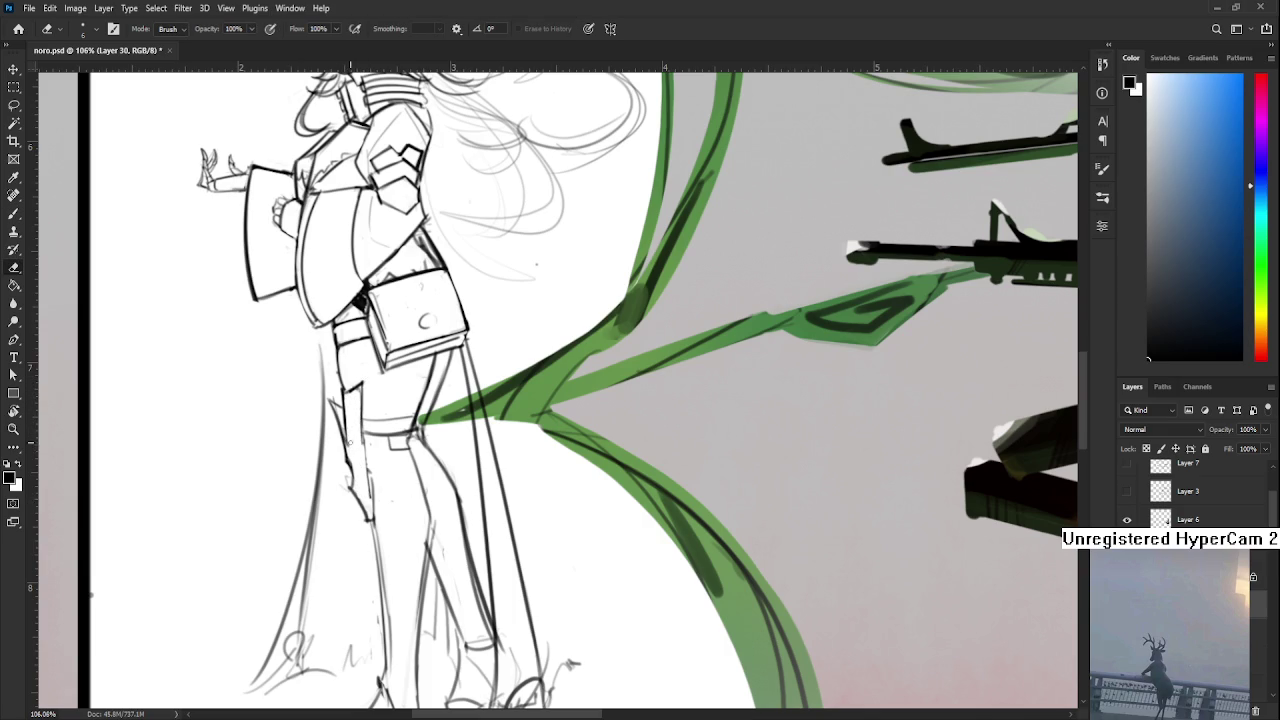
key("b")
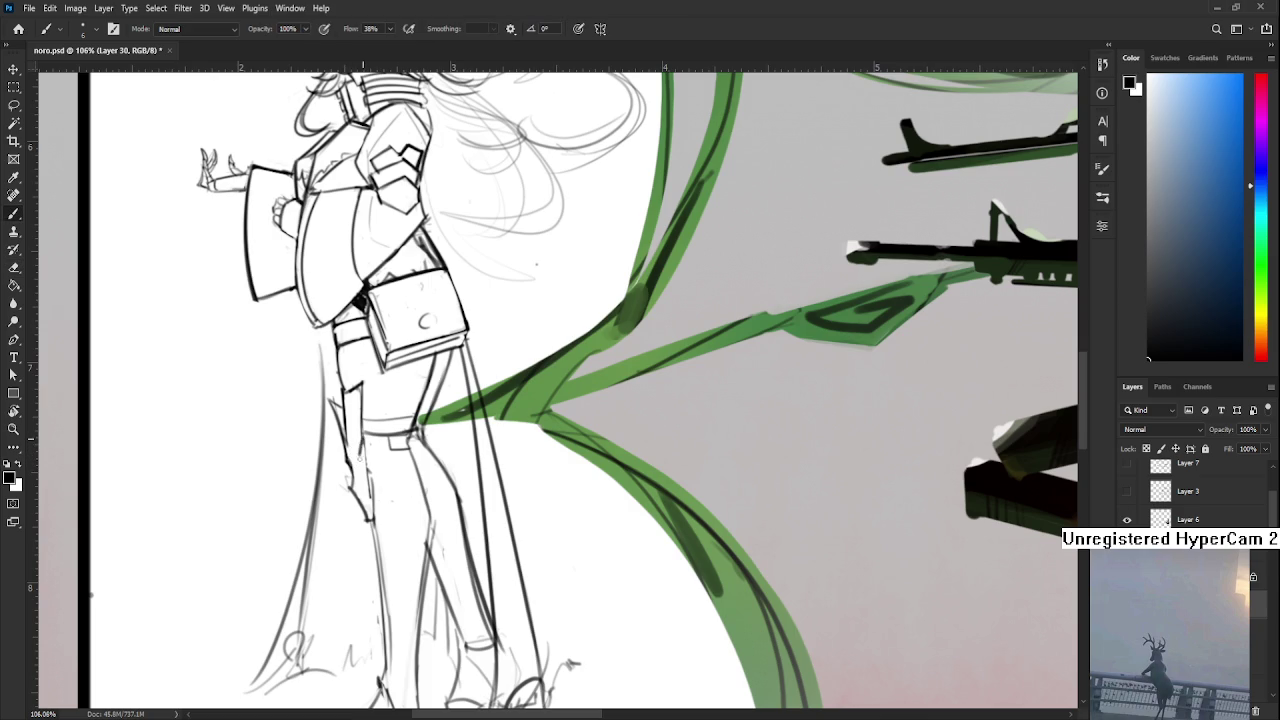
left_click_drag(360, 432, 368, 506)
Redraw the left leg line and erase lighter segments of the pencil line around it
key("e")
key("b")
left_click_drag(362, 432, 370, 526)
key("e")
left_click_drag(378, 480, 372, 528)
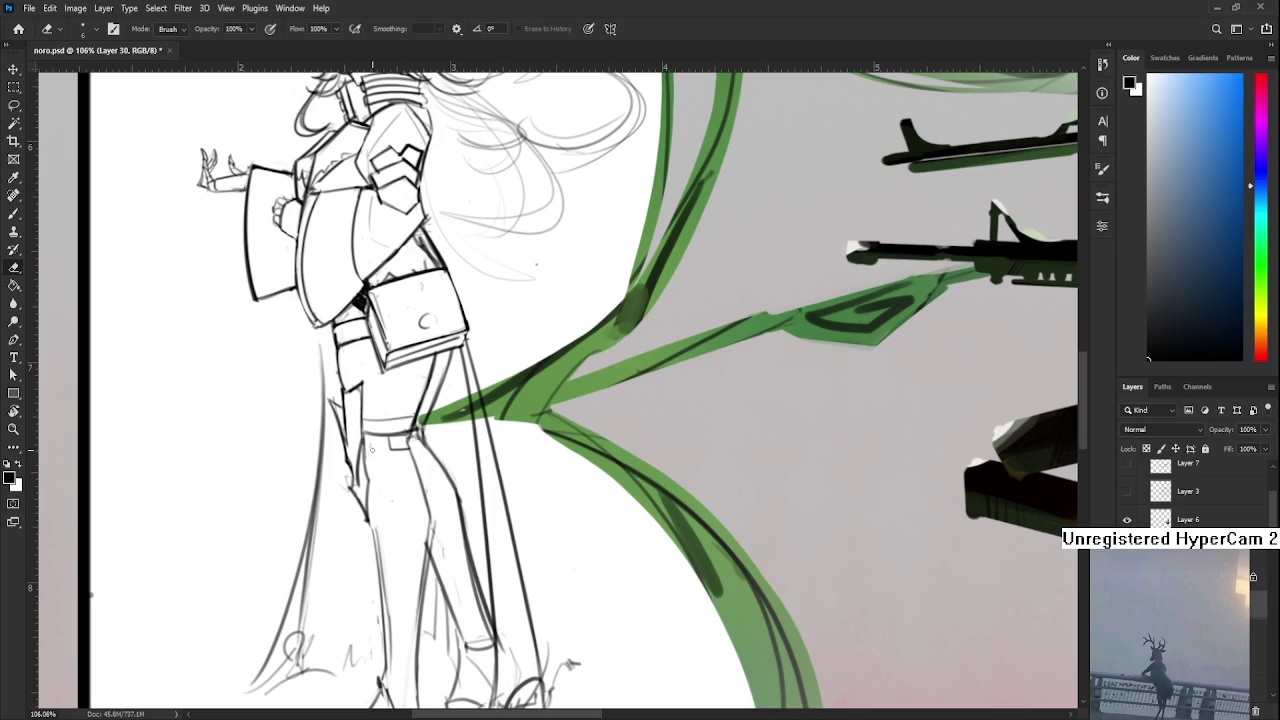
key("b")
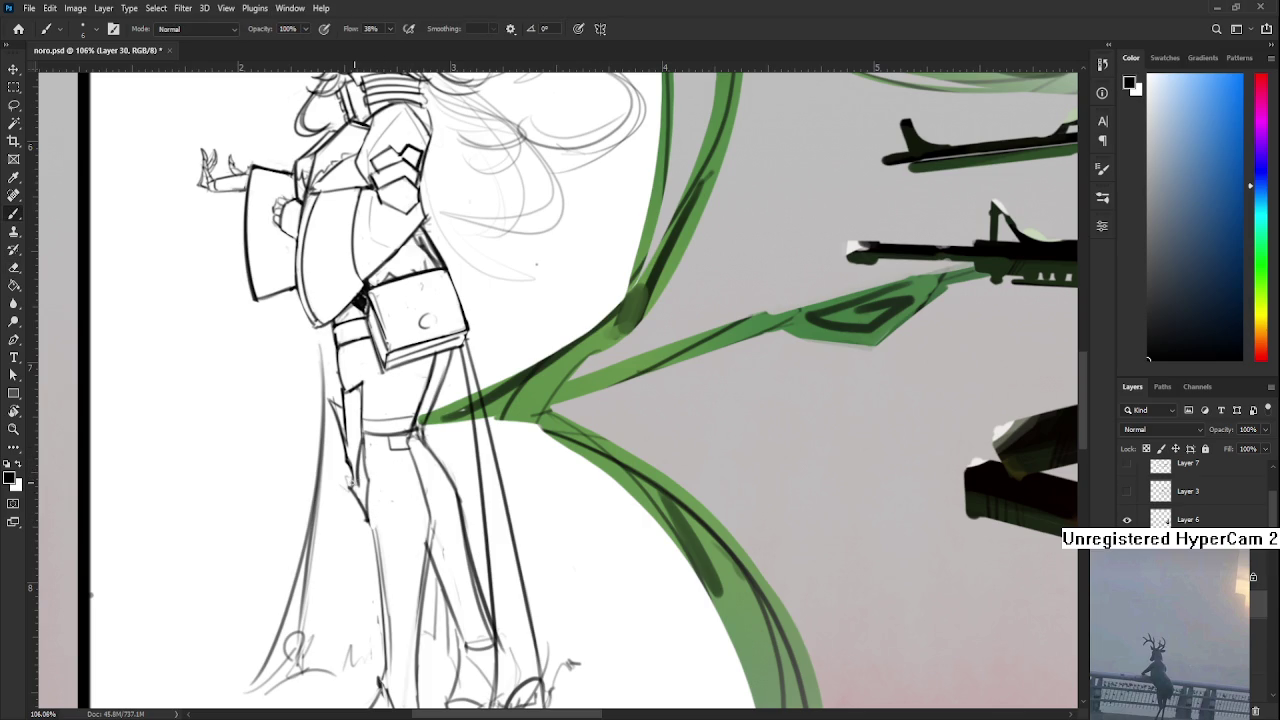
key("e")
left_click_drag(360, 486, 366, 441)
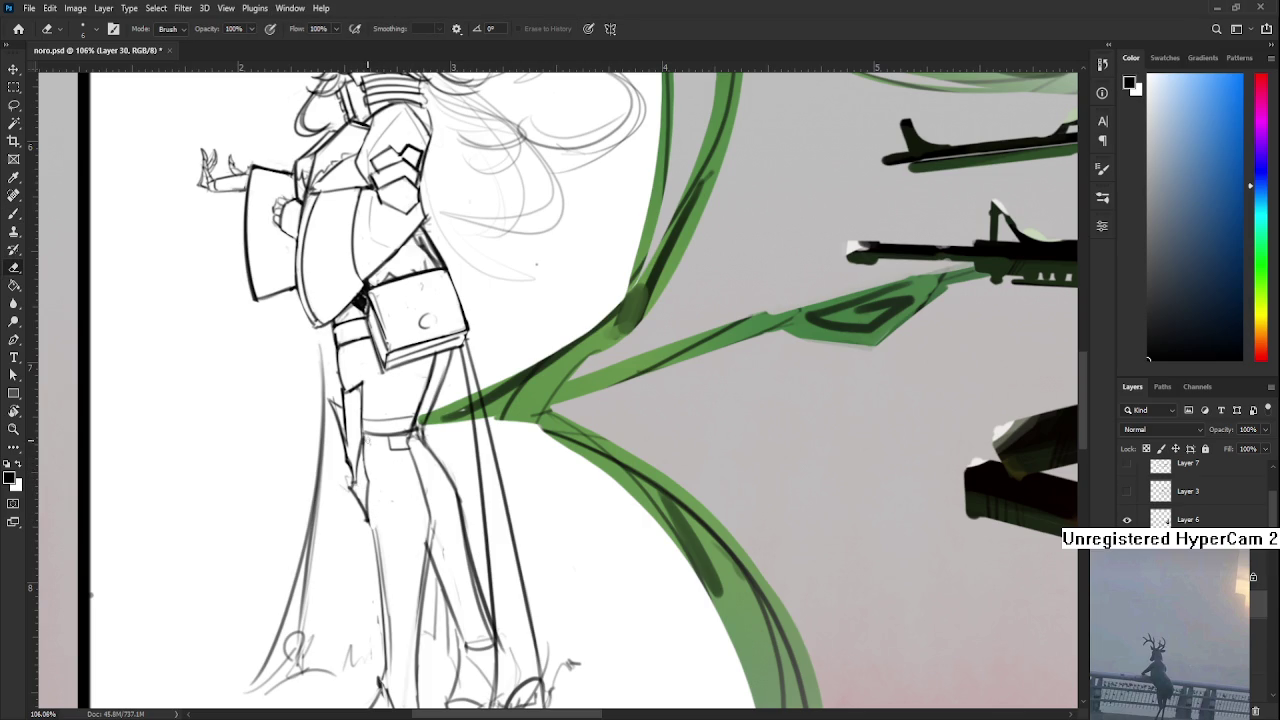
Move the view to the boot and try inking its outline, undoing the stroke
scroll(386, 440, "down", 2)
scroll(386, 440, "down", 2)
scroll(375, 448, "up", 2)
scroll(371, 452, "up", 2)
left_click_drag(400, 513, 393, 461)
key("b")
key("e")
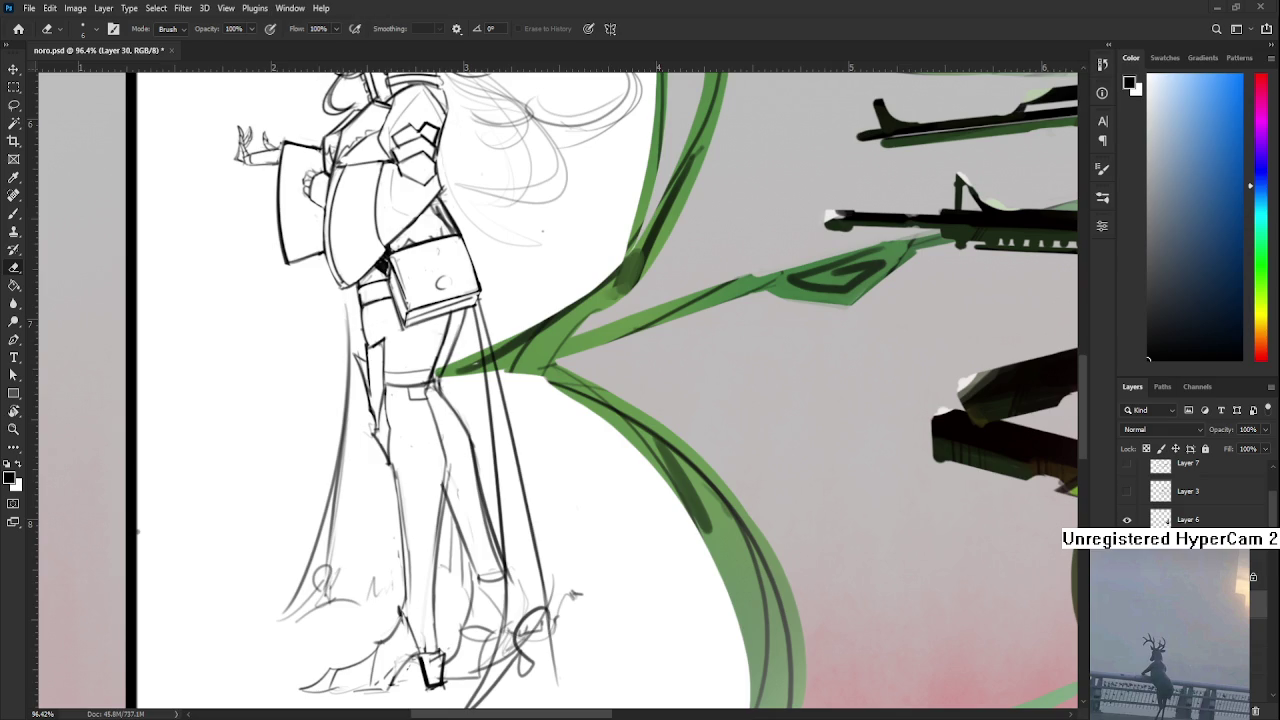
scroll(415, 550, "down", 1)
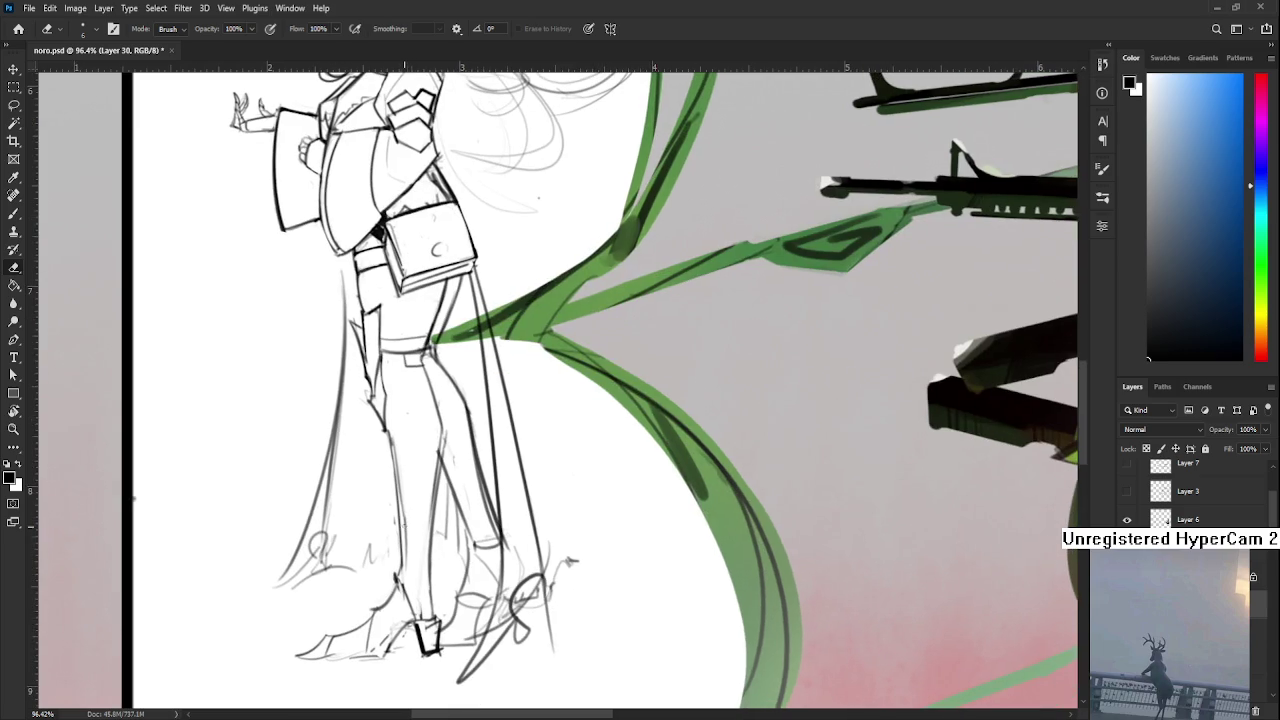
scroll(404, 549, "down", 1)
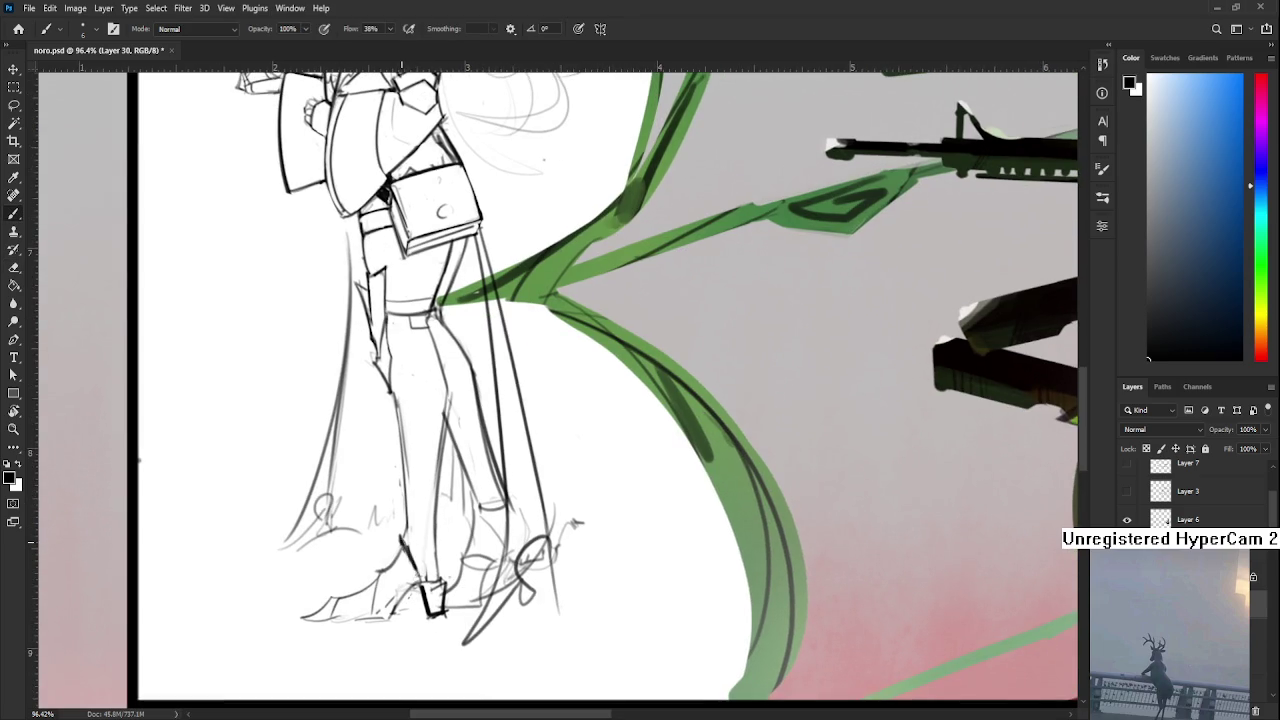
left_click_drag(410, 522, 430, 477)
key("b")
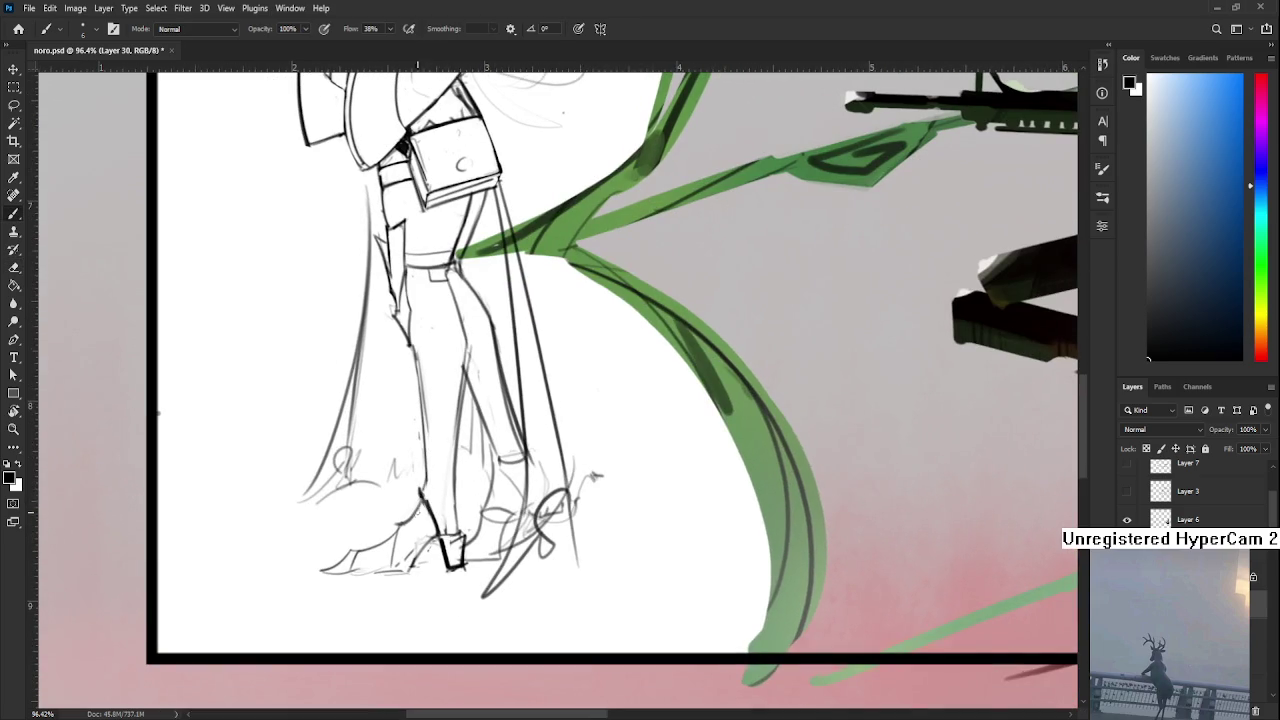
mouse_move(398, 528)
left_mouse_down()
mouse_move(400, 572)
mouse_move(418, 548)
mouse_move(396, 572)
mouse_move(438, 540)
mouse_move(420, 558)
left_mouse_up()
key("ctrl+z")
Erase the faint stray sketch line running along the leg
key("e")
key("b")
key("e")
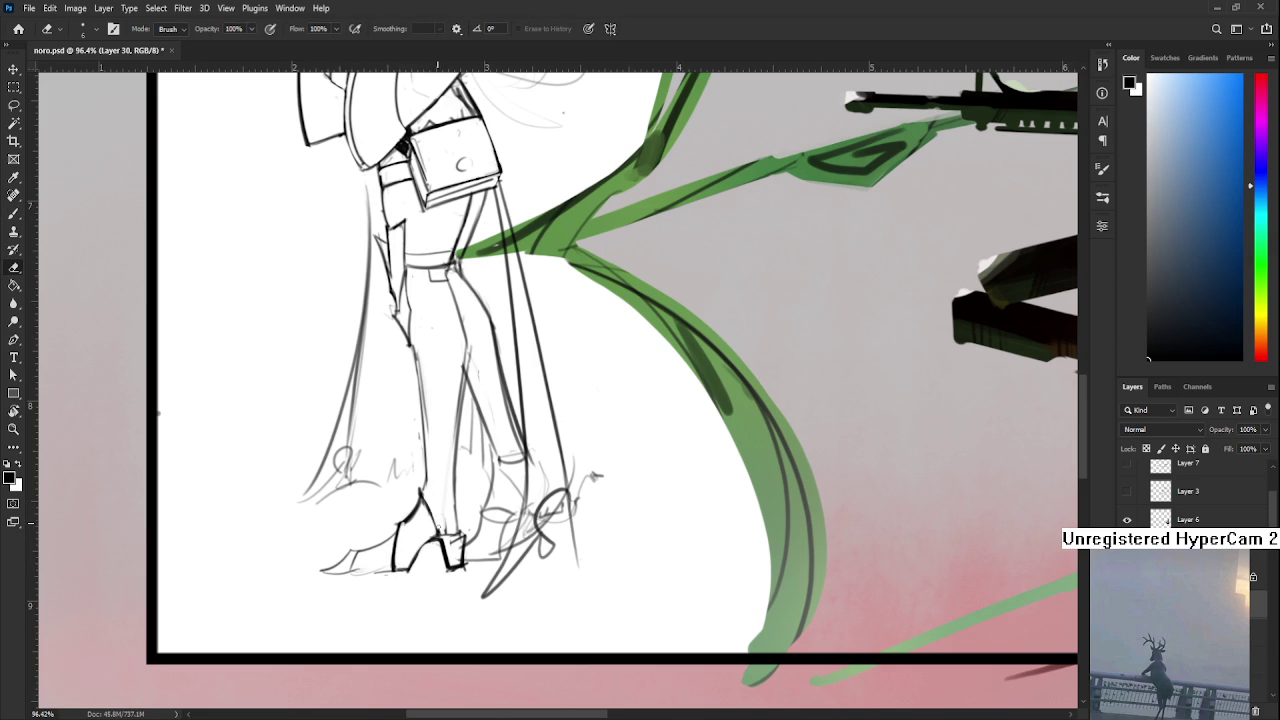
key("b")
key("e")
key("b")
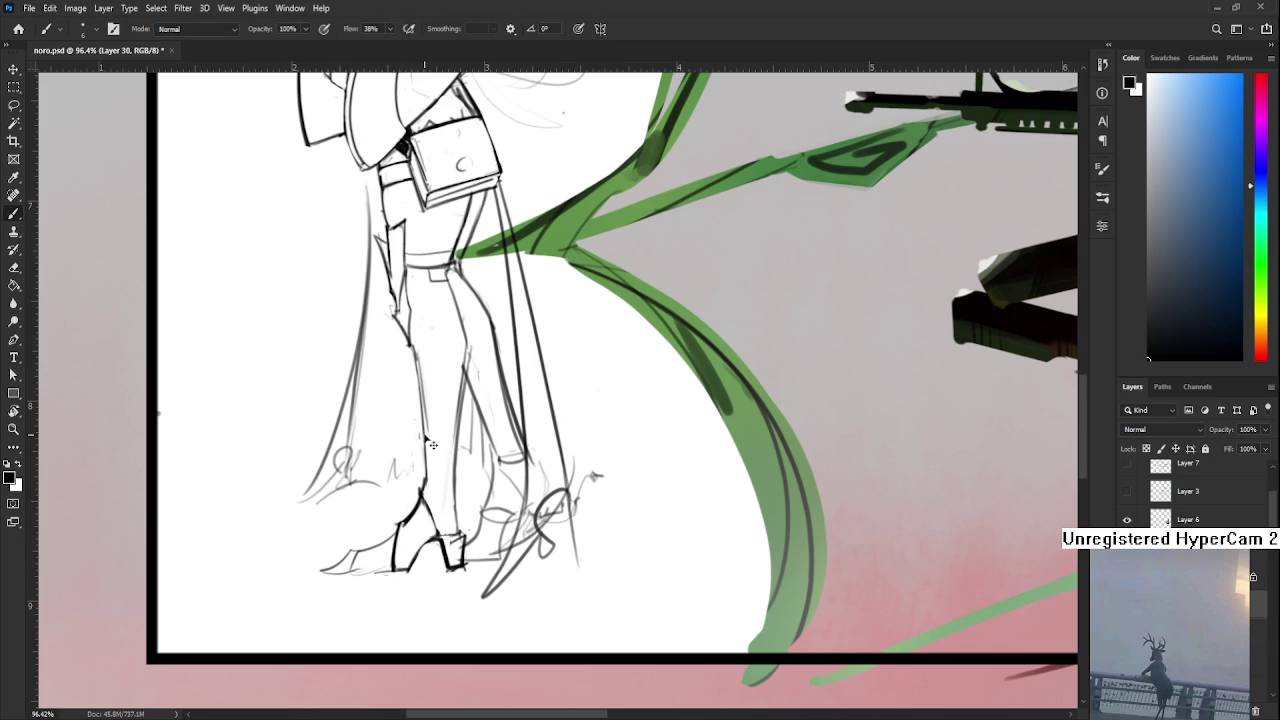
key("e")
mouse_move(427, 498)
left_mouse_down()
mouse_move(430, 438)
mouse_move(427, 488)
left_mouse_up()
left_click_drag(426, 394, 420, 544)
Ink a clean line down the leg and clear stray marks around the boot sole
key("b")
key("ctrl+z")
left_click_drag(420, 418, 424, 556)
key("e")
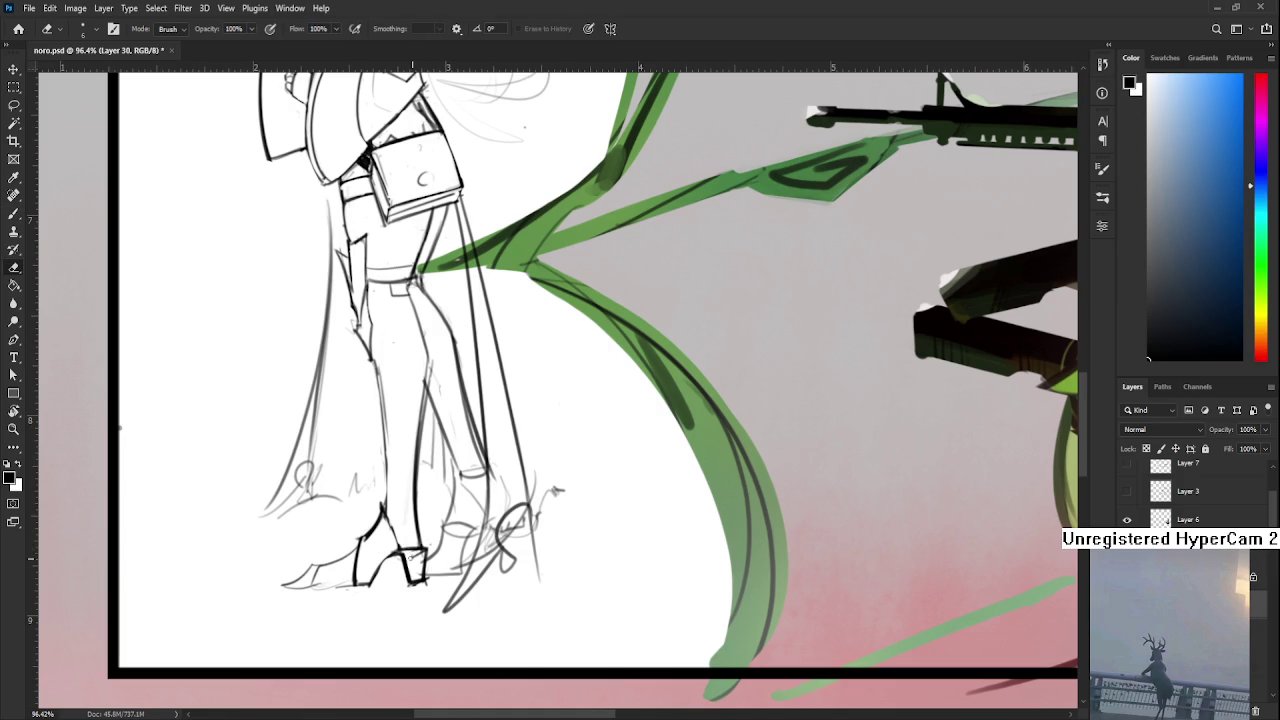
left_click_drag(415, 580, 421, 582)
Ink the boot's left edge, toe and sole
left_click_drag(426, 588, 441, 616)
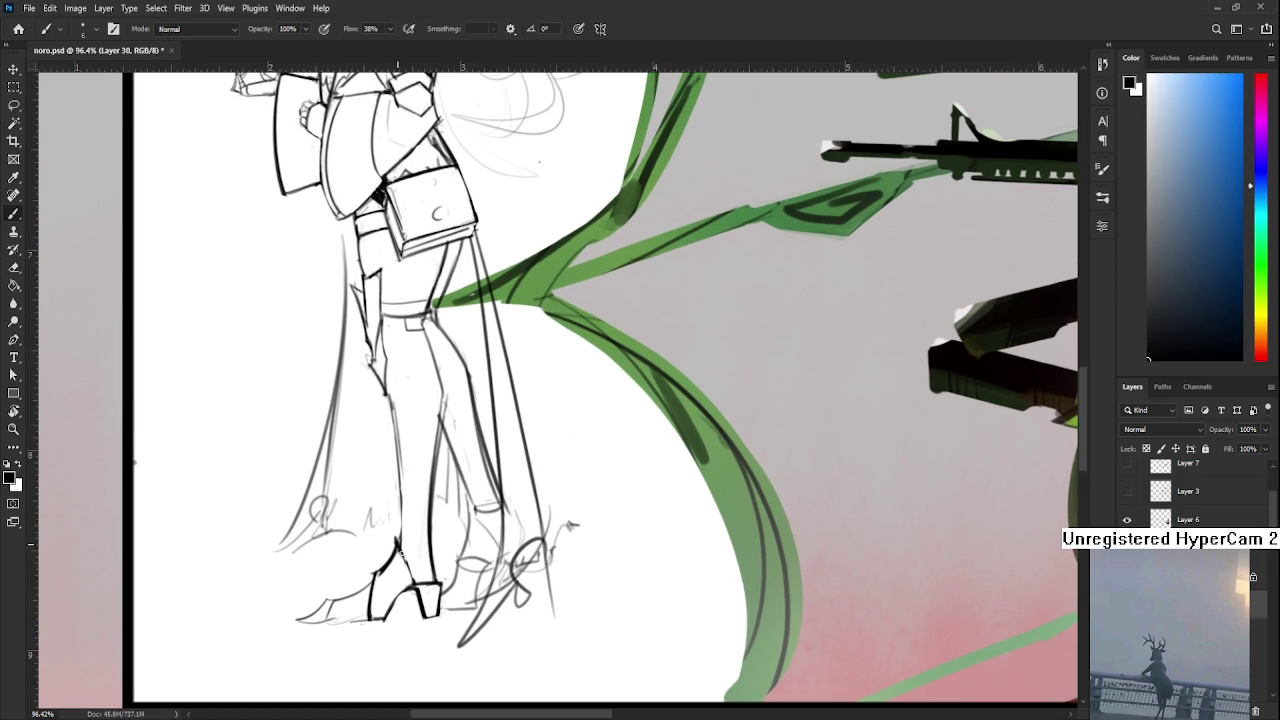
left_click_drag(368, 570, 425, 478)
key("b")
mouse_move(388, 527)
left_mouse_down()
mouse_move(392, 507)
mouse_move(434, 484)
mouse_move(386, 531)
left_mouse_up()
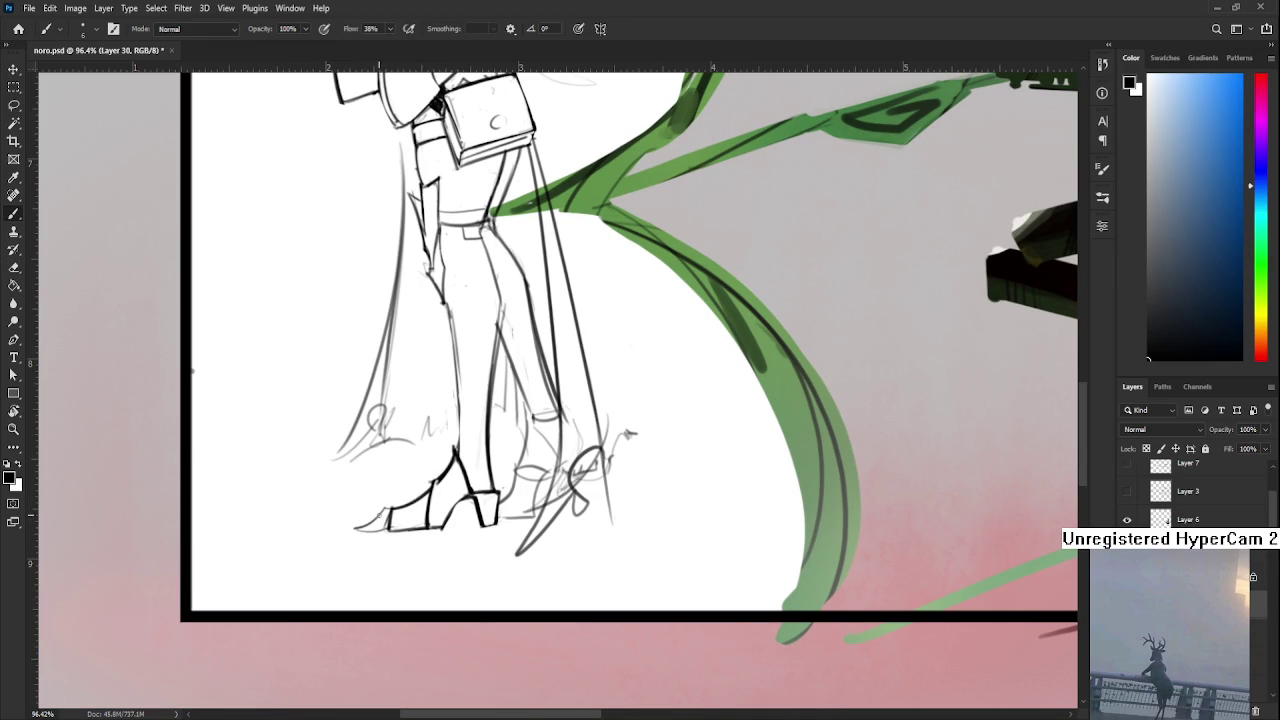
mouse_move(383, 507)
left_mouse_down()
mouse_move(355, 532)
mouse_move(396, 531)
left_mouse_up()
key("e")
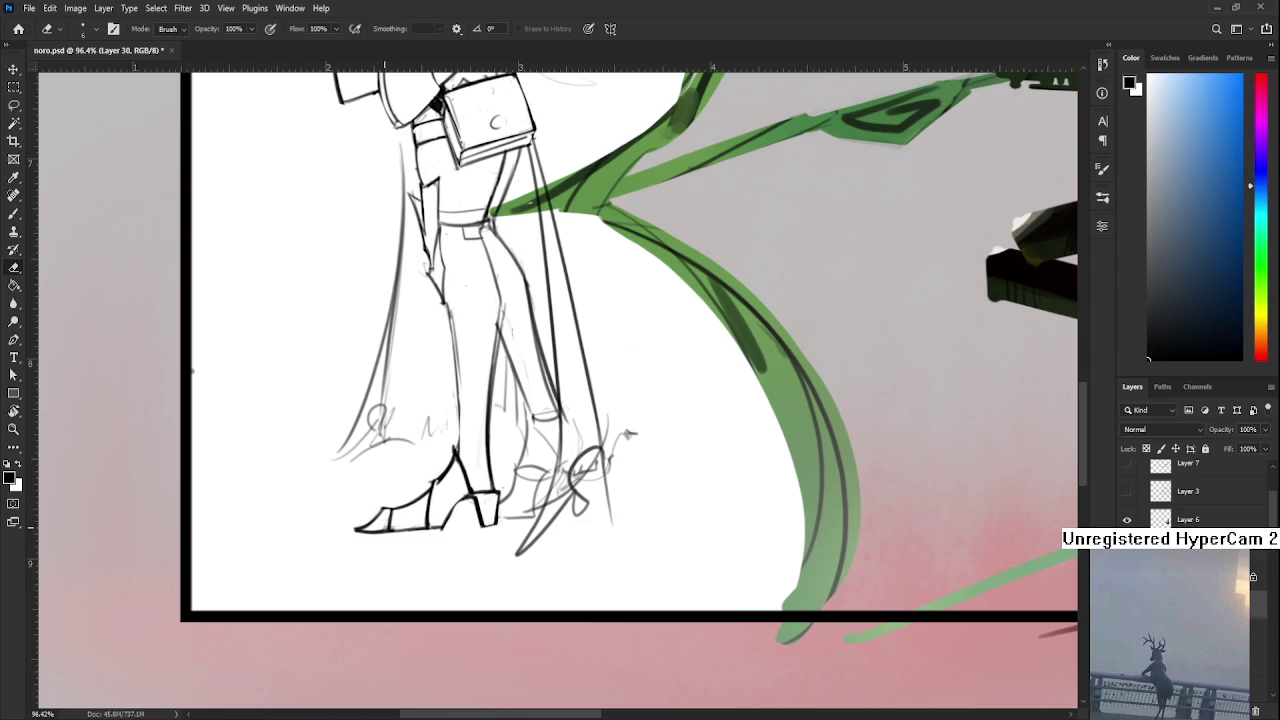
scroll(470, 530, "down", 5)
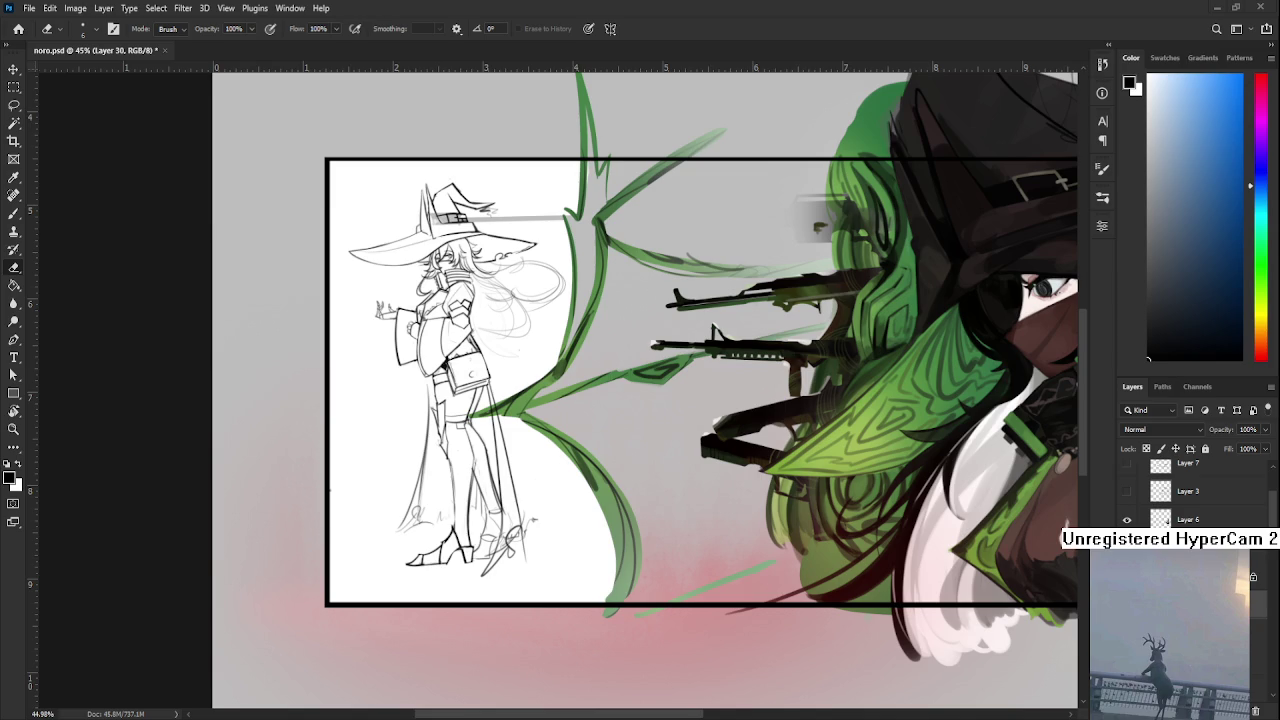
scroll(478, 514, "up", 3)
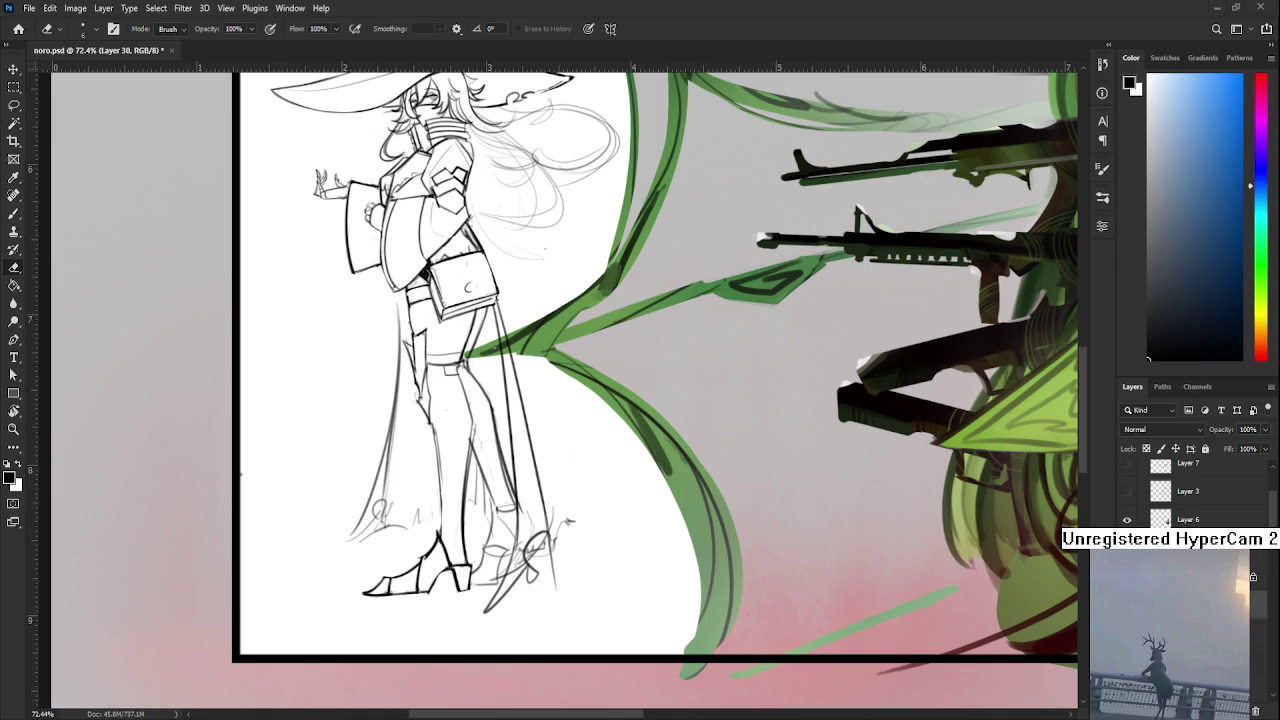
scroll(790, 300, "up", 2)
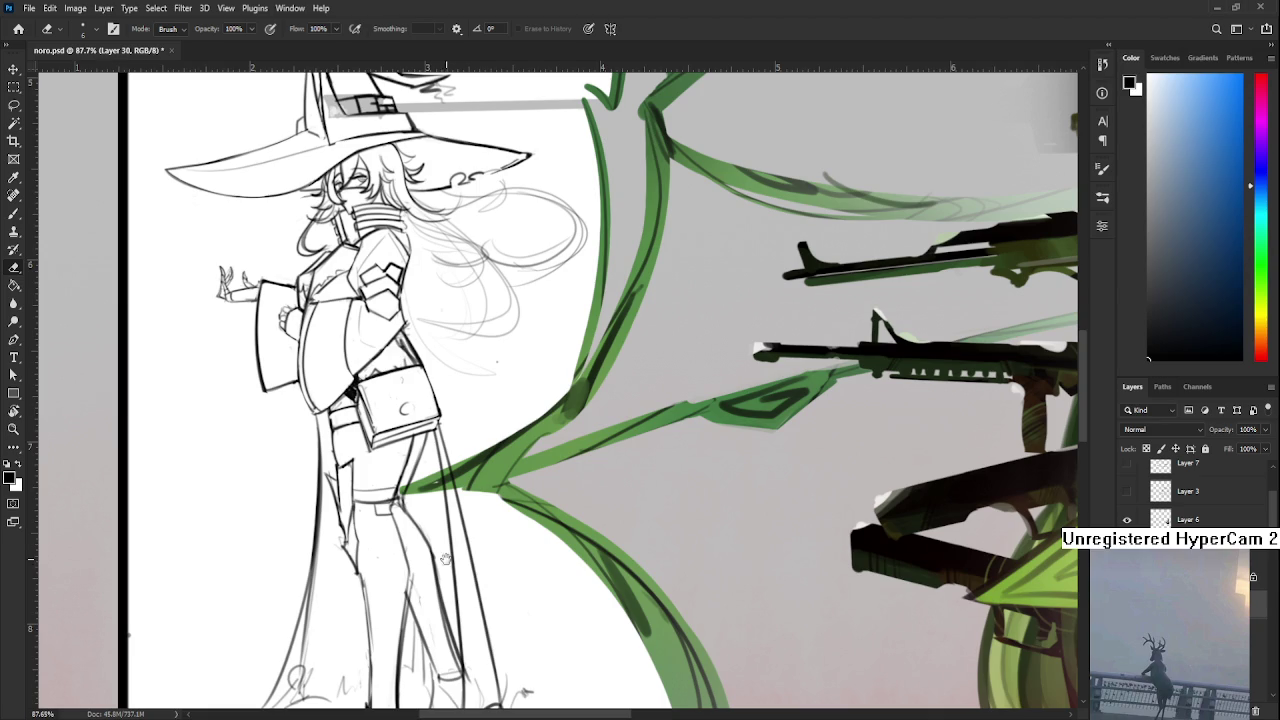
Ink the coat's left edge, redrawing and undoing until the line sits right
left_click_drag(405, 610, 395, 460)
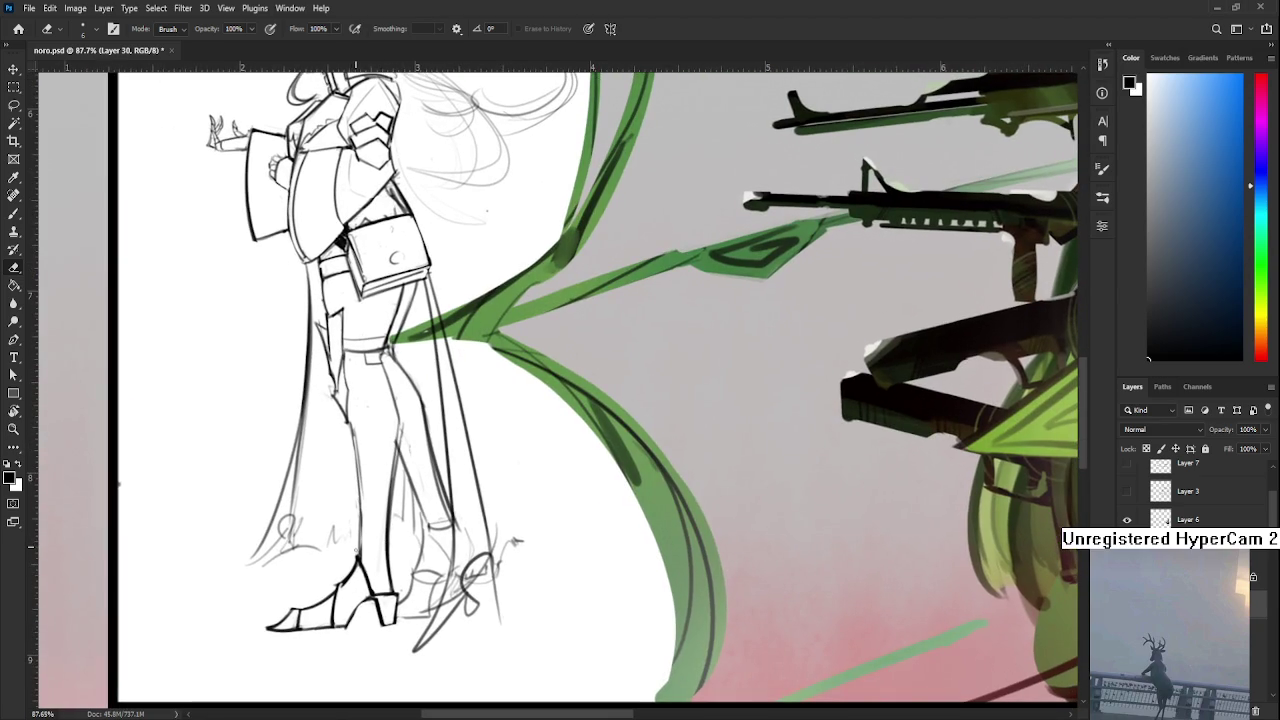
left_click_drag(352, 548, 356, 586)
key("b")
left_click_drag(310, 440, 278, 595)
key("ctrl+z")
left_click_drag(306, 452, 284, 590)
left_click_drag(307, 451, 252, 598)
key("ctrl+z")
mouse_move(303, 460)
left_mouse_down()
mouse_move(249, 605)
mouse_move(284, 558)
left_mouse_up()
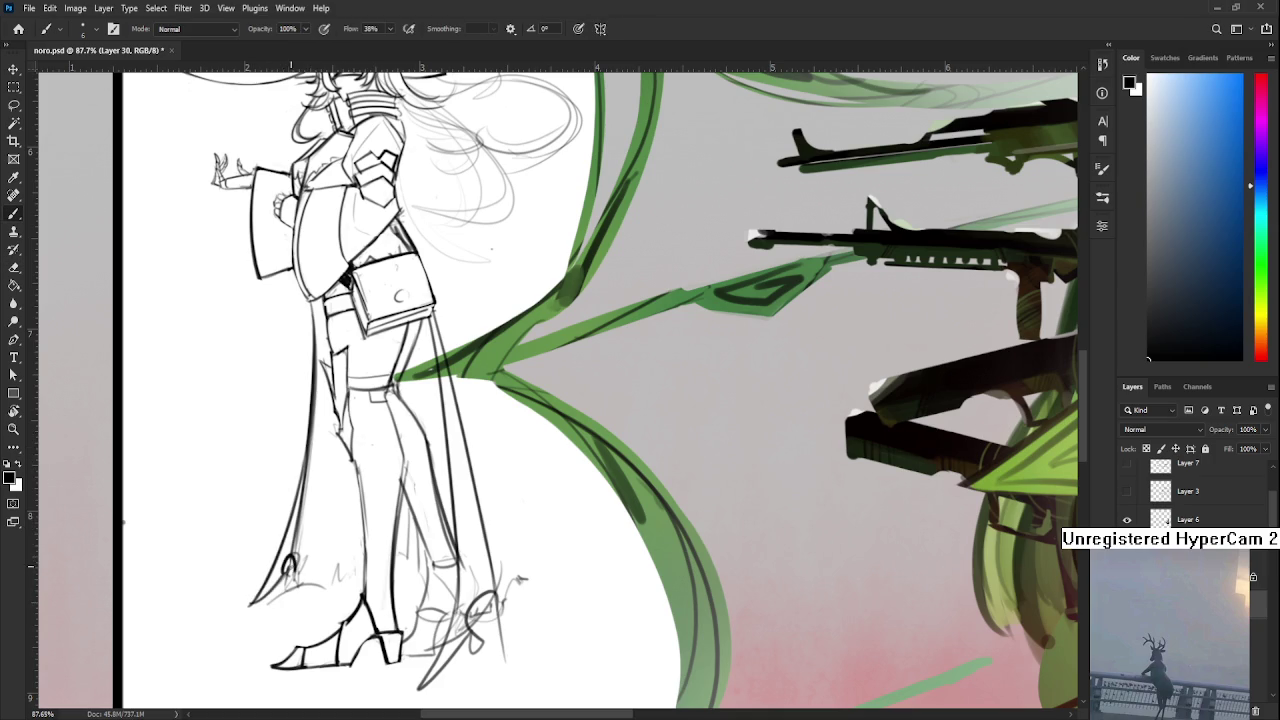
Clean stray coat-edge marks, ink the wavy cloak hem and inner boot line, and erase nearby sketch
key("e")
left_click_drag(292, 560, 283, 598)
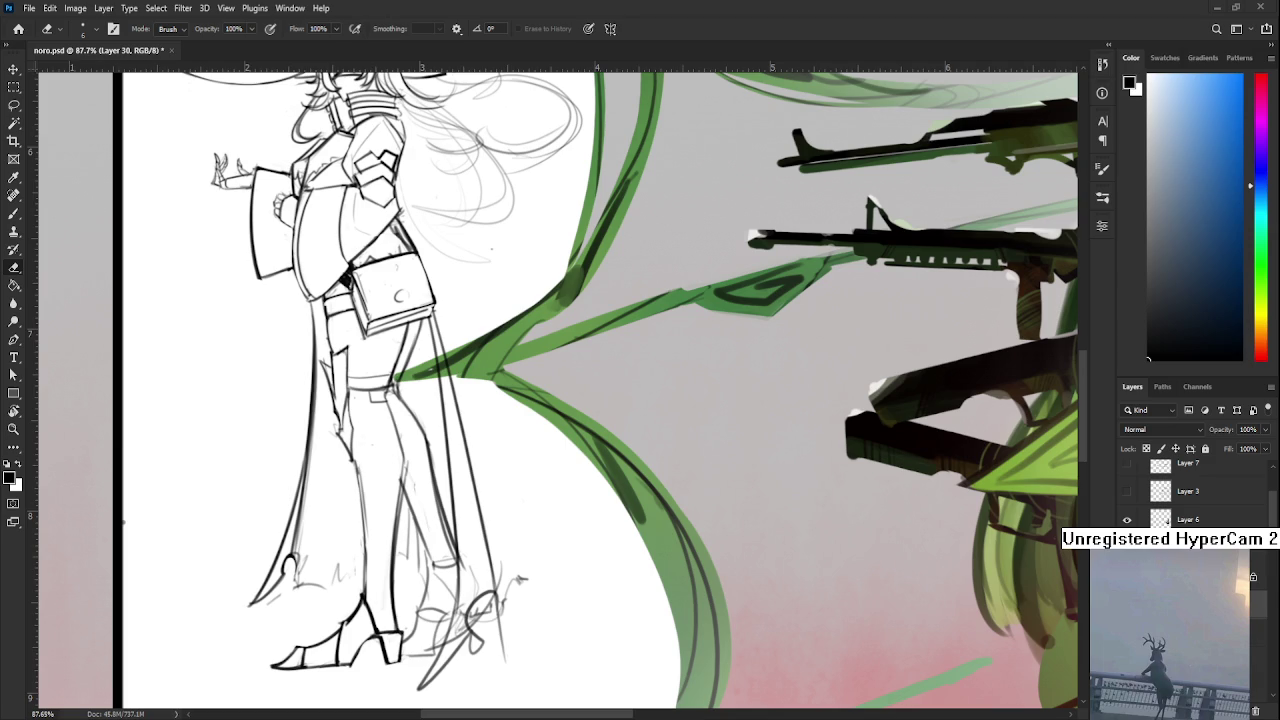
key("b")
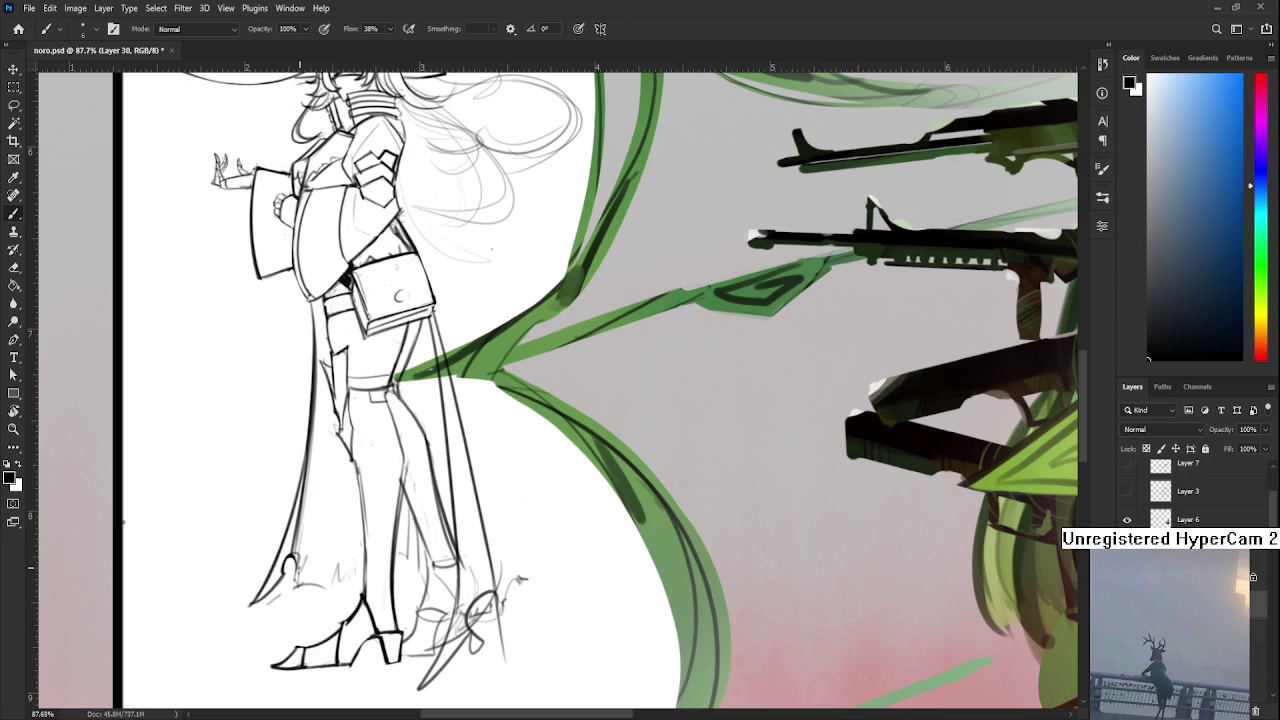
mouse_move(297, 560)
left_mouse_down()
mouse_move(291, 584)
mouse_move(336, 582)
left_mouse_up()
left_click_drag(338, 580, 358, 566)
left_click_drag(406, 566, 414, 504)
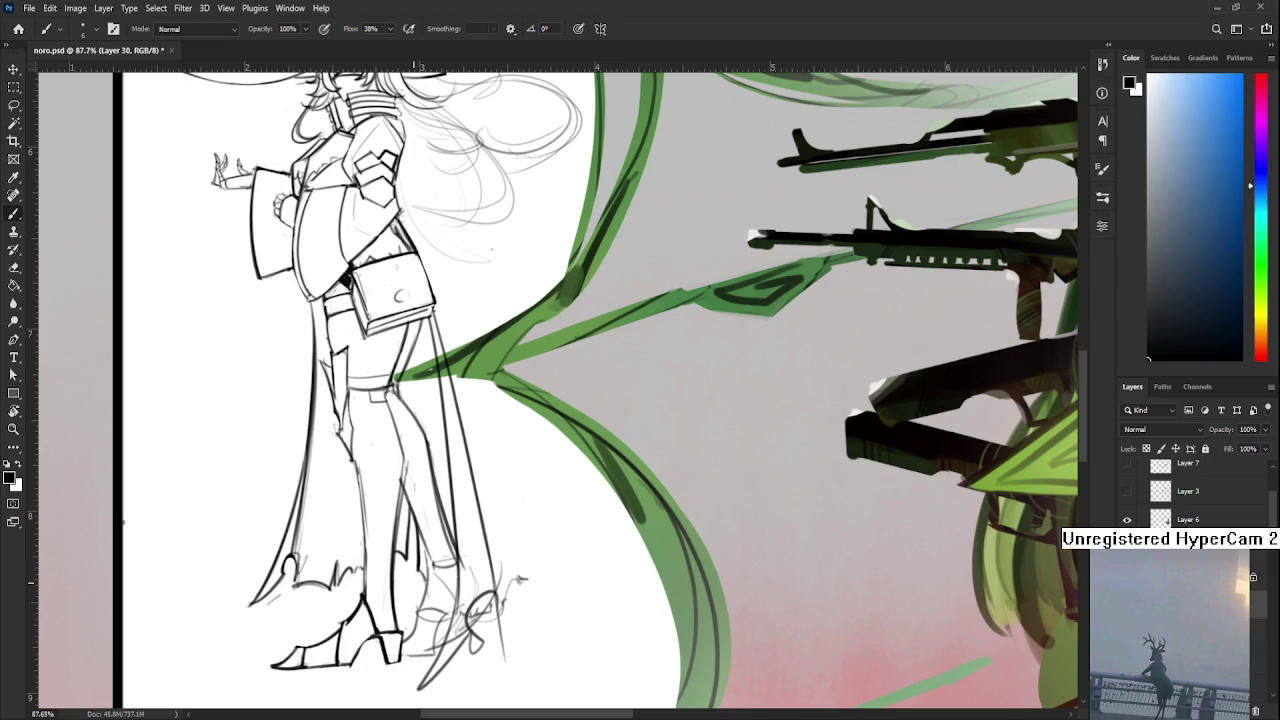
key("e")
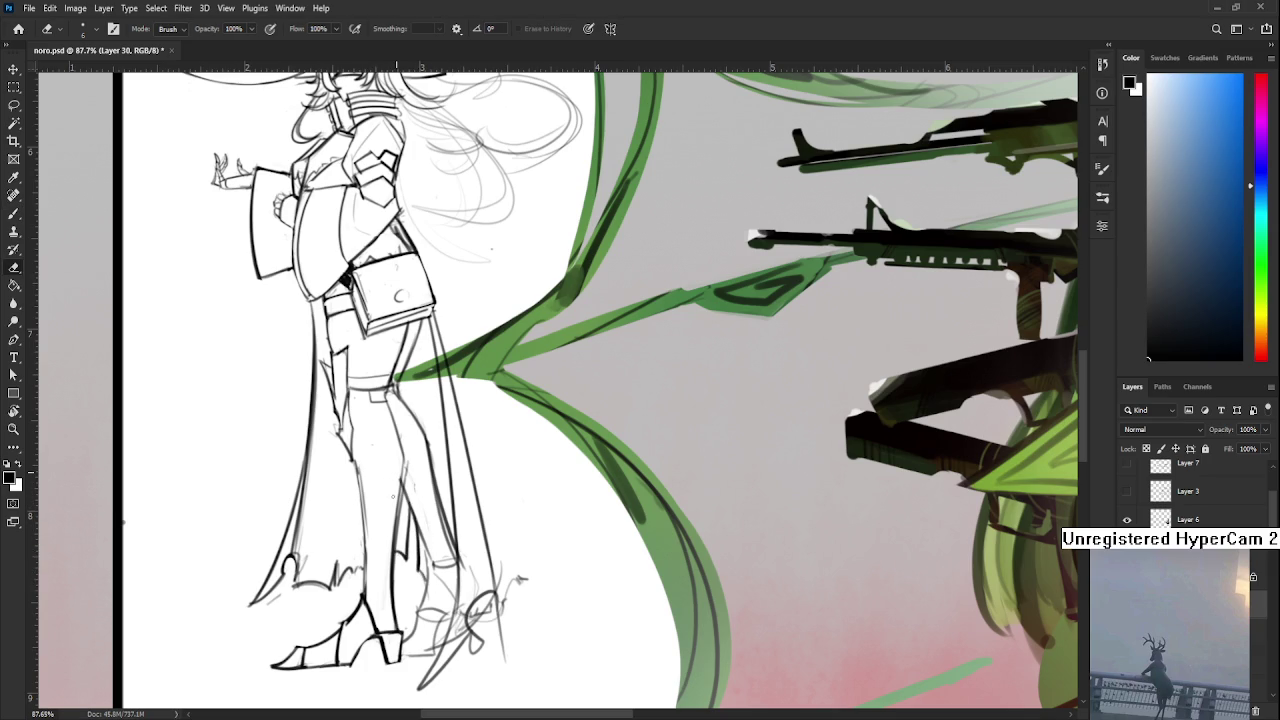
left_click_drag(407, 460, 402, 482)
Ink the knee, ankle and back-of-boot lines down to the heel
scroll(430, 480, "down", 2)
scroll(430, 480, "down", 2)
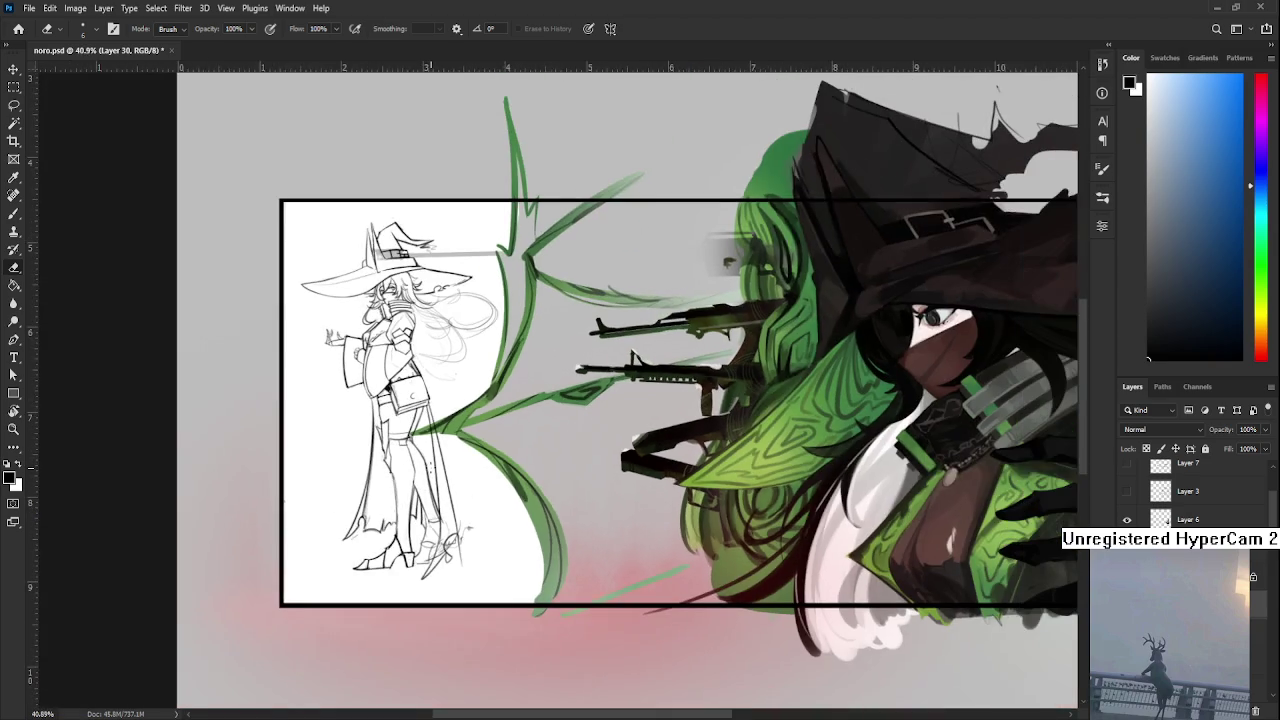
scroll(430, 480, "down", 2)
scroll(437, 432, "up", 3)
scroll(420, 432, "up", 3)
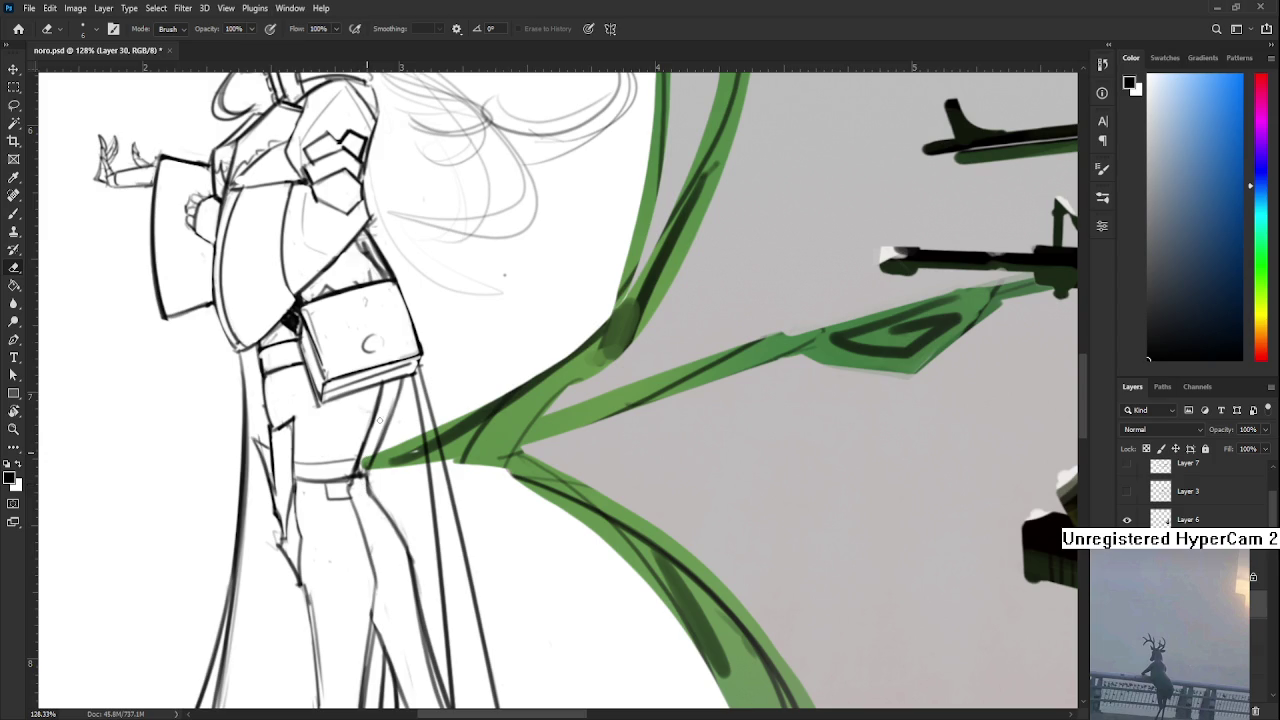
key("b")
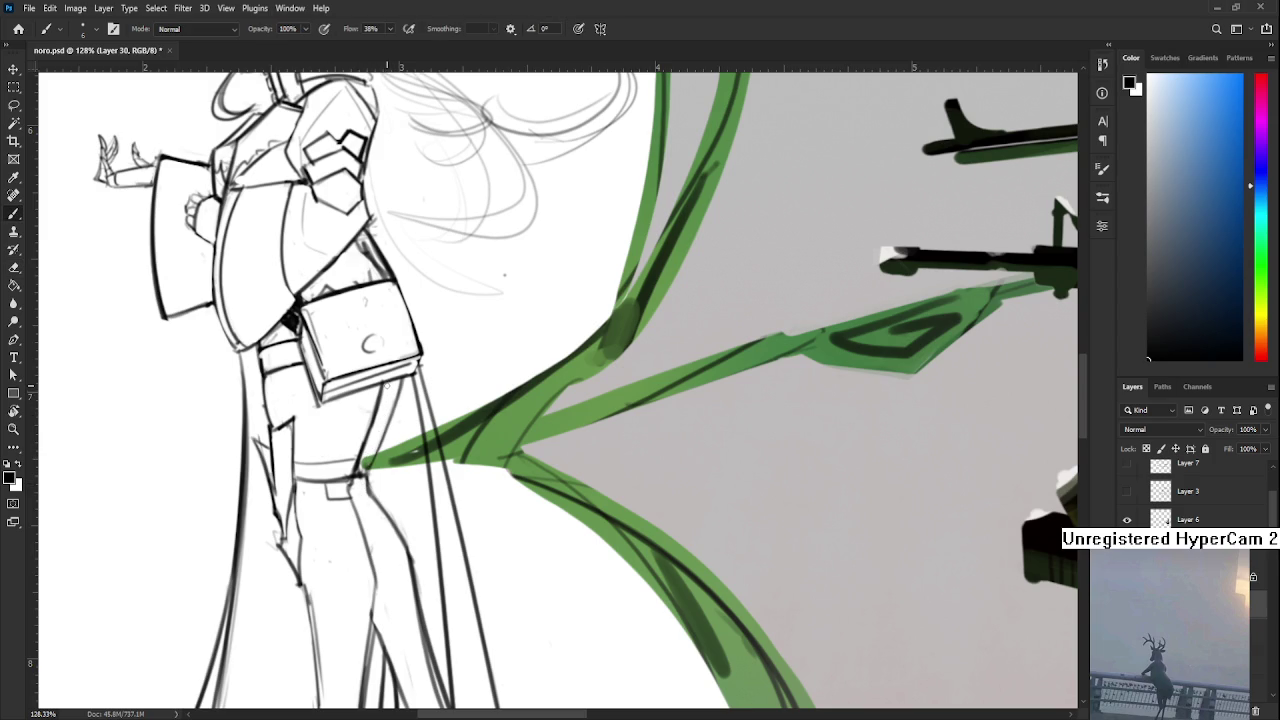
scroll(421, 429, "down", 4)
key("e")
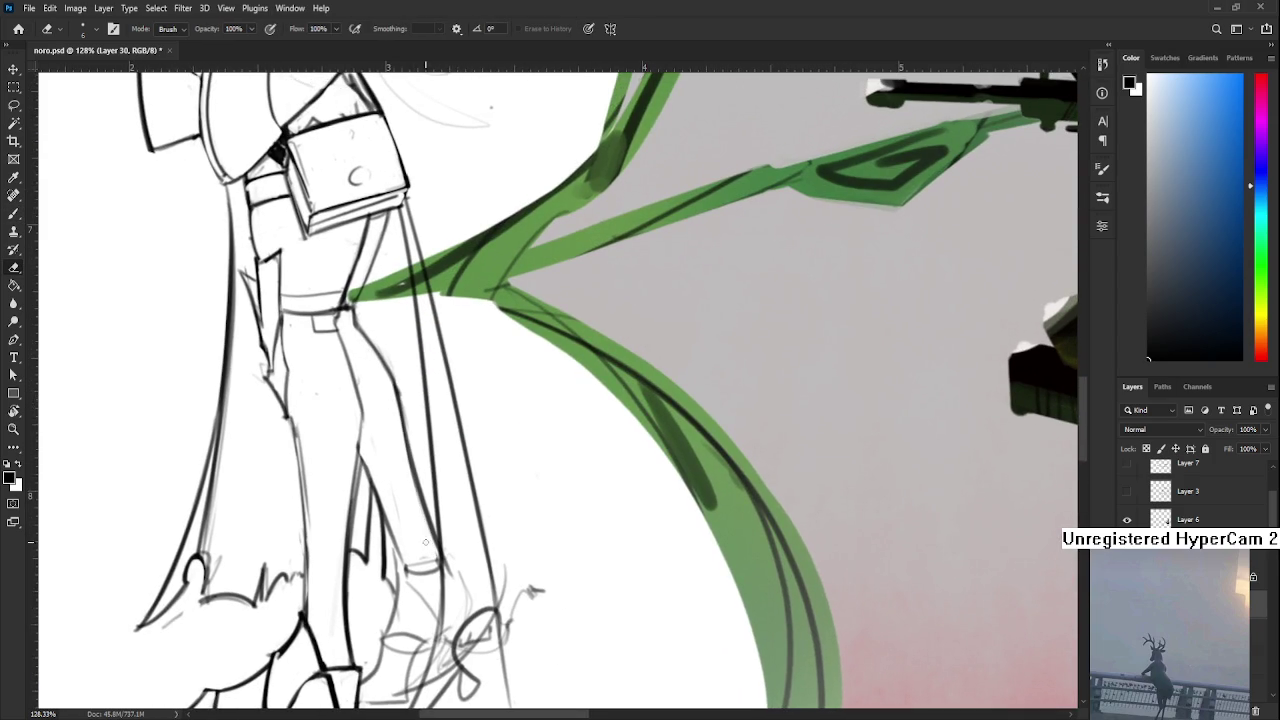
key("b")
mouse_move(419, 583)
left_mouse_down()
mouse_move(419, 483)
mouse_move(450, 465)
mouse_move(442, 520)
left_mouse_up()
left_click_drag(403, 468, 384, 540)
Redraw the boot's back edge and heel bottom, then erase stray lines near the heel
key("ctrl+z")
mouse_move(403, 468)
left_mouse_down()
mouse_move(384, 540)
mouse_move(432, 550)
mouse_move(400, 504)
left_mouse_up()
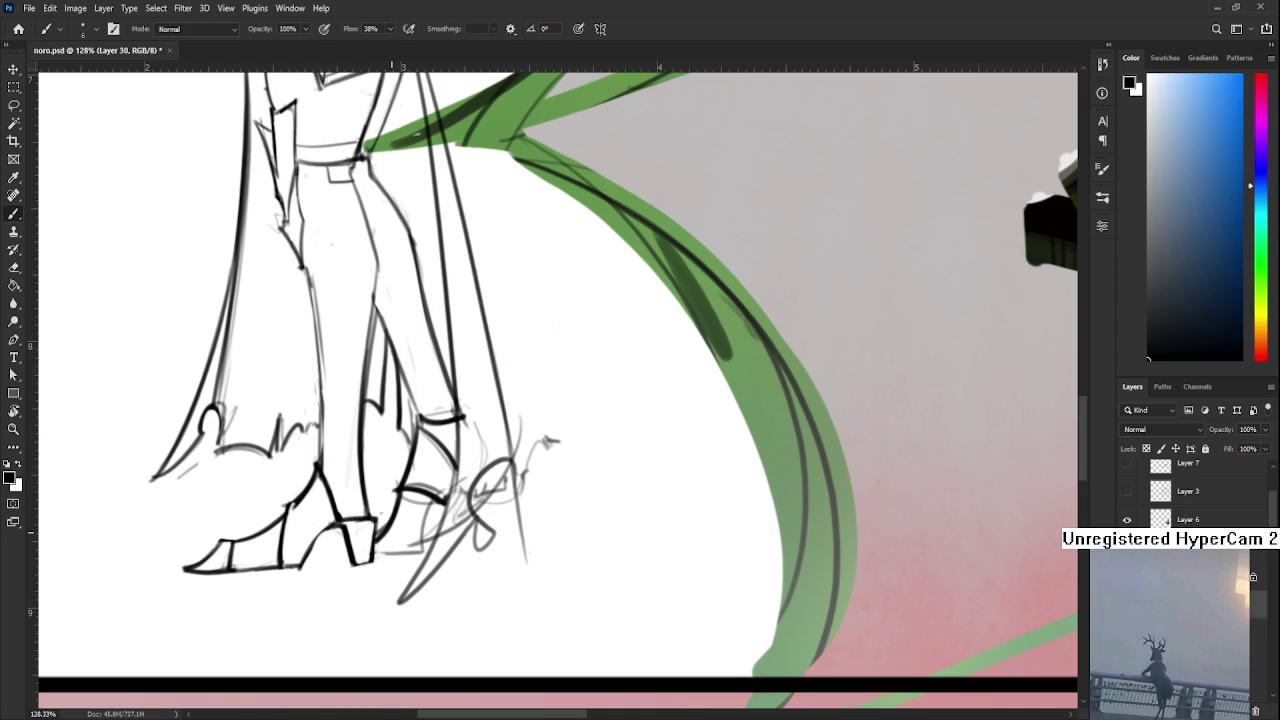
mouse_move(360, 556)
left_mouse_down()
mouse_move(426, 550)
mouse_move(446, 505)
mouse_move(420, 540)
left_mouse_up()
key("ctrl+z")
key("ctrl+z")
key("e")
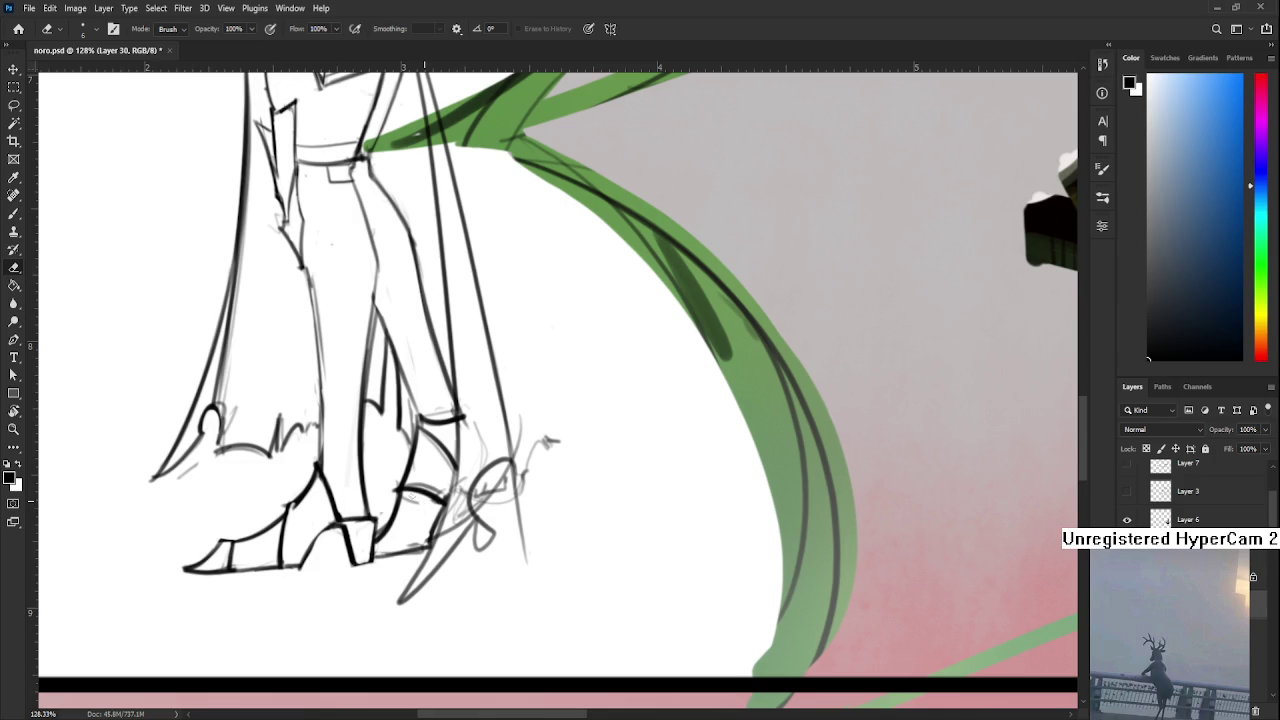
mouse_move(431, 451)
left_mouse_down()
mouse_move(396, 528)
mouse_move(422, 596)
left_mouse_up()
left_click_drag(424, 538, 420, 574)
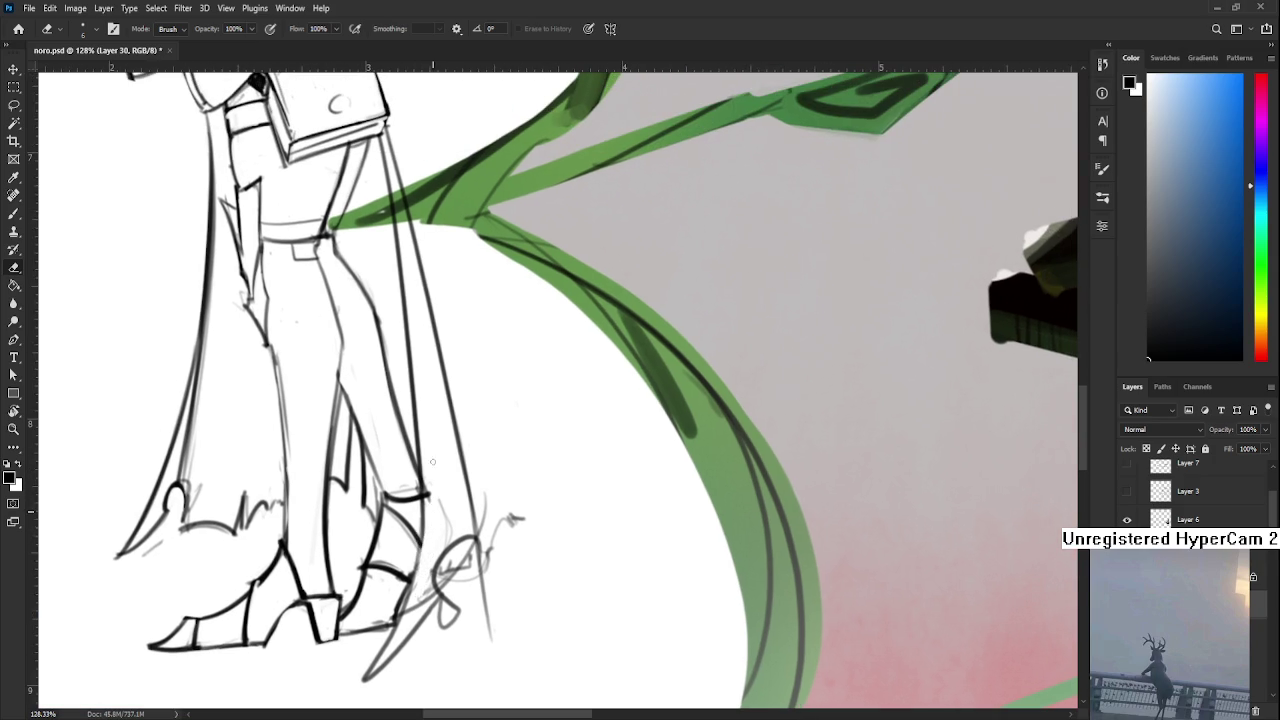
Redraw the back outline of the boot heel, retrying with undo until it's clean
key("b")
key("ctrl+z")
left_click_drag(418, 460, 365, 662)
key("ctrl+z")
left_click_drag(422, 478, 358, 672)
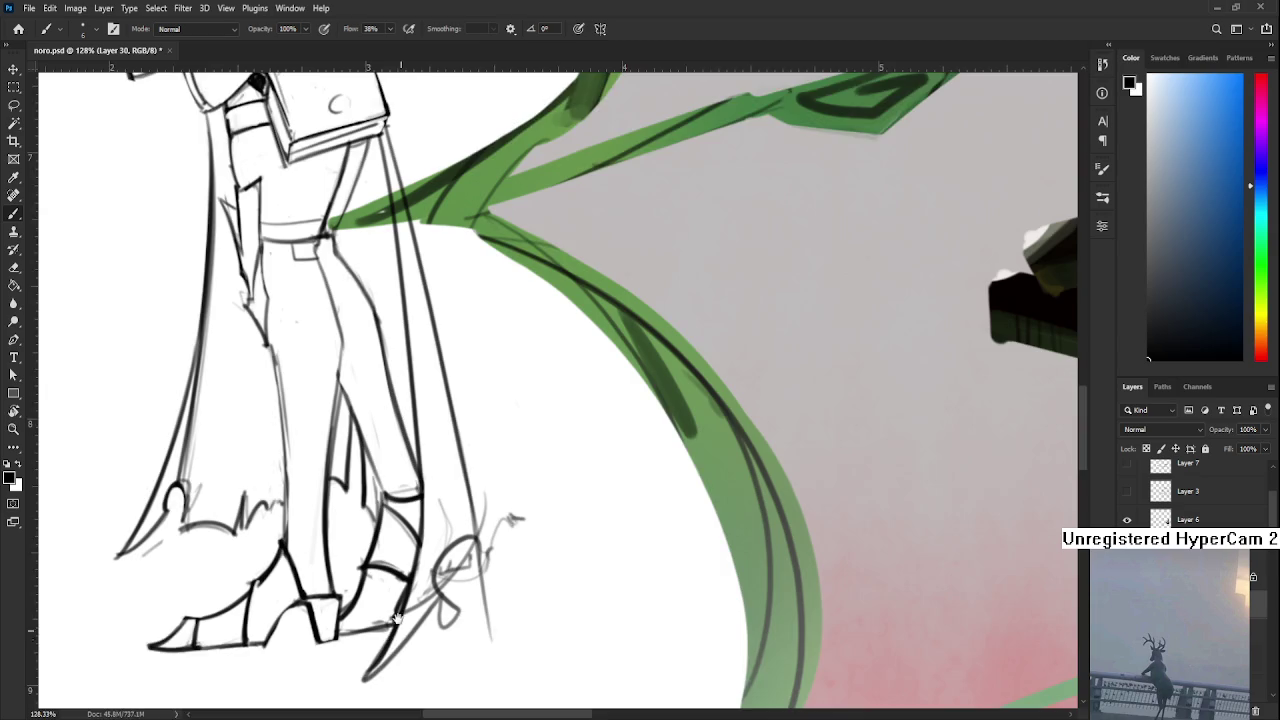
left_click_drag(398, 628, 402, 544)
Slim the thick heel stroke with one long eraser pass along its length
key("e")
left_click_drag(460, 505, 297, 698)
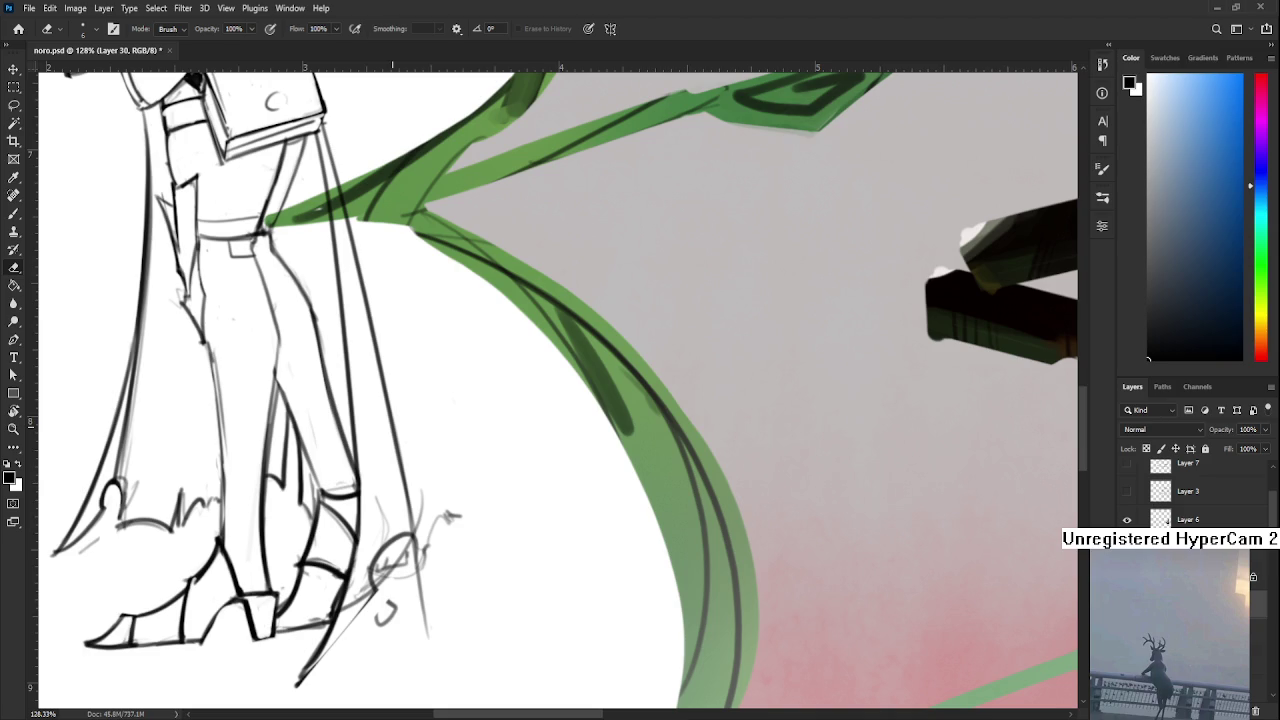
scroll(430, 505, "left", 1)
Ink the boot and ankle outlines, then erase the thick black curve beside and below the boot
mouse_move(412, 535)
left_mouse_down()
mouse_move(410, 590)
mouse_move(440, 556)
mouse_move(433, 574)
left_mouse_up()
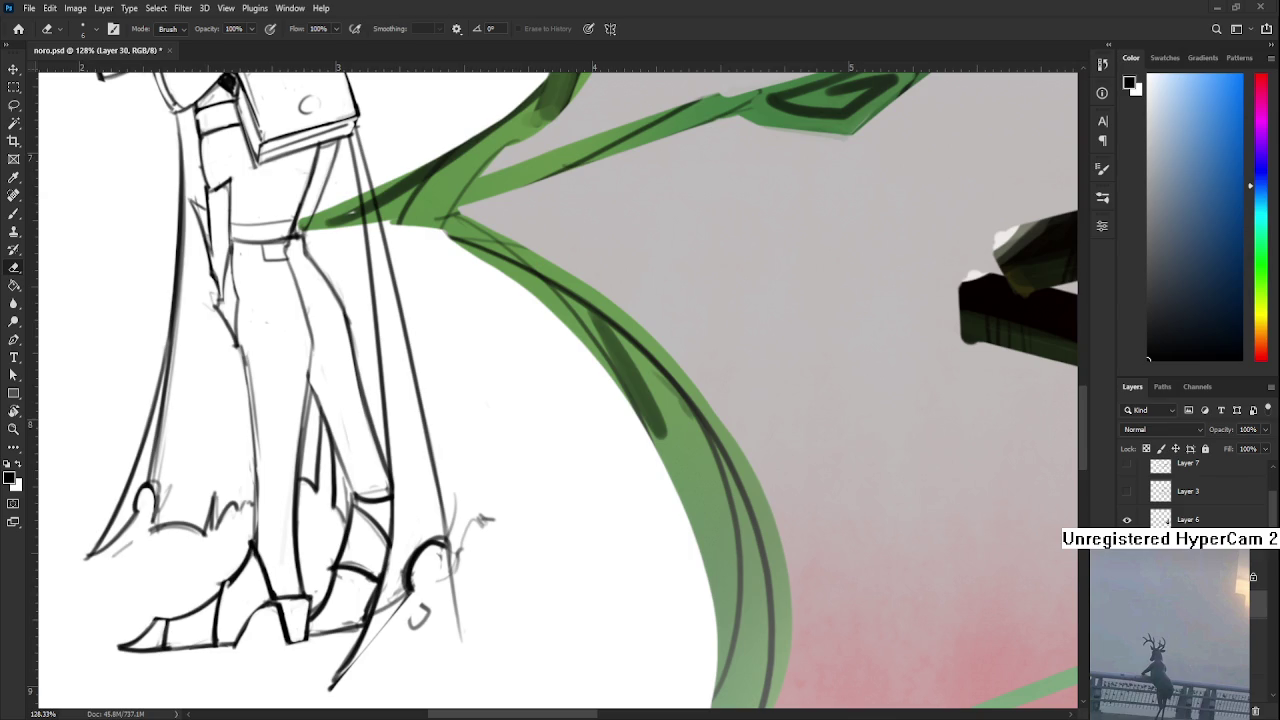
scroll(414, 514, "up", 1)
scroll(410, 512, "up", 1)
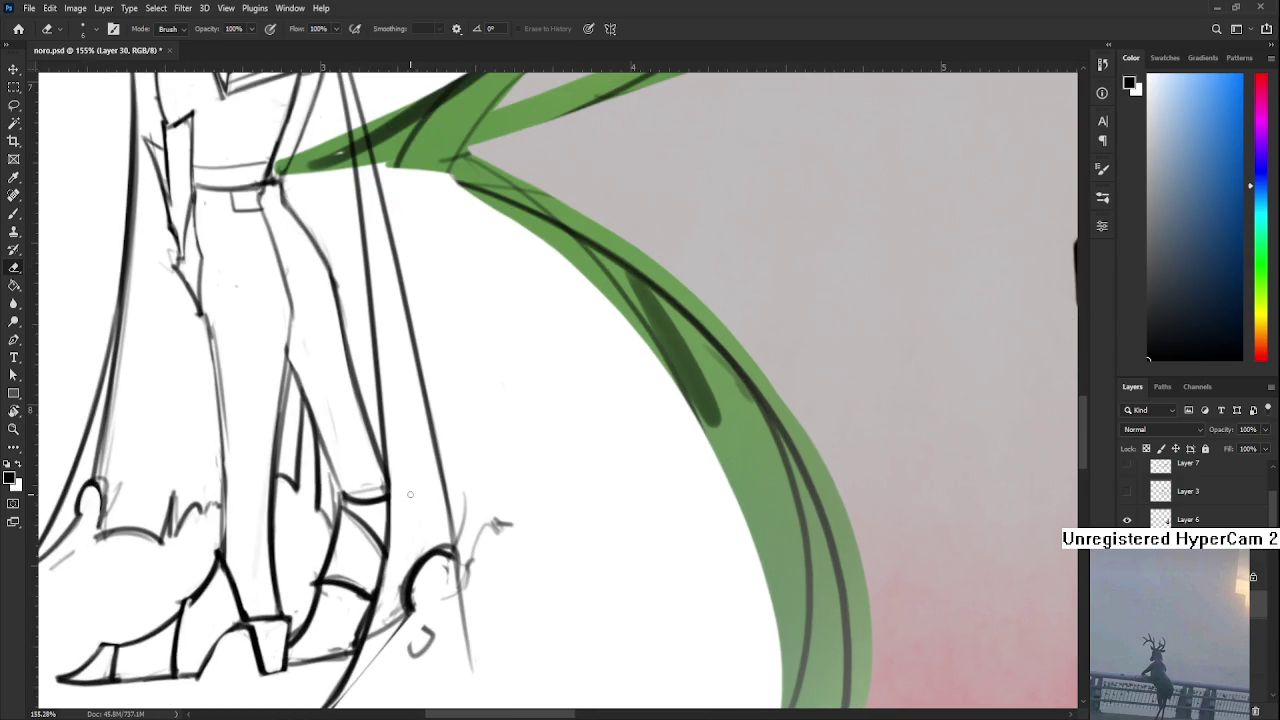
scroll(395, 510, "up", 1)
mouse_move(379, 505)
left_mouse_down()
mouse_move(356, 552)
mouse_move(363, 598)
mouse_move(384, 541)
mouse_move(284, 600)
left_mouse_up()
left_click_drag(318, 544, 276, 604)
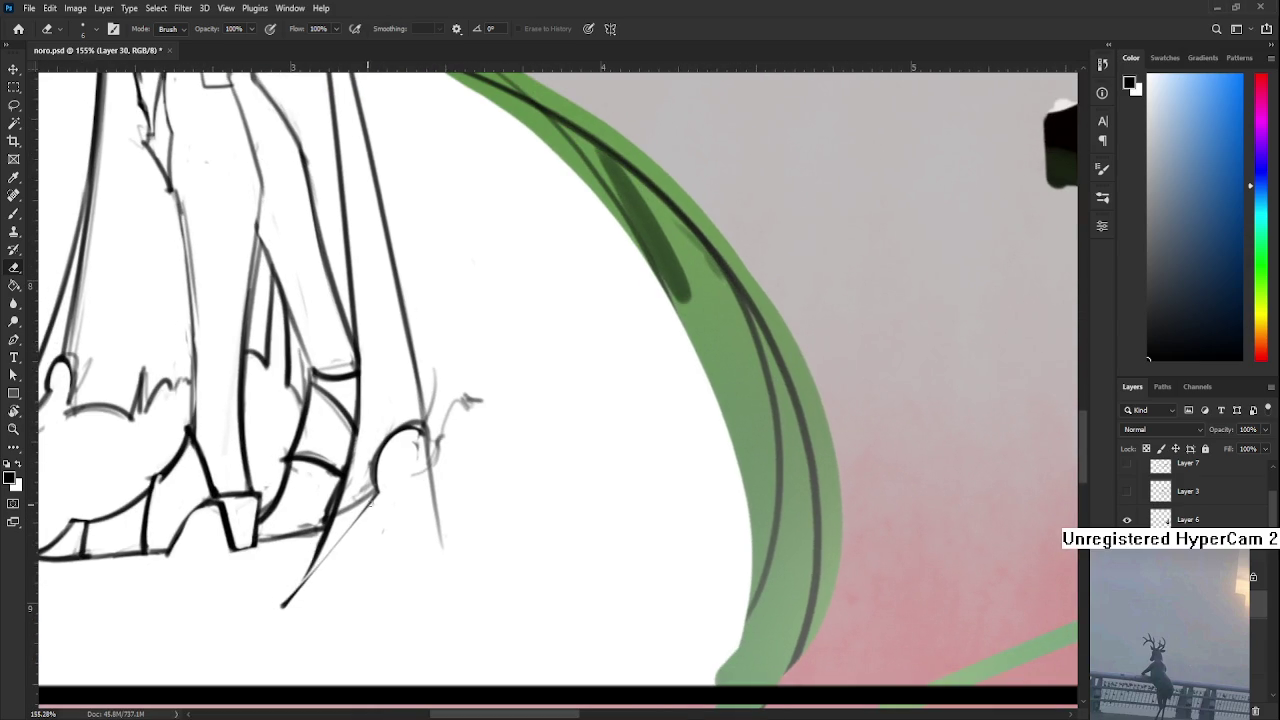
left_click_drag(412, 491, 364, 563)
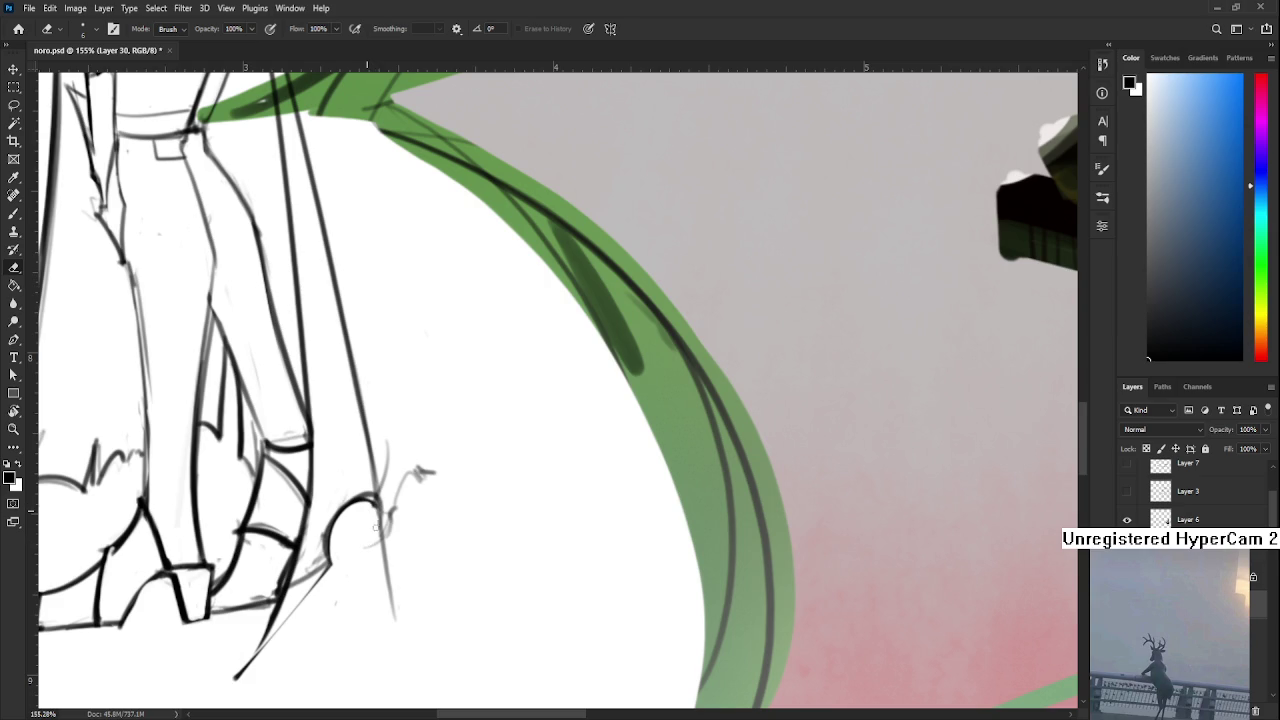
Darken the curve and long line beside the boot, and erase the faint sketch strokes around it
key("b")
left_click_drag(383, 500, 381, 538)
left_click_drag(361, 455, 346, 550)
key("e")
key("b")
left_click_drag(346, 495, 368, 615)
key("e")
left_click_drag(371, 534, 380, 632)
mouse_move(364, 556)
left_mouse_down()
mouse_move(376, 630)
mouse_move(402, 564)
mouse_move(422, 570)
mouse_move(396, 517)
left_mouse_up()
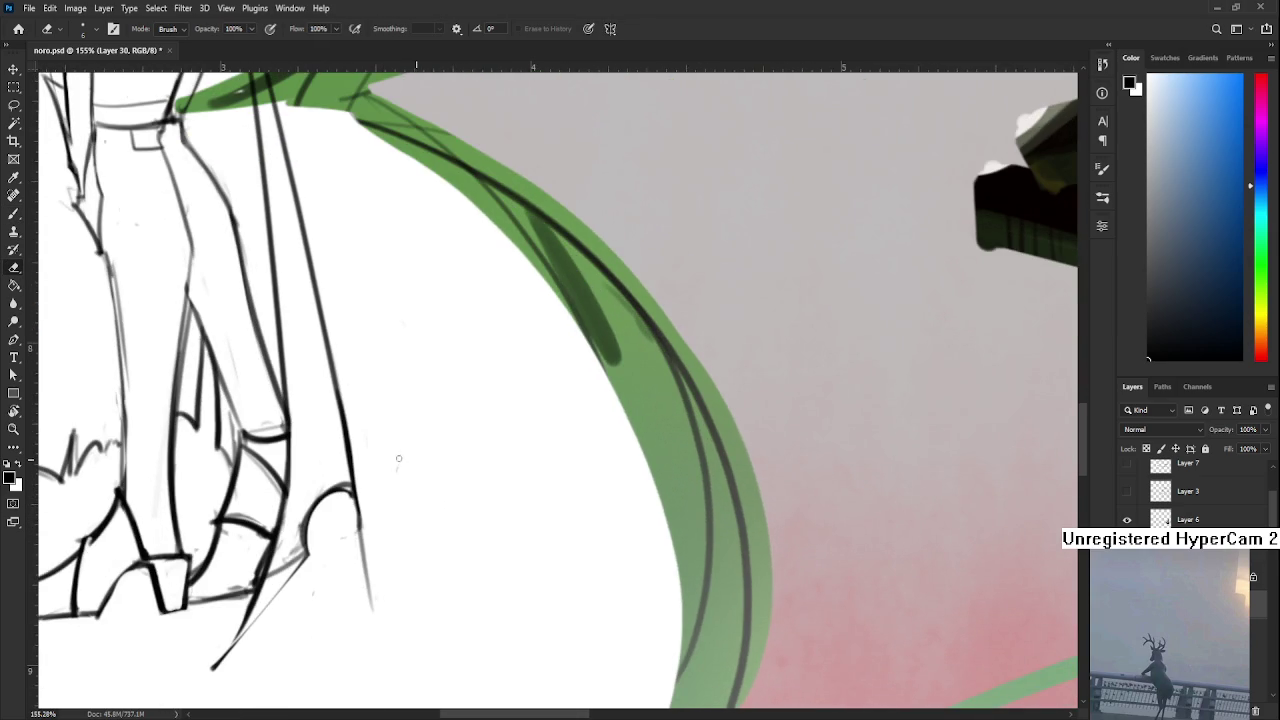
left_click_drag(362, 567, 371, 608)
Reframe the witch sketch at 87.7% and erase faint strokes among the lower hair loops with a size-45 eraser
scroll(280, 418, "down", 2)
scroll(290, 380, "down", 1)
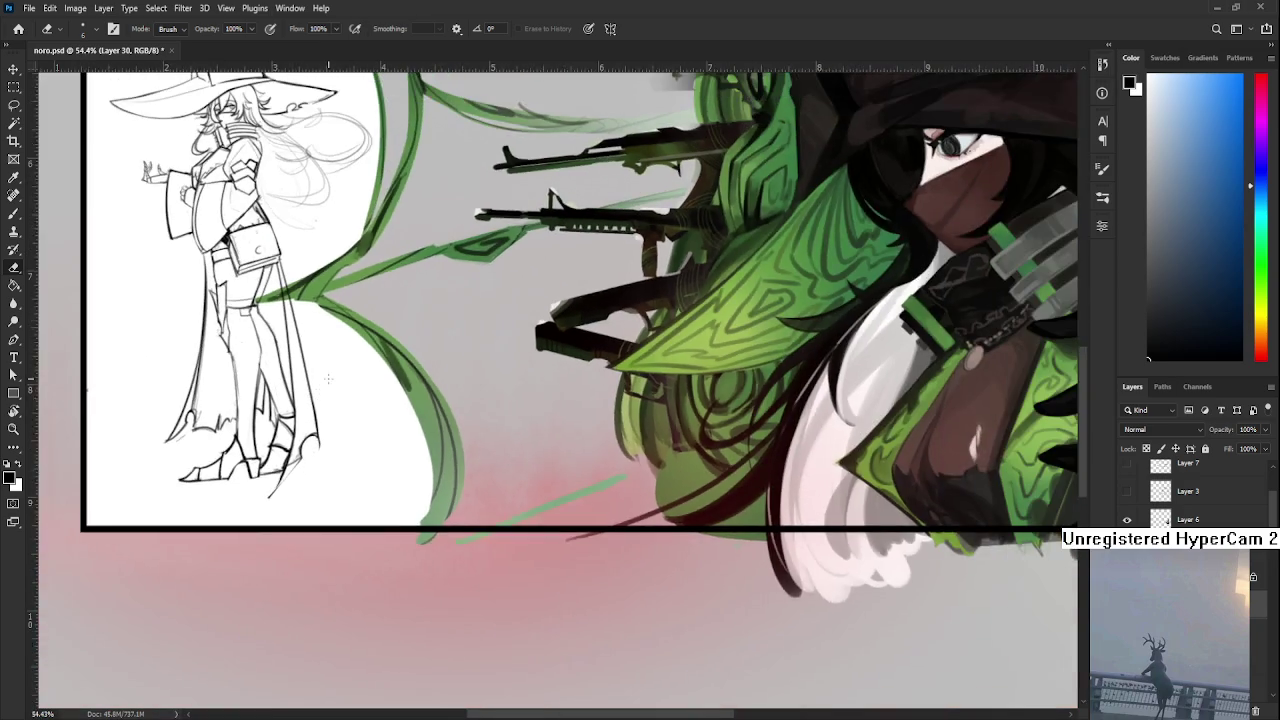
scroll(300, 300, "down", 1)
scroll(313, 233, "down", 1)
scroll(313, 233, "up", 1)
scroll(320, 350, "up", 1)
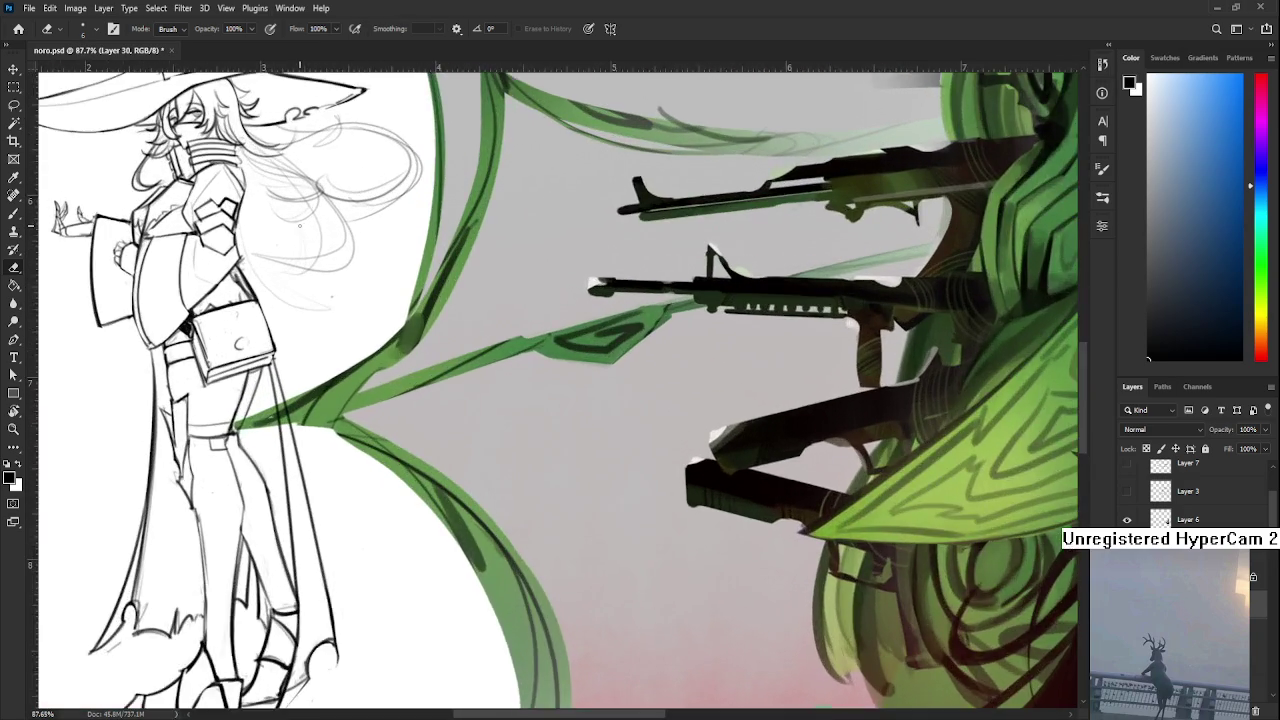
scroll(328, 476, "up", 1)
left_click_drag(328, 476, 348, 507)
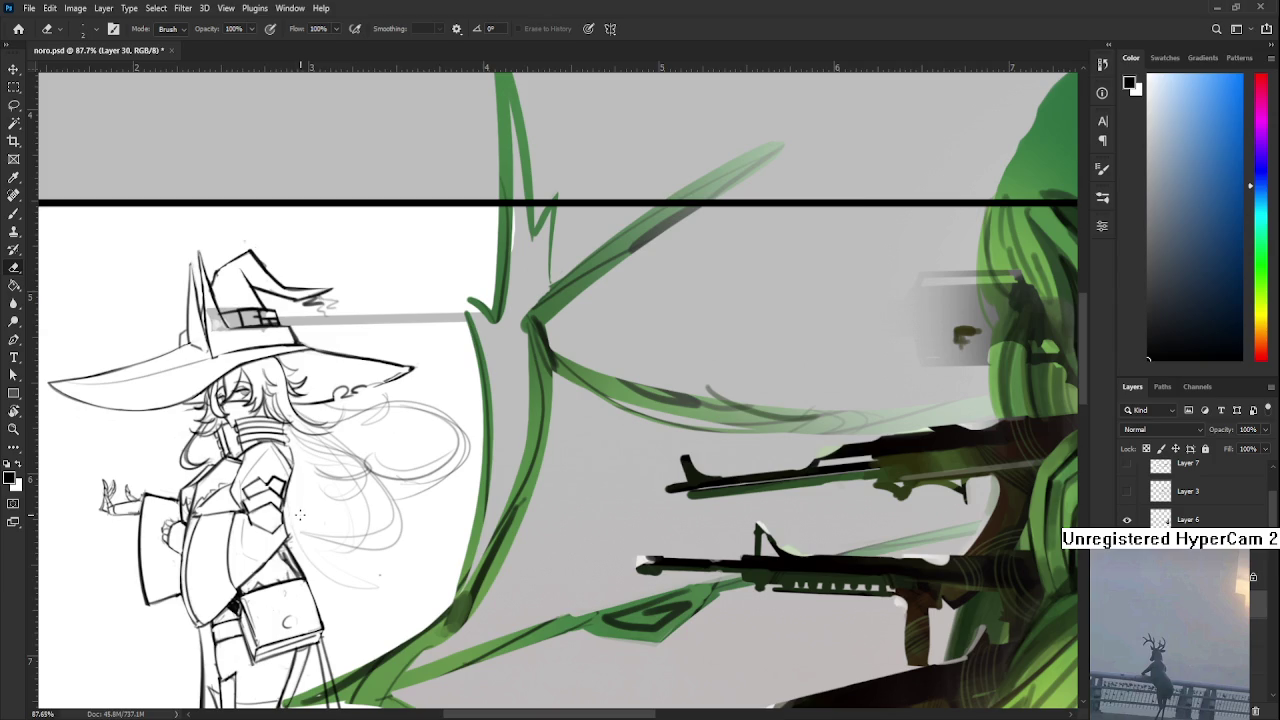
key("bracketright")
key("bracketright")
key("bracketright")
mouse_move(304, 515)
left_mouse_down()
mouse_move(320, 545)
mouse_move(335, 538)
mouse_move(318, 450)
mouse_move(340, 470)
mouse_move(350, 462)
mouse_move(372, 562)
mouse_move(392, 500)
mouse_move(392, 530)
mouse_move(332, 467)
mouse_move(337, 451)
mouse_move(500, 563)
mouse_move(346, 443)
left_mouse_up()
Rotate the view to a comfortable angle and ink the left and bottom of the hair loop
key("r")
key("b")
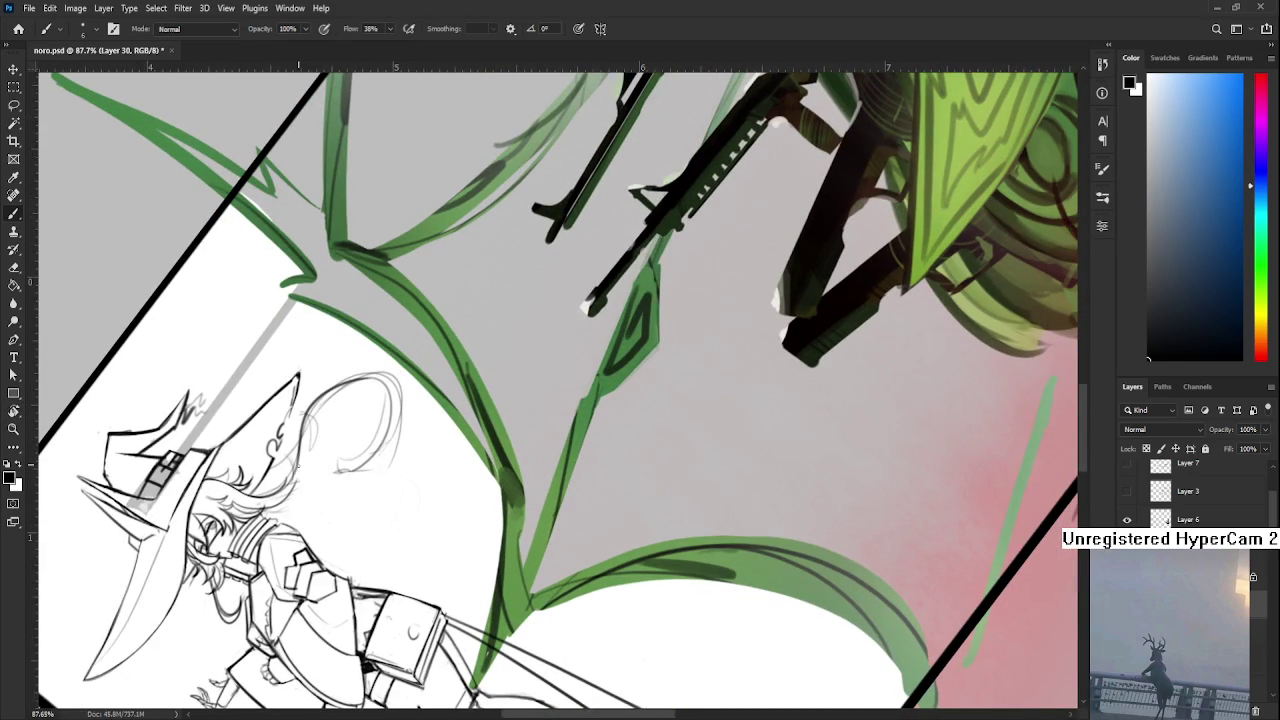
key("r")
mouse_move(357, 382)
left_mouse_down()
mouse_move(483, 385)
mouse_move(326, 362)
mouse_move(277, 586)
left_mouse_up()
left_click_drag(409, 468, 316, 378)
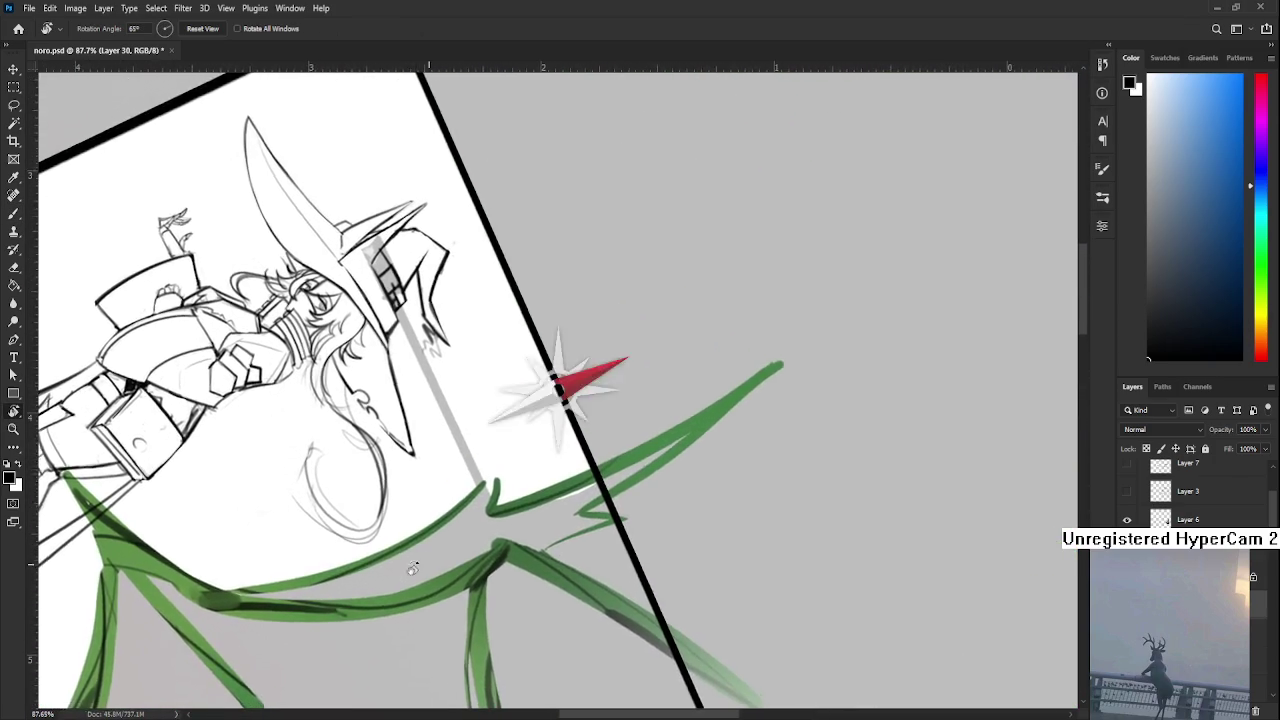
key("b")
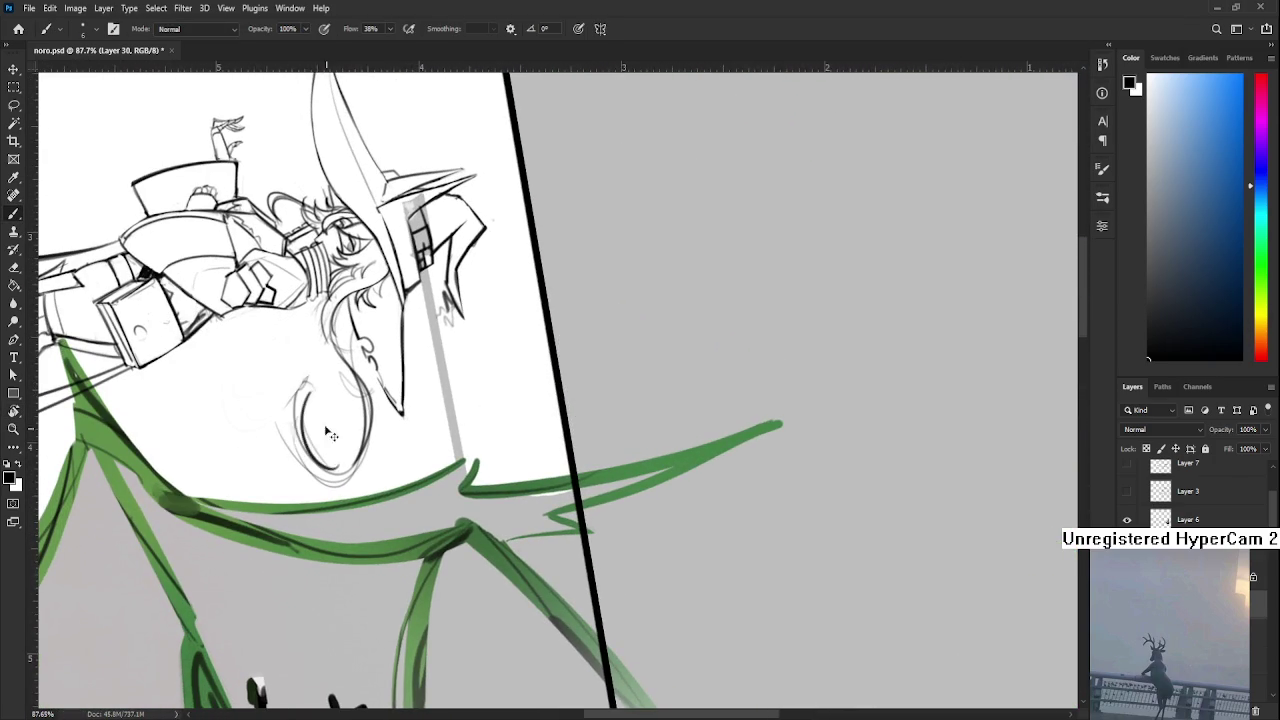
left_click_drag(304, 417, 355, 445)
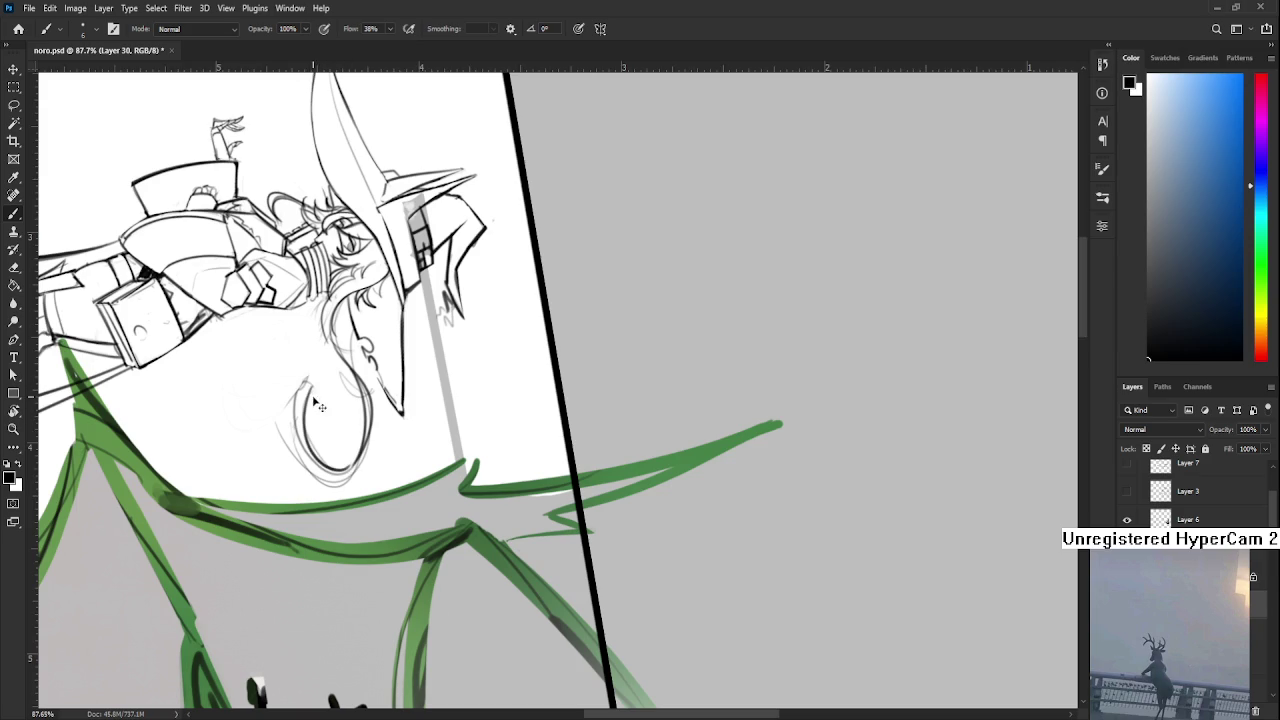
Ink the loop's right side, outer curve and inner curl, then turn the view to 39°
key("e")
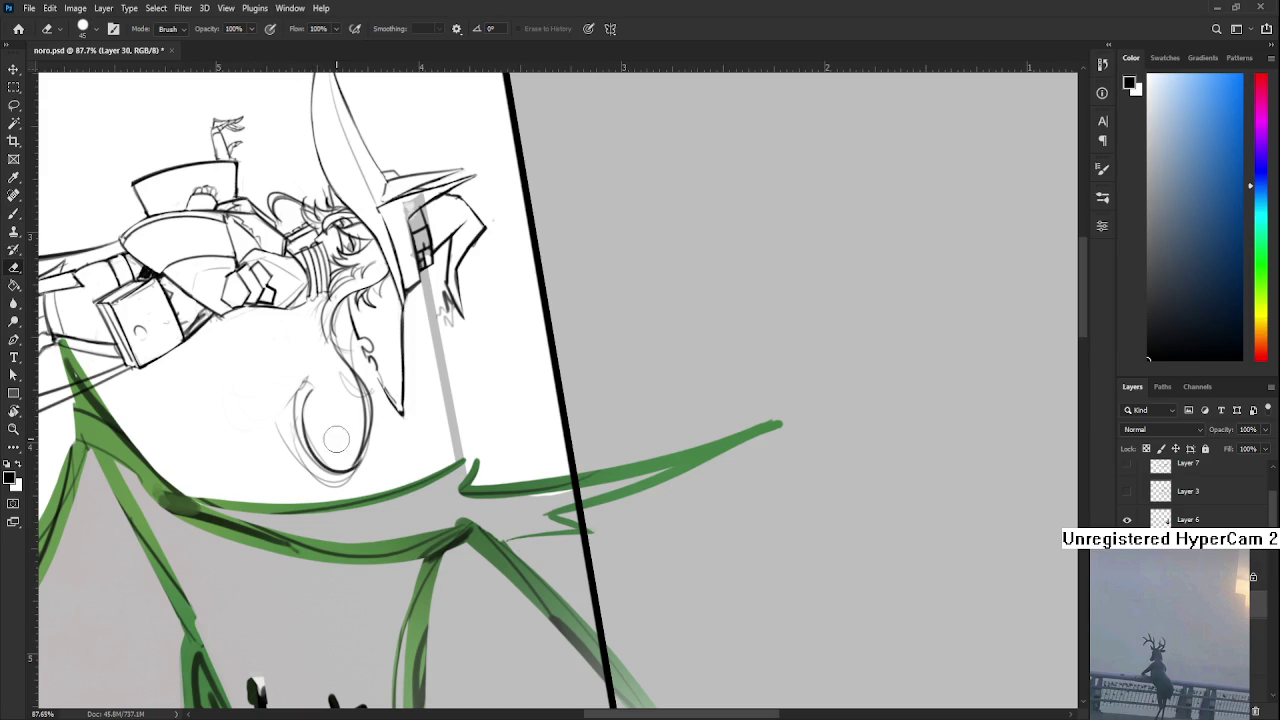
key("b")
left_click_drag(363, 442, 349, 477)
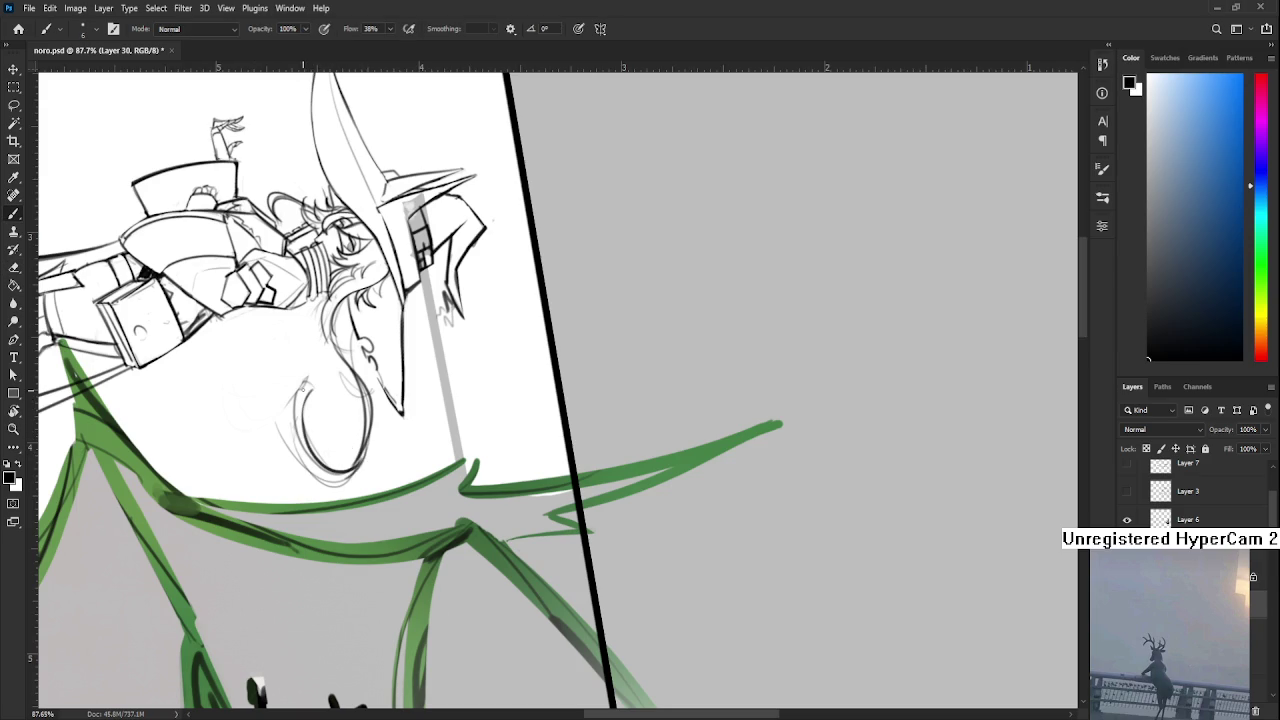
left_click_drag(306, 382, 352, 478)
left_click_drag(312, 384, 316, 408)
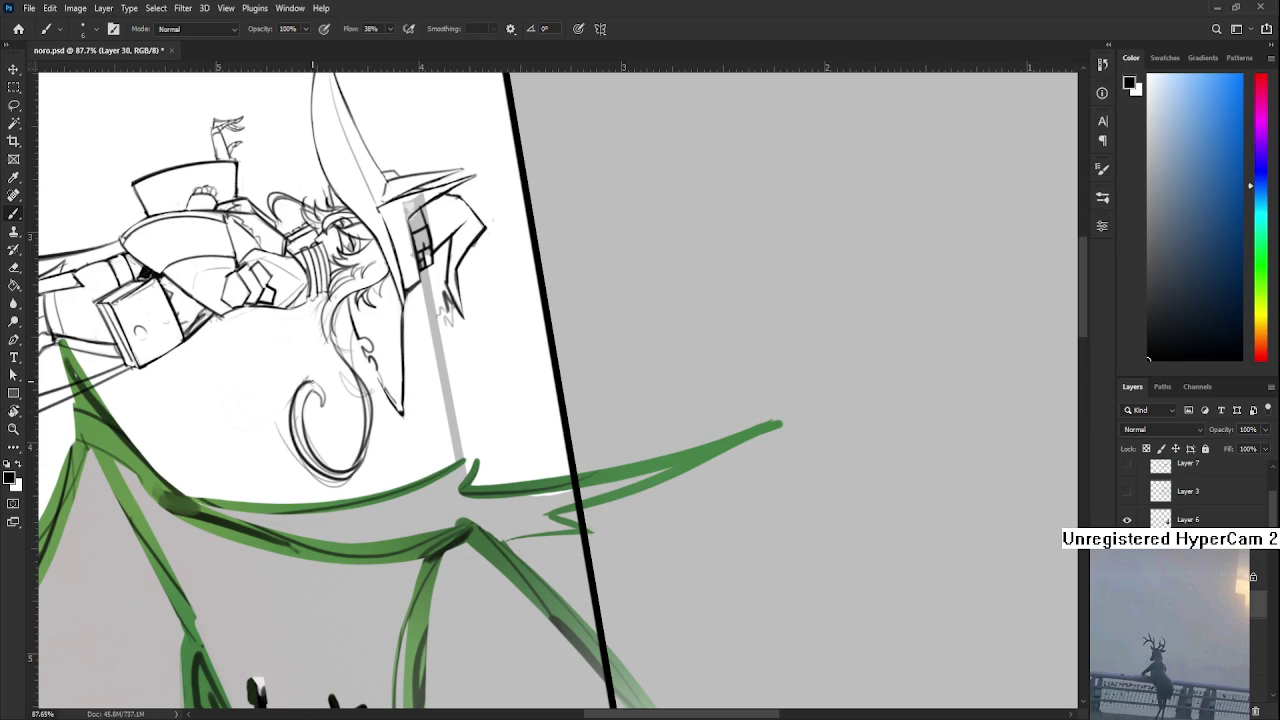
key("r")
mouse_move(317, 386)
left_mouse_down()
mouse_move(390, 558)
mouse_move(335, 462)
left_mouse_up()
key("e")
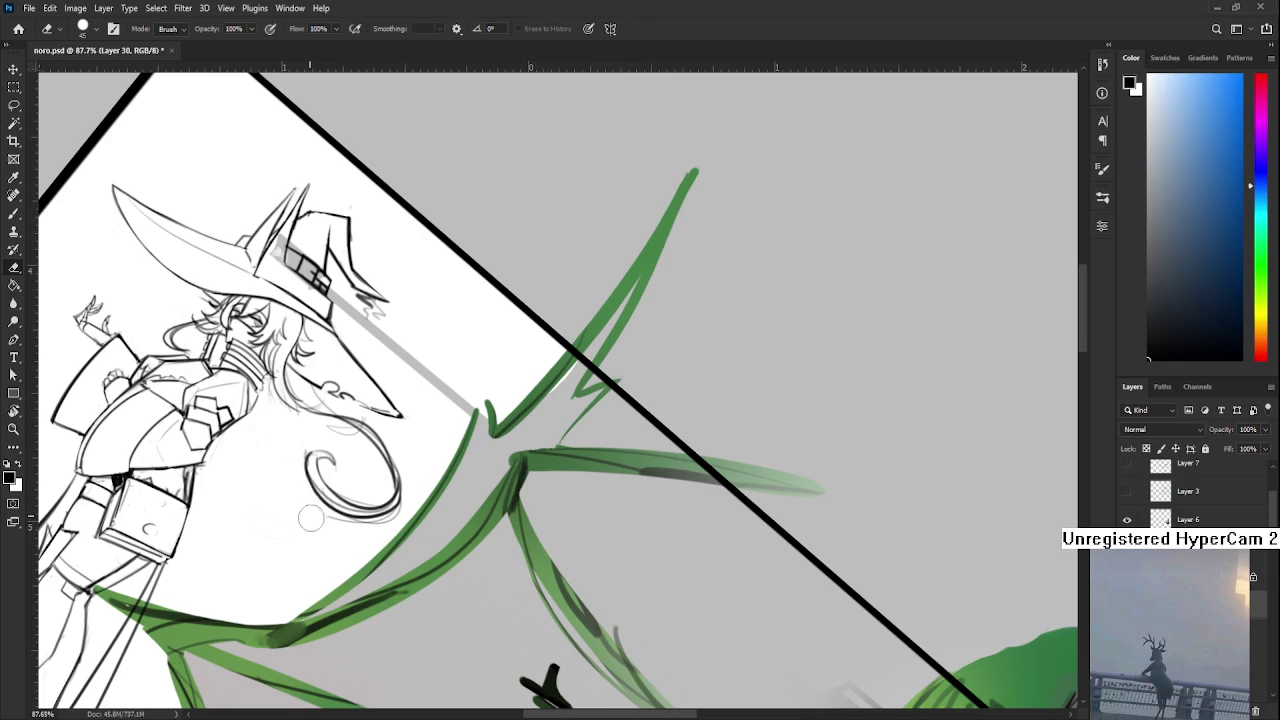
Turn the canvas clockwise and lightly erase sketch lines along the hair
key("p")
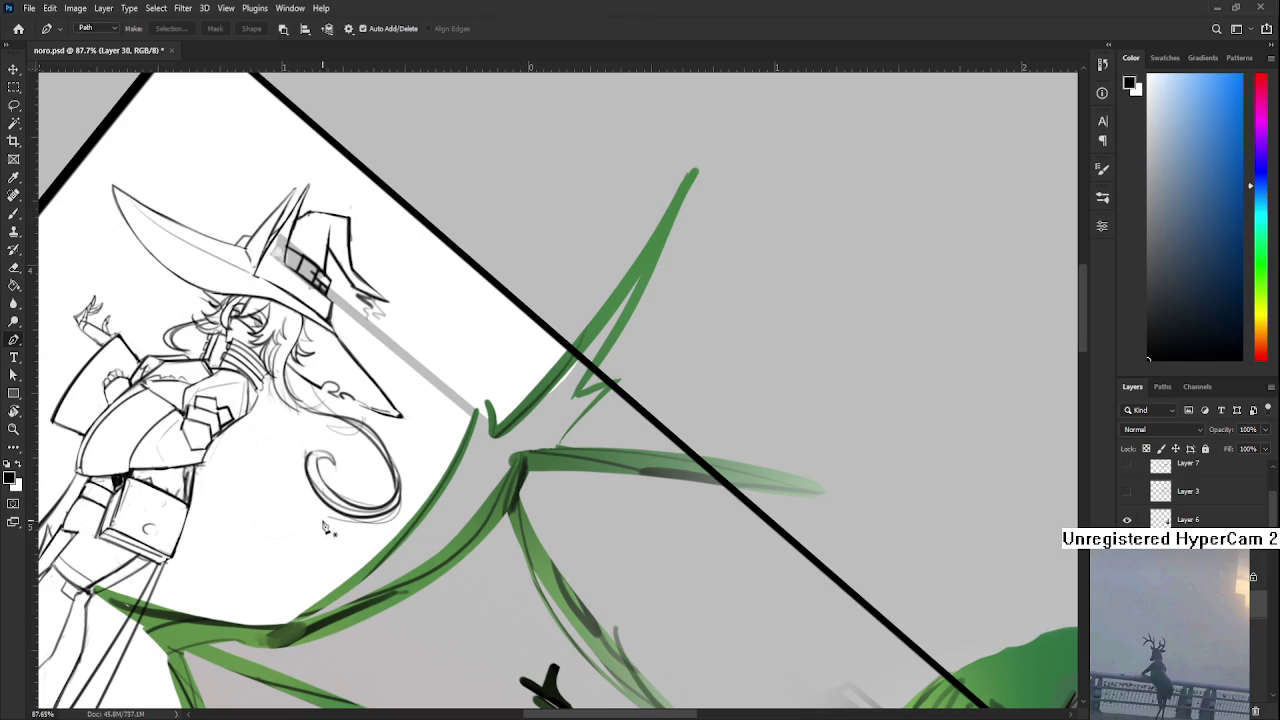
key("e")
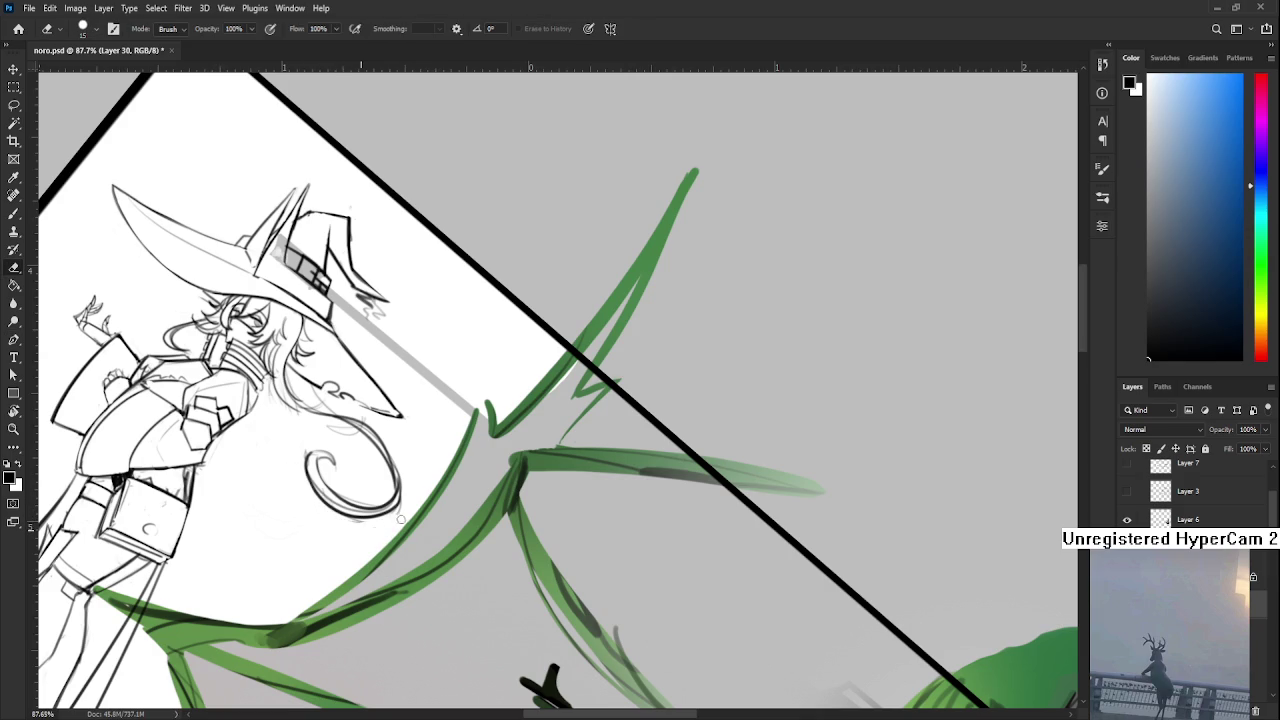
key("r")
mouse_move(405, 545)
left_mouse_down()
mouse_move(263, 480)
mouse_move(276, 482)
left_mouse_up()
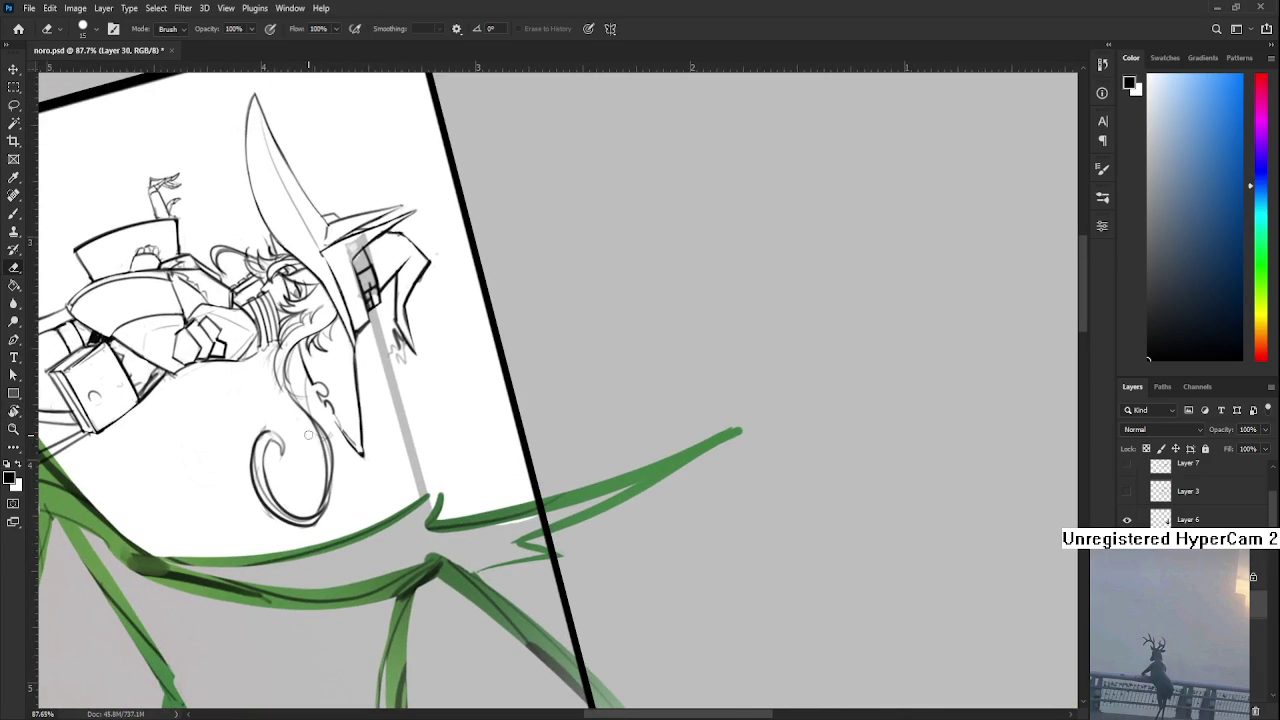
scroll(300, 442, "up", 2)
left_click_drag(293, 405, 312, 470)
Ink two dark lines along the hair, then tilt the canvas view to 30°
key("b")
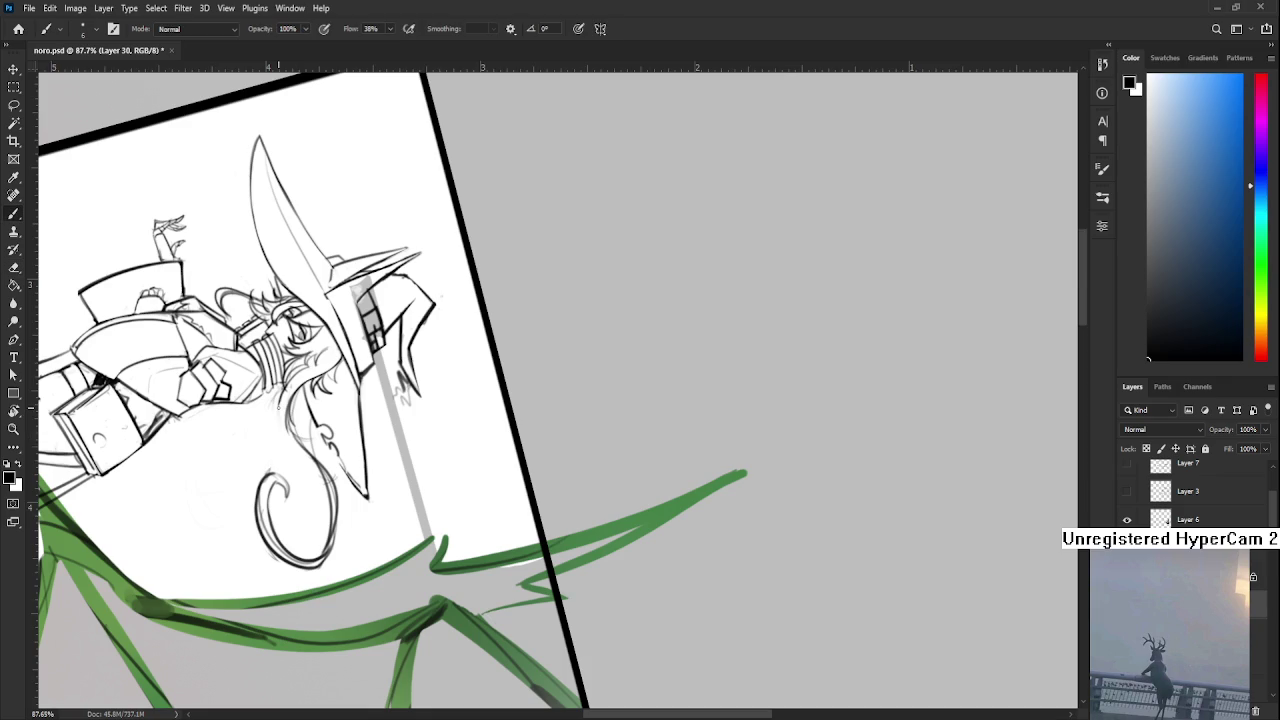
left_click_drag(278, 392, 310, 476)
left_click_drag(285, 418, 335, 478)
key("e")
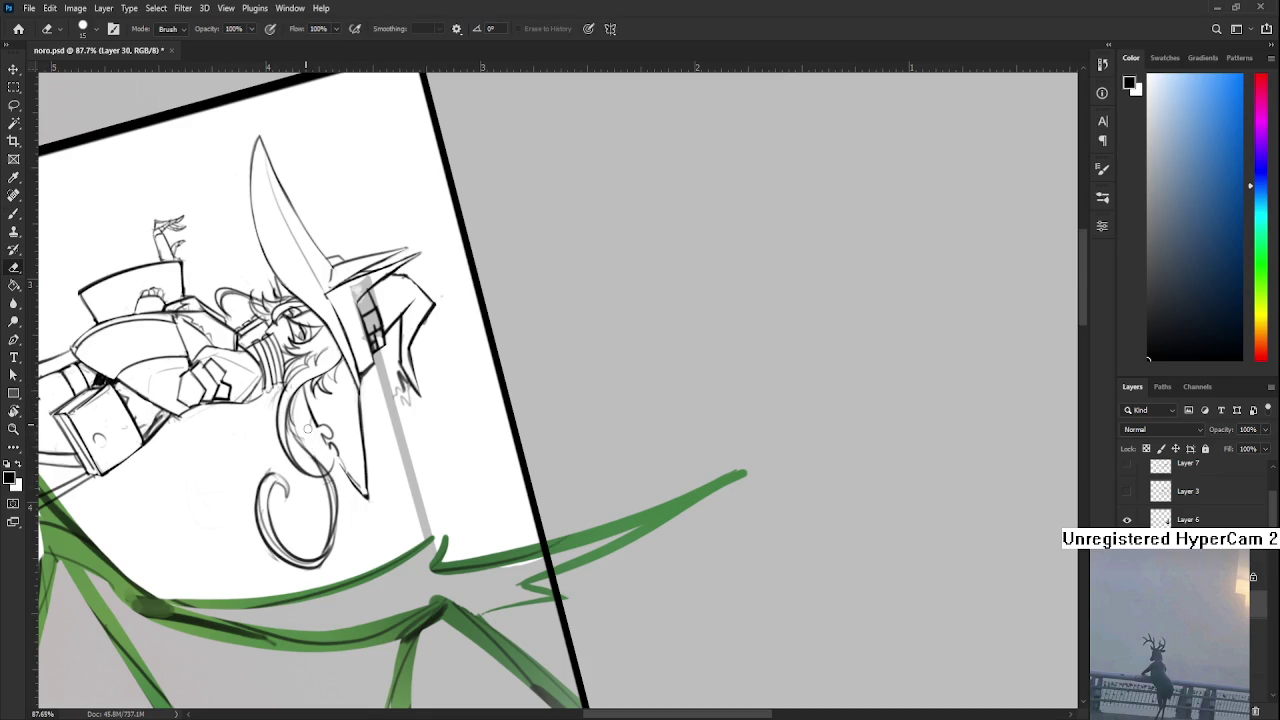
key("b")
key("r")
left_click_drag(305, 440, 400, 596)
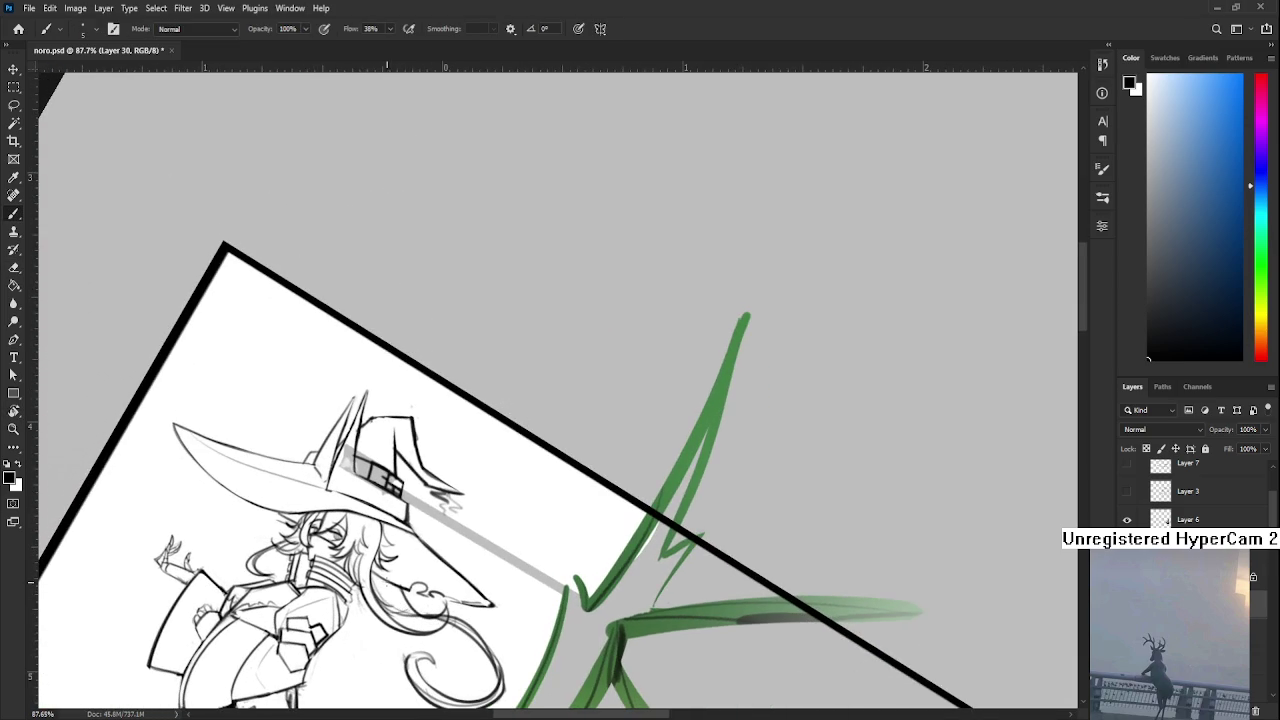
Rotate the view back to nearly level, nudge the sketch lower, and zoom out to the full panel
scroll(403, 598, "down", 2)
left_click_drag(403, 598, 370, 560)
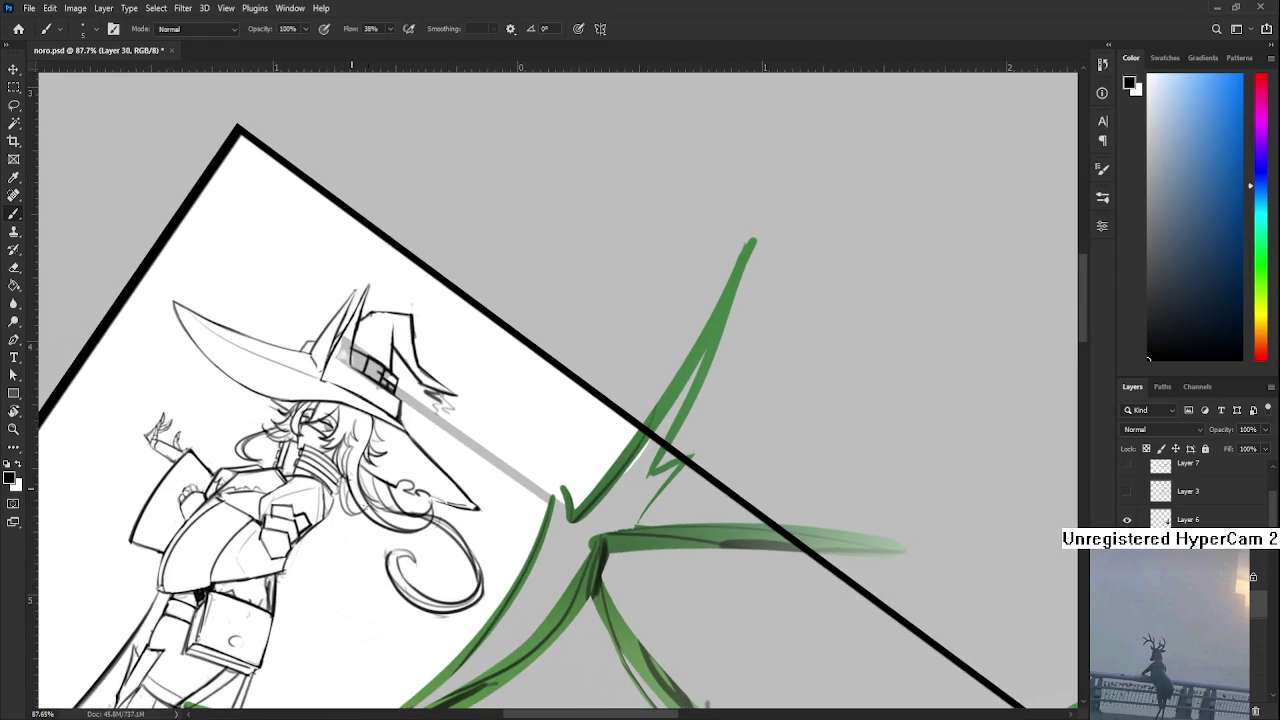
key("r")
left_click_drag(368, 519, 480, 433)
key("b")
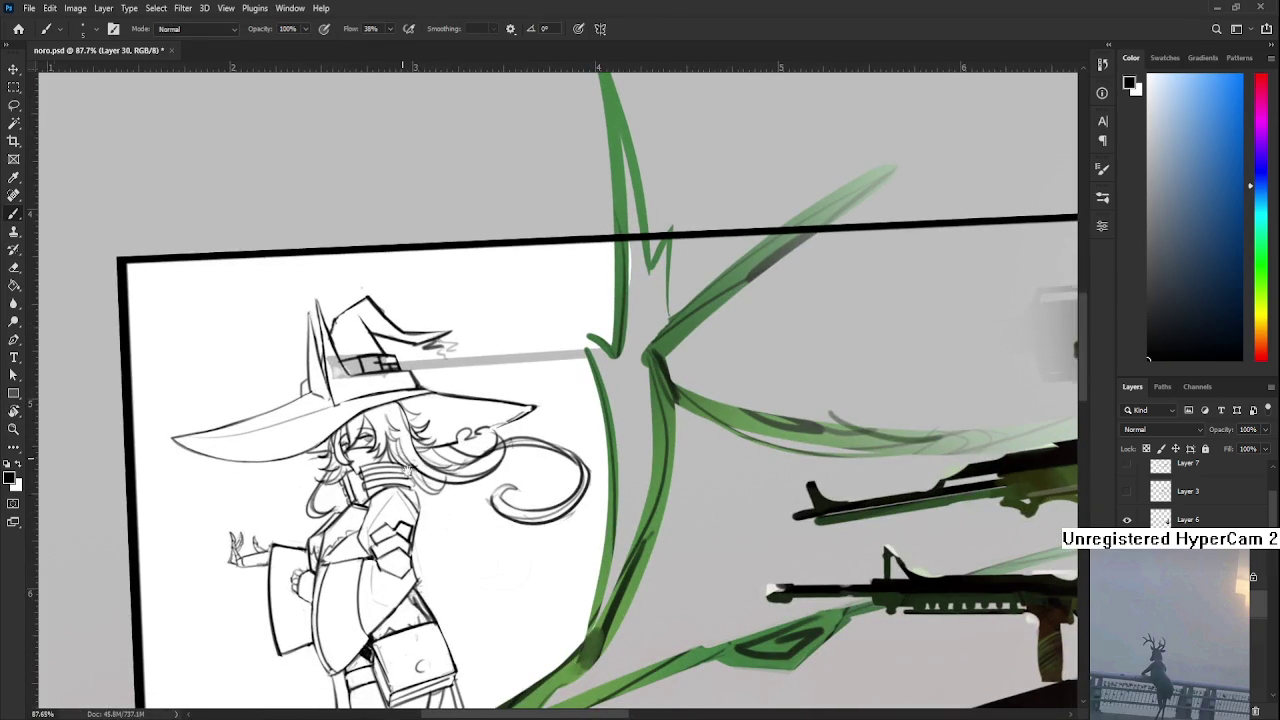
left_click_drag(404, 462, 409, 482)
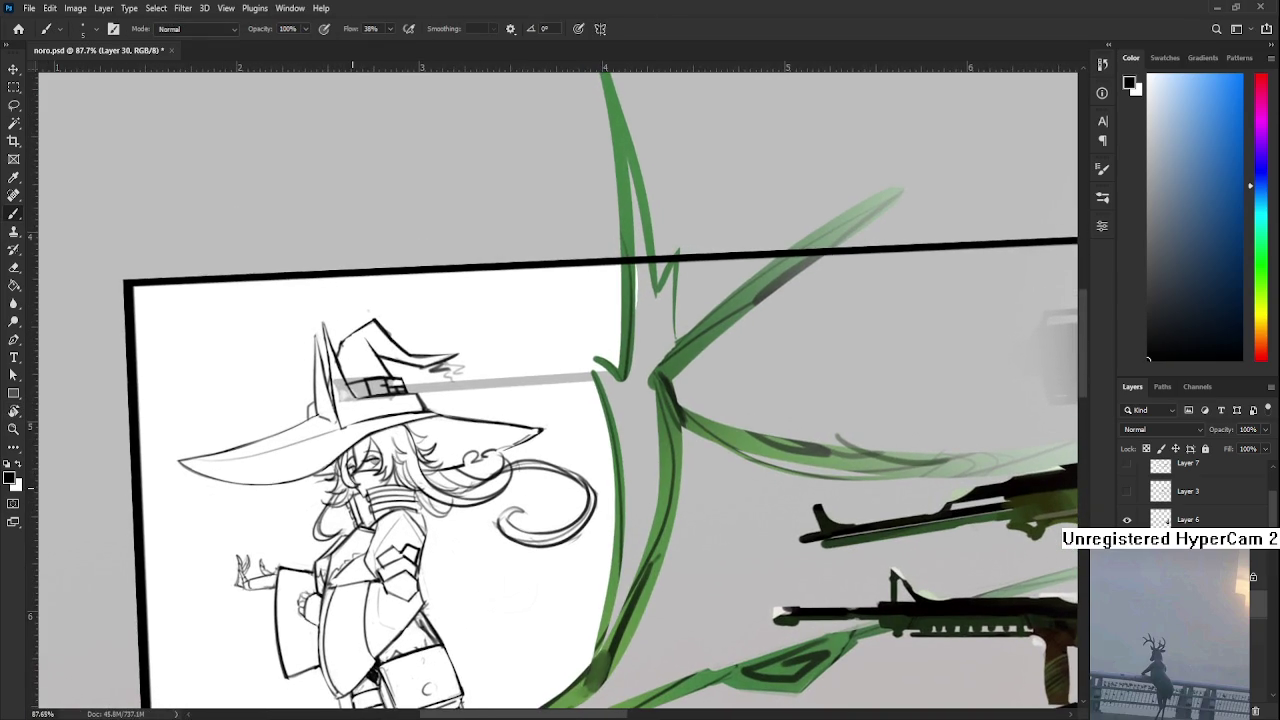
scroll(354, 477, "down", 3)
scroll(354, 477, "down", 2)
scroll(354, 477, "down", 2)
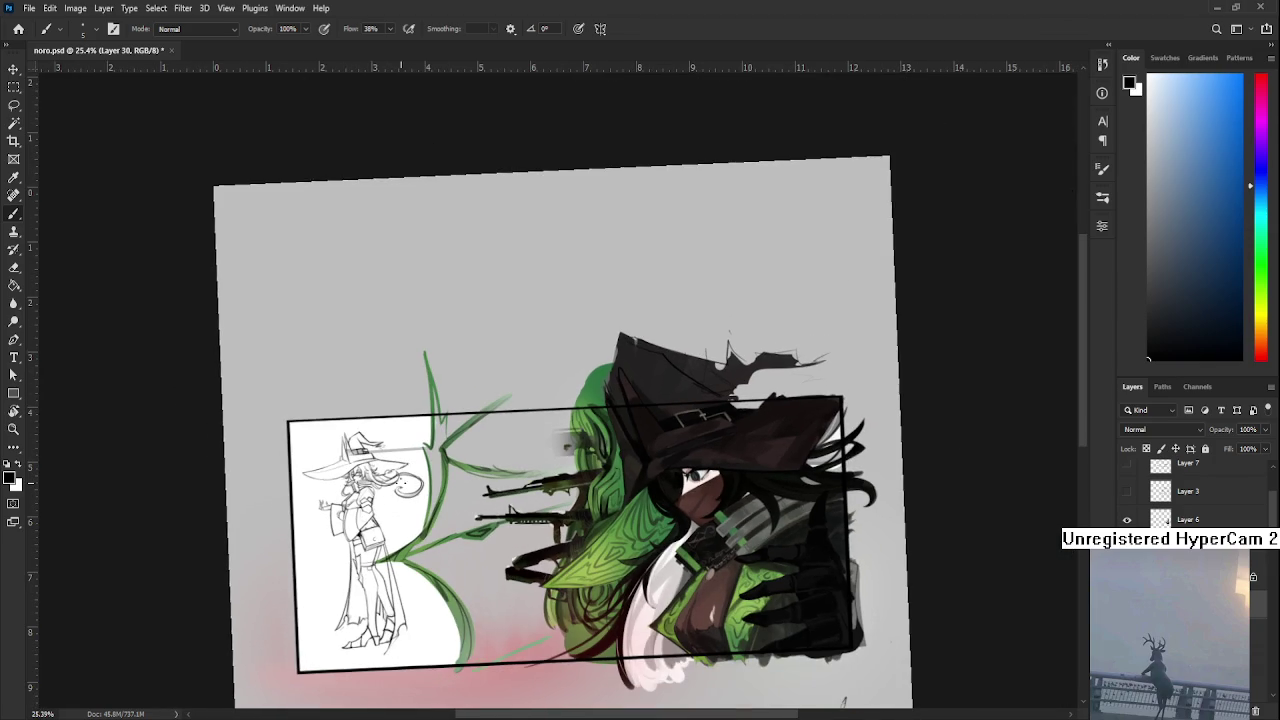
Reset the canvas rotation to 0° and zoom in closely on the line sketch
left_click_drag(380, 518, 460, 420)
key("r")
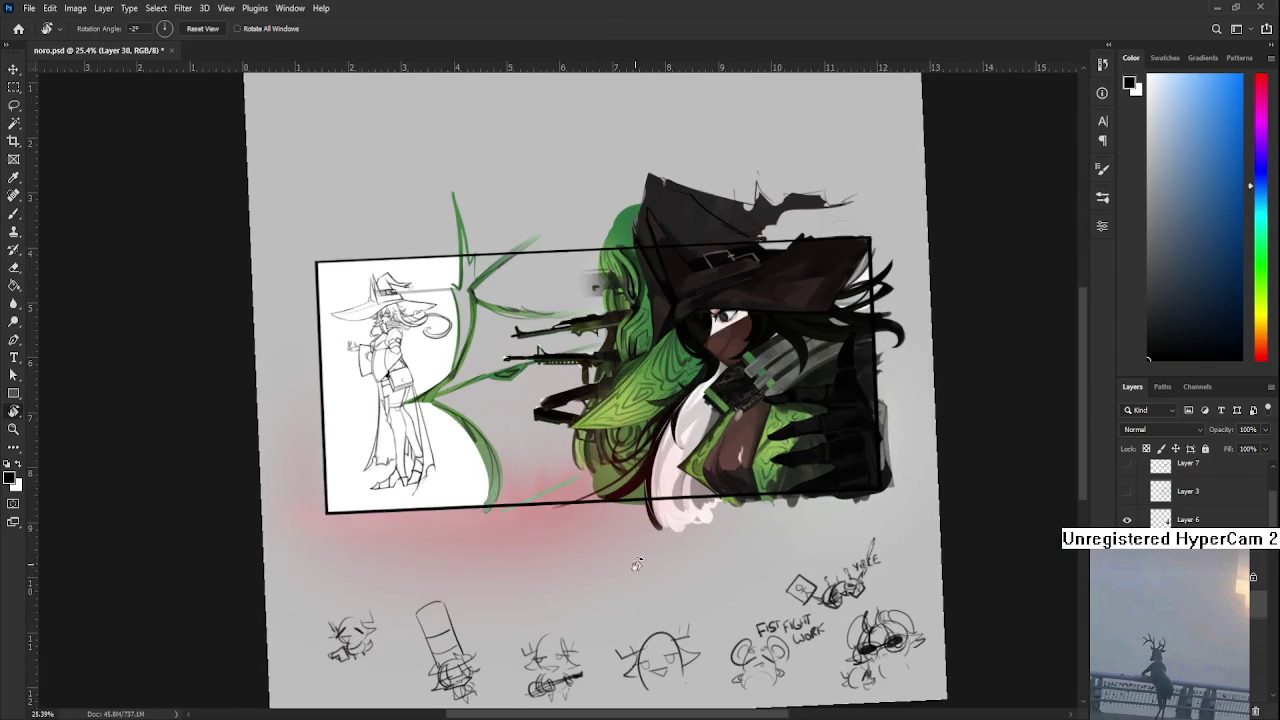
left_click_drag(470, 520, 473, 500)
scroll(440, 440, "up", 1)
scroll(410, 420, "up", 1)
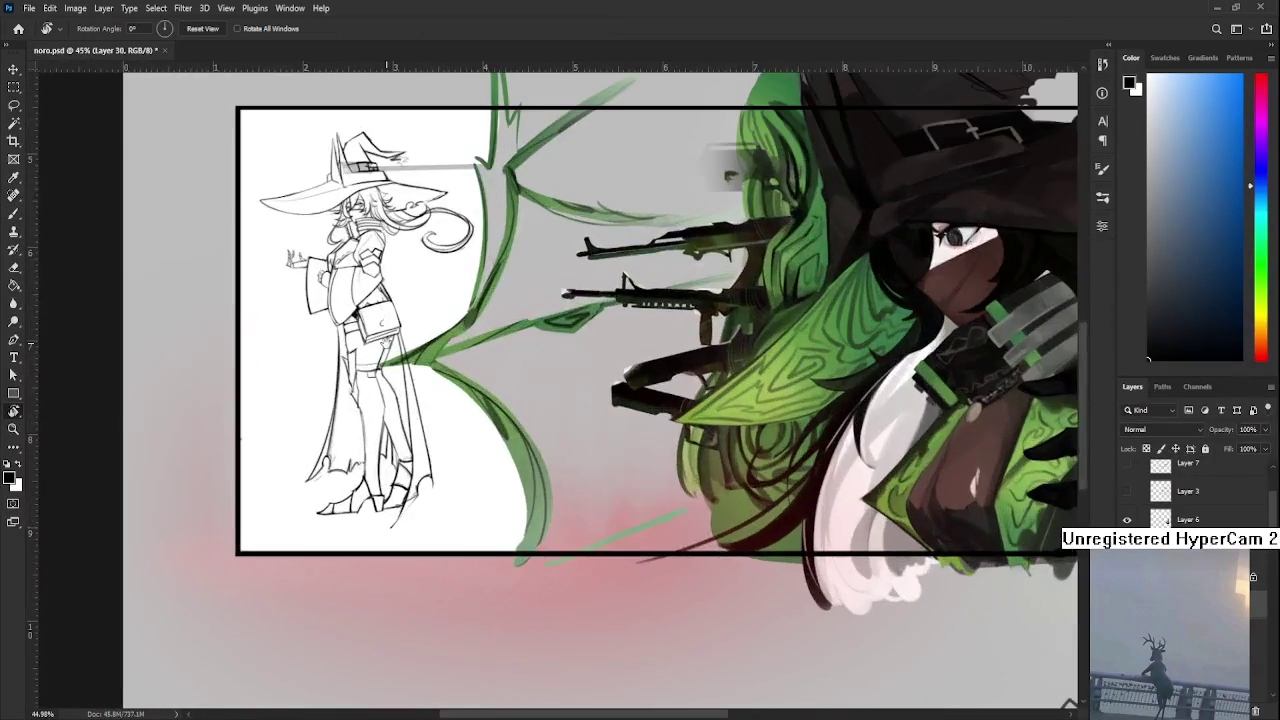
scroll(386, 354, "up", 2)
scroll(600, 300, "up", 1)
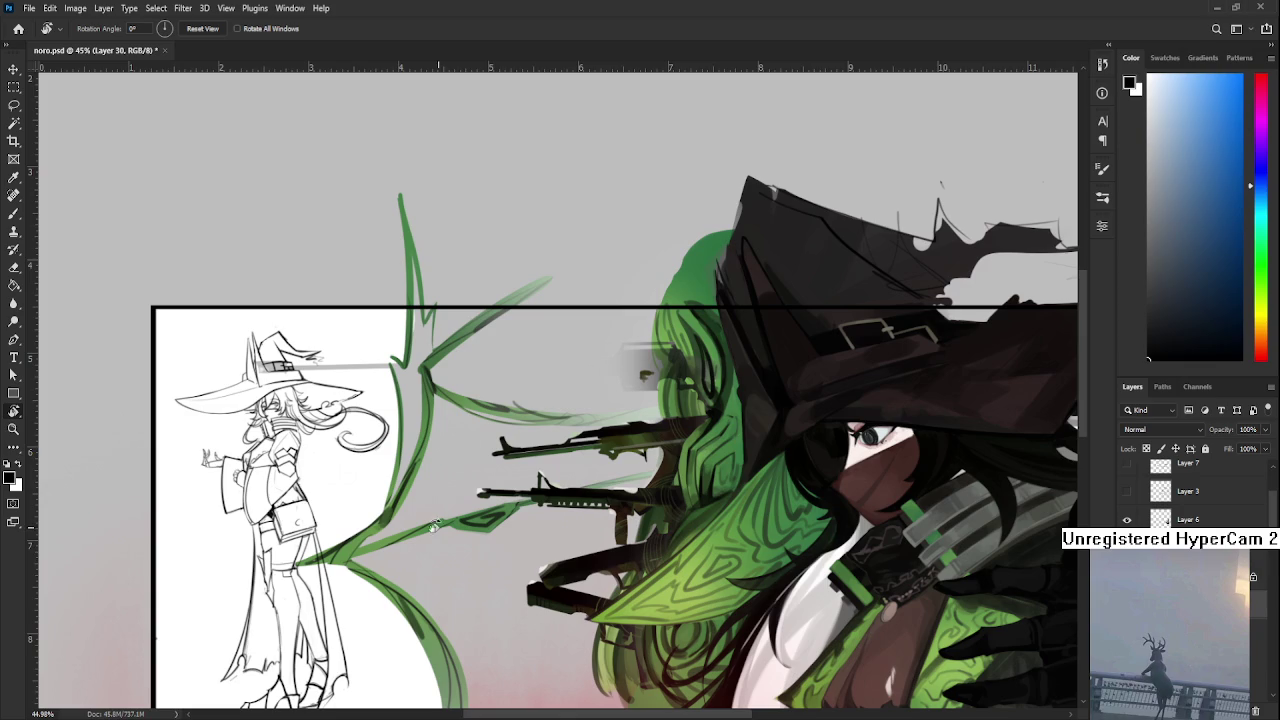
scroll(285, 468, "up", 1)
scroll(275, 470, "up", 1)
scroll(262, 474, "up", 1)
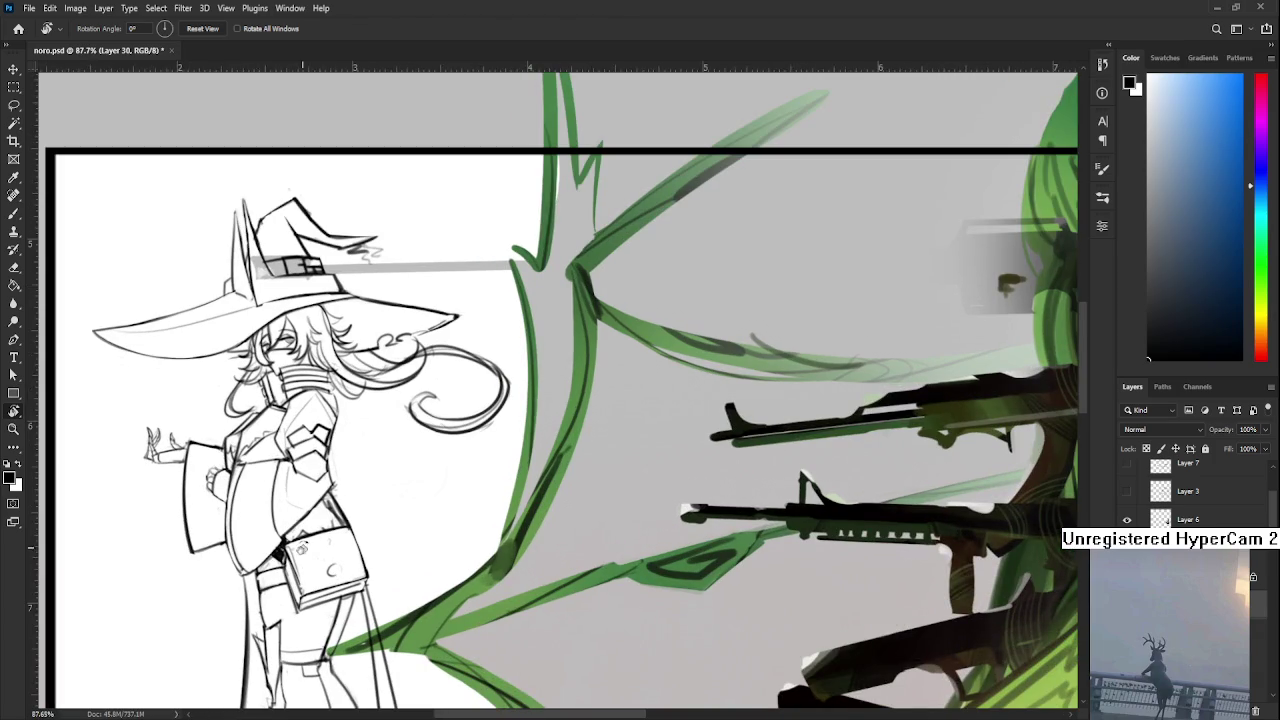
key("b")
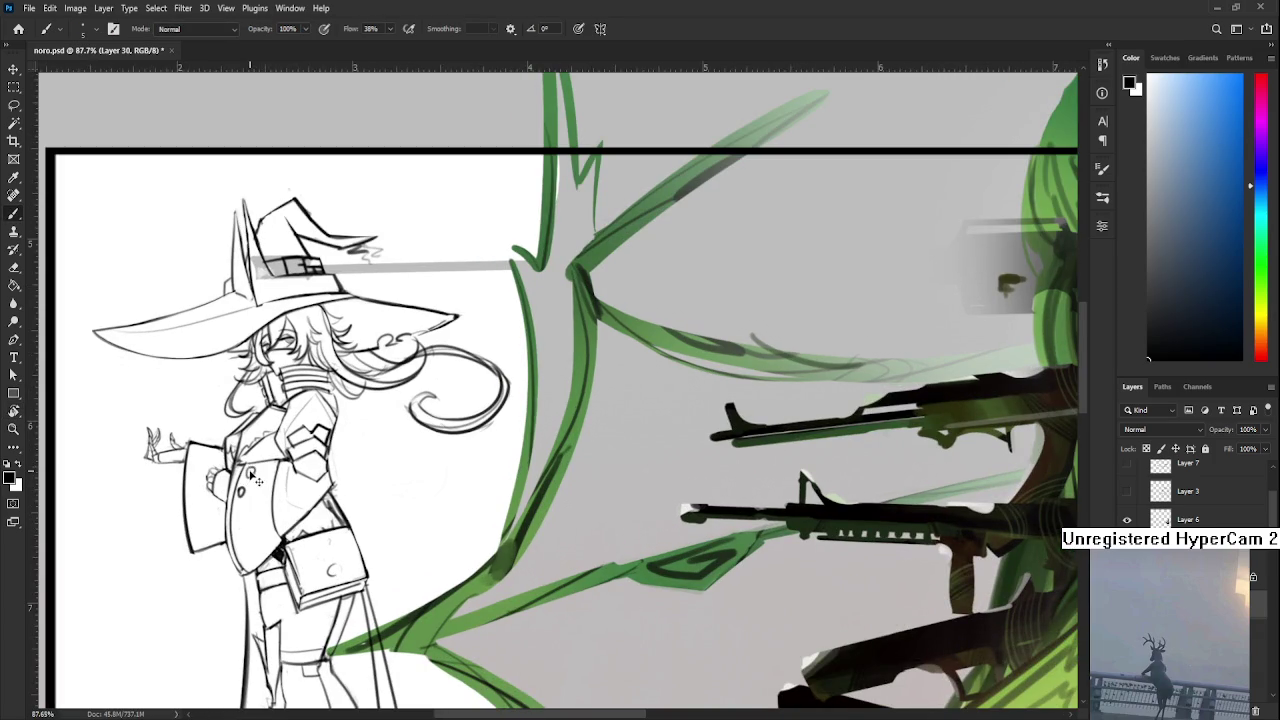
Shift the sketch and frame edge up in view and zoom out to 54%
left_click_drag(247, 470, 239, 418)
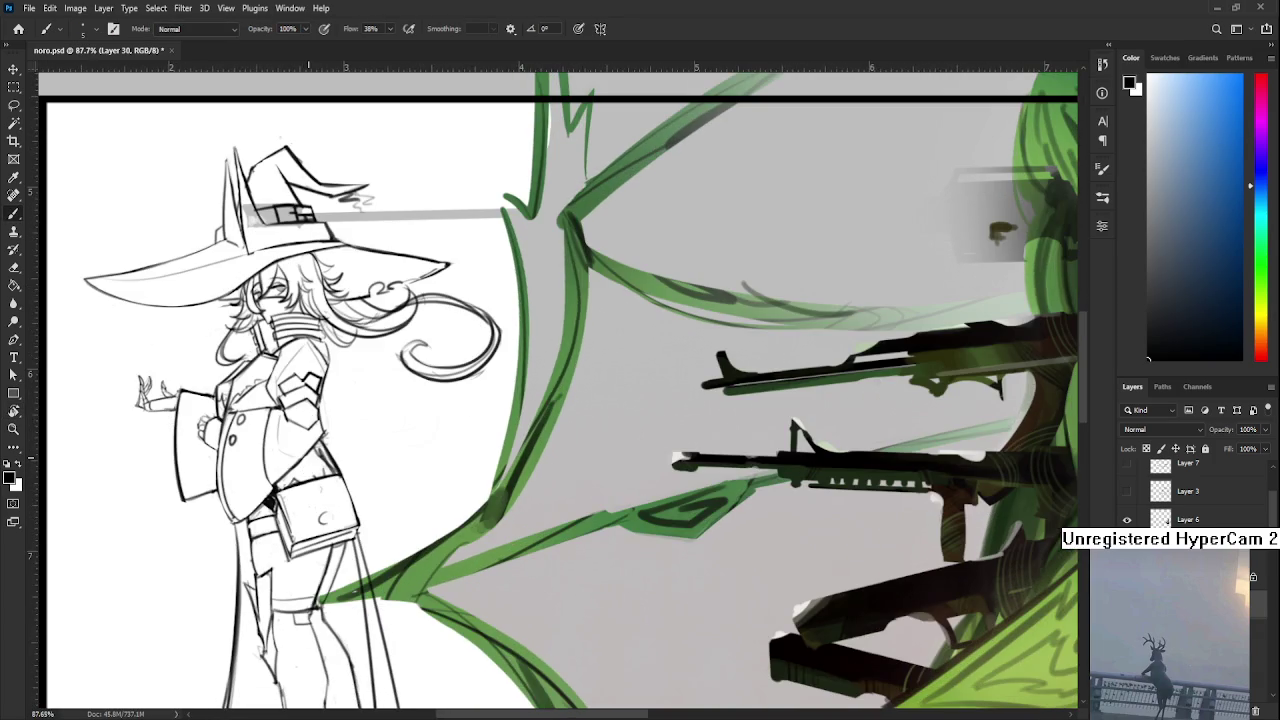
scroll(320, 480, "down", 3)
scroll(320, 480, "down", 2)
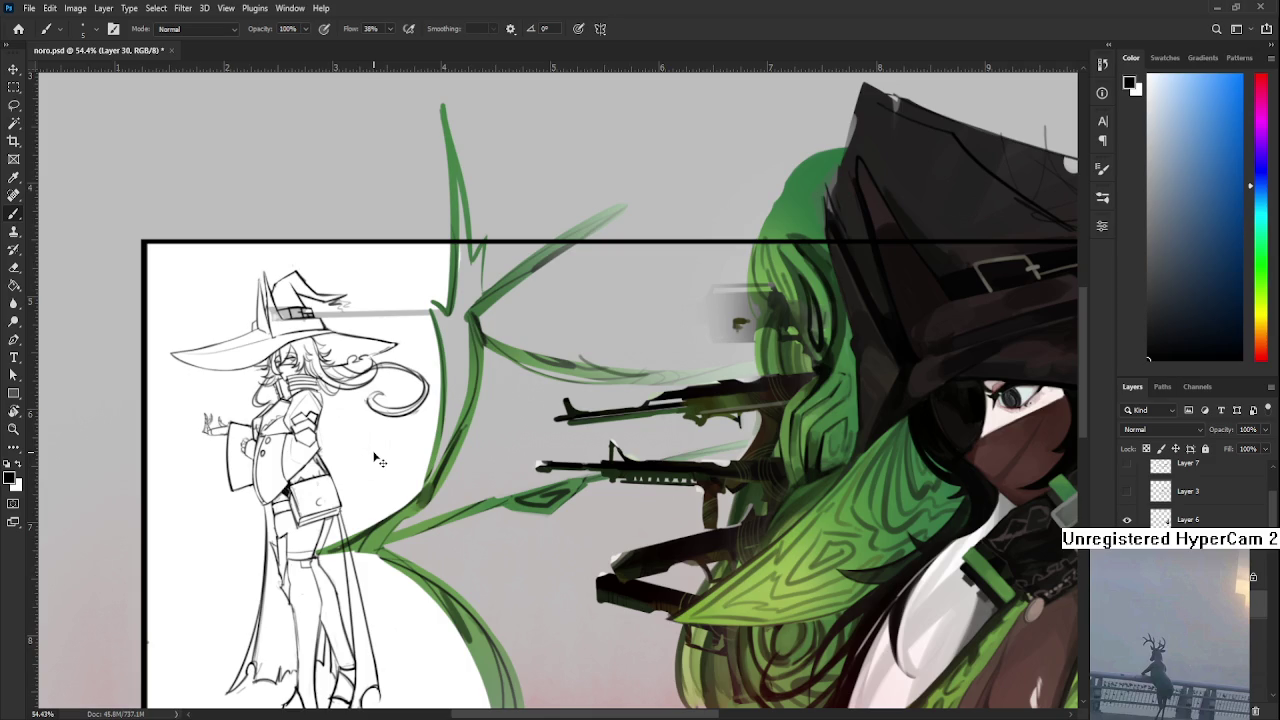
key("ctrl+t")
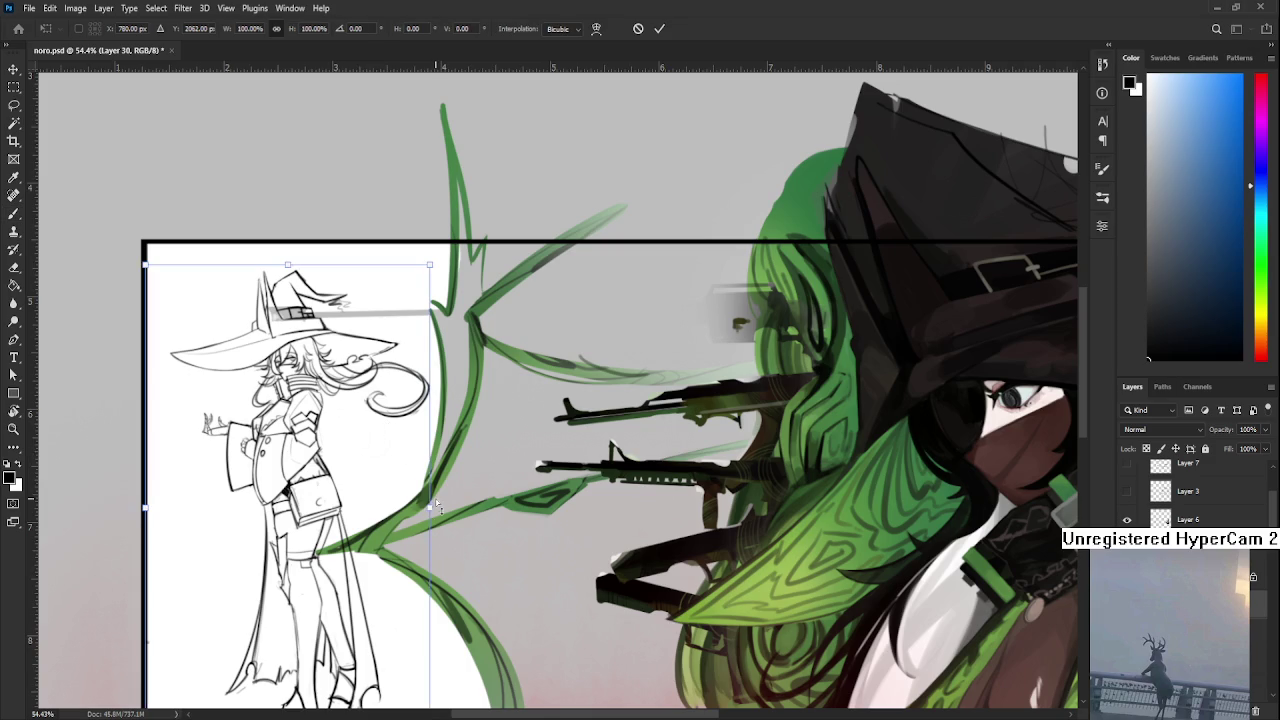
Undo the accidental skew, then scale the sketch to about 98.8% from its top-left corner and commit
scroll(436, 507, "down", 2)
left_click_drag(424, 439, 427, 457)
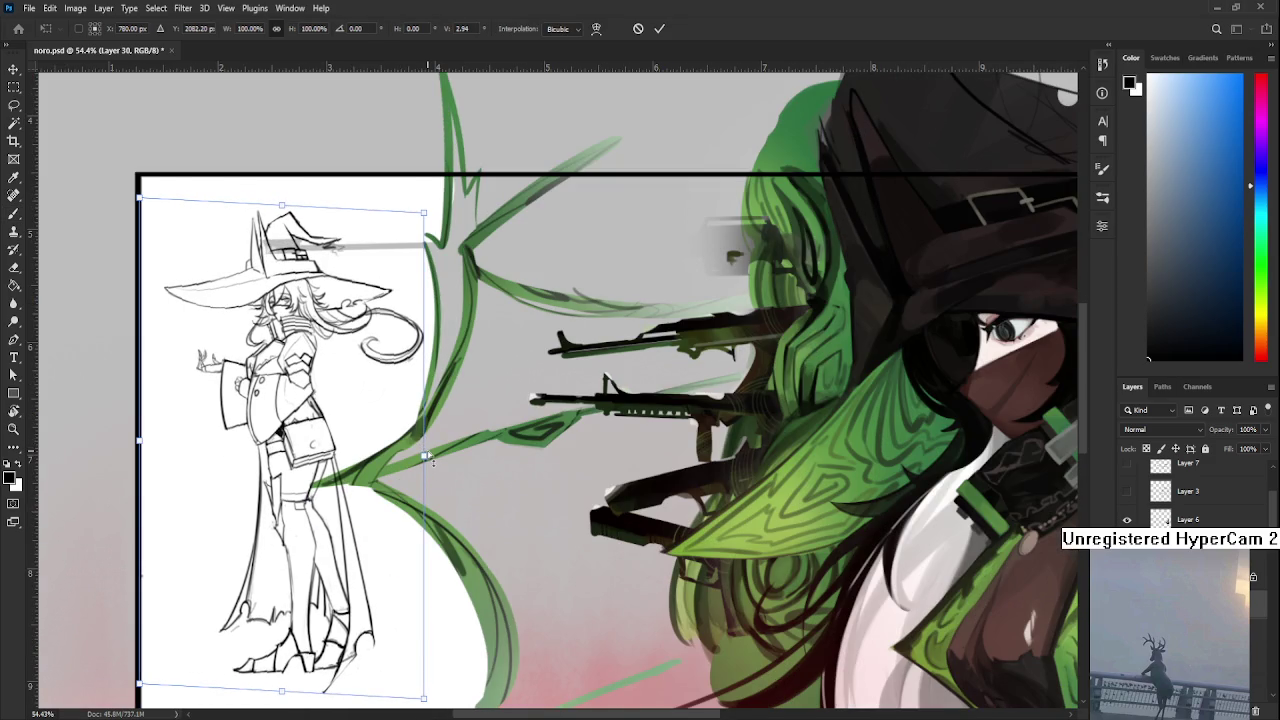
scroll(377, 434, "down", 2)
key("ctrl+z")
scroll(377, 434, "down", 1)
key("ctrl+z")
key("ctrl+z")
left_click_drag(230, 291, 236, 296)
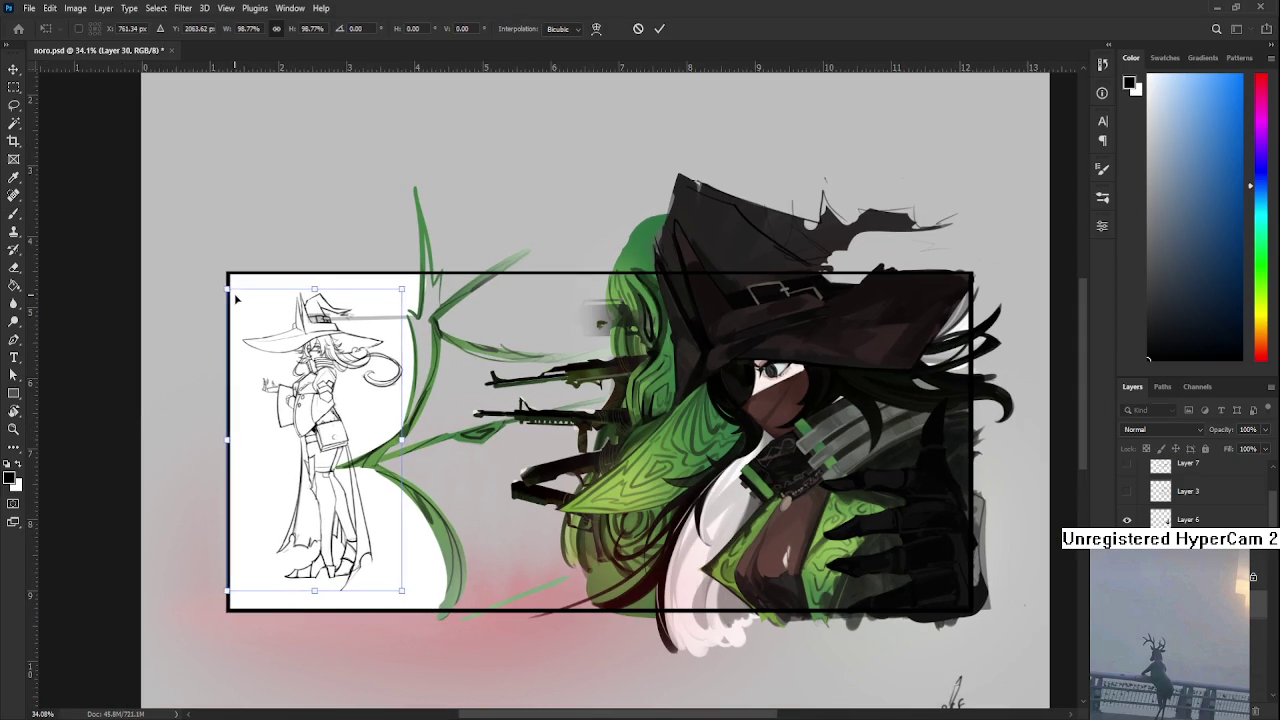
key("Return")
scroll(298, 364, "down", 2, "alt")
scroll(300, 364, "down", 1, "alt")
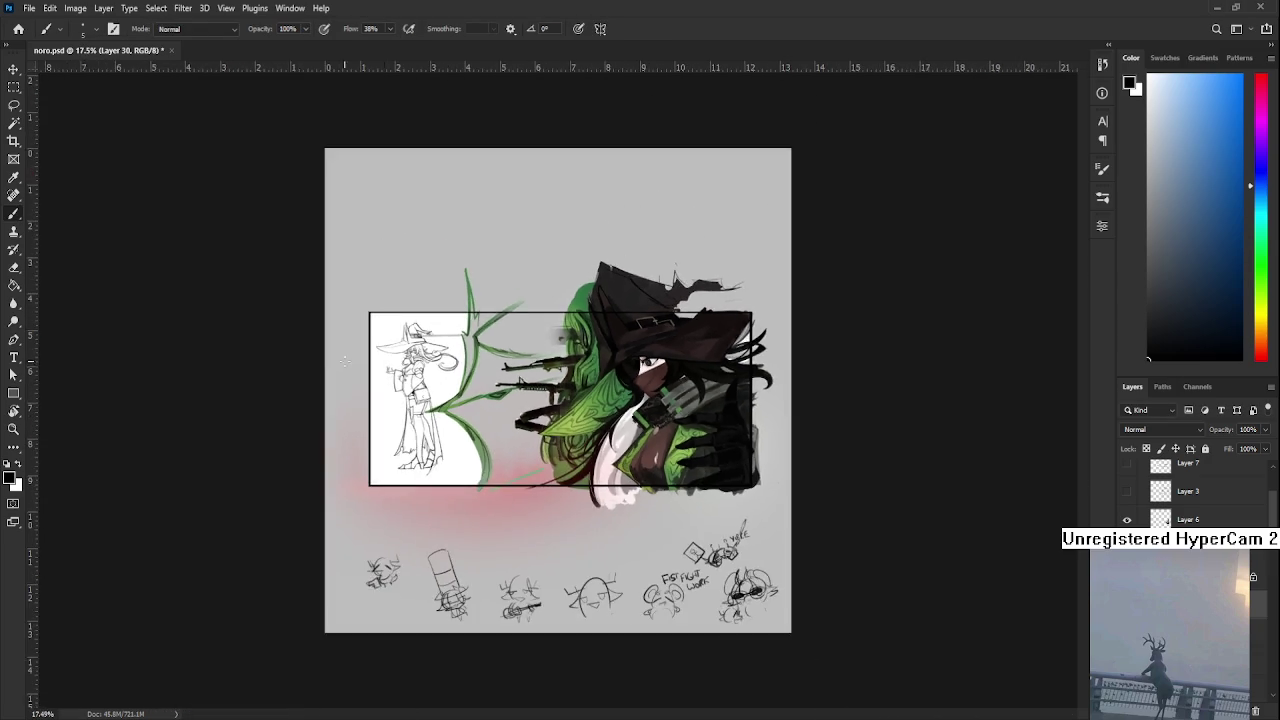
Zoom in and pan to bring the top of the witch's hat into view
scroll(314, 360, "up", 2, "alt")
scroll(314, 360, "up", 2, "alt")
scroll(420, 428, "up", 1, "alt")
scroll(370, 418, "up", 2, "alt")
scroll(370, 418, "up", 3, "alt")
scroll(370, 418, "down", 1, "alt")
key("e")
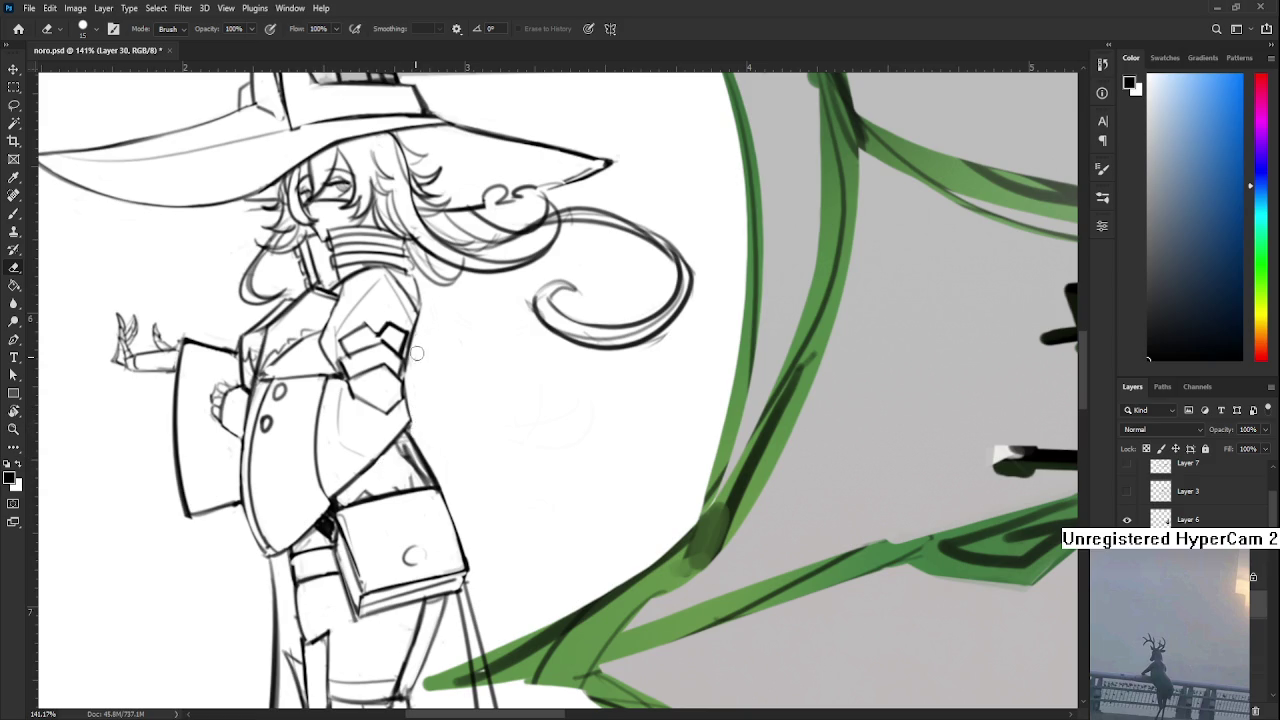
left_click_drag(420, 358, 395, 494)
scroll(404, 480, "down", 3)
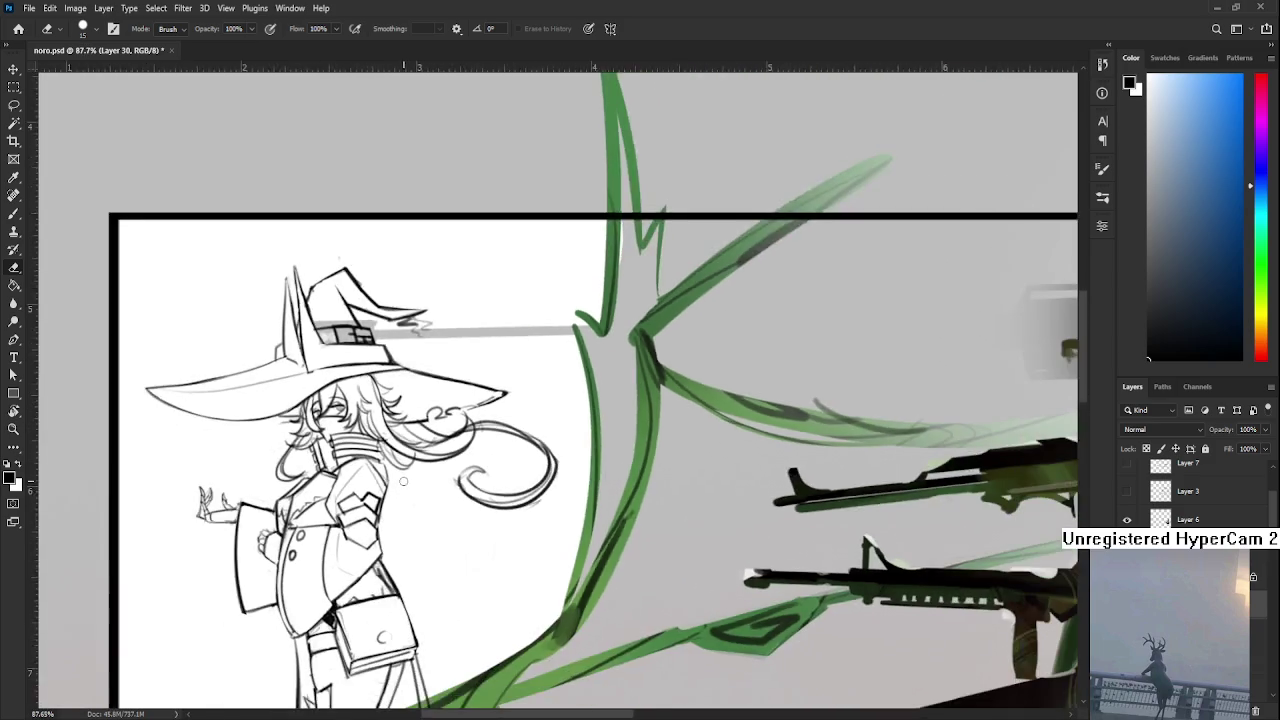
scroll(404, 480, "down", 2)
Sketch a faint line on the cape and a faint curve below the hair swirl
key("b")
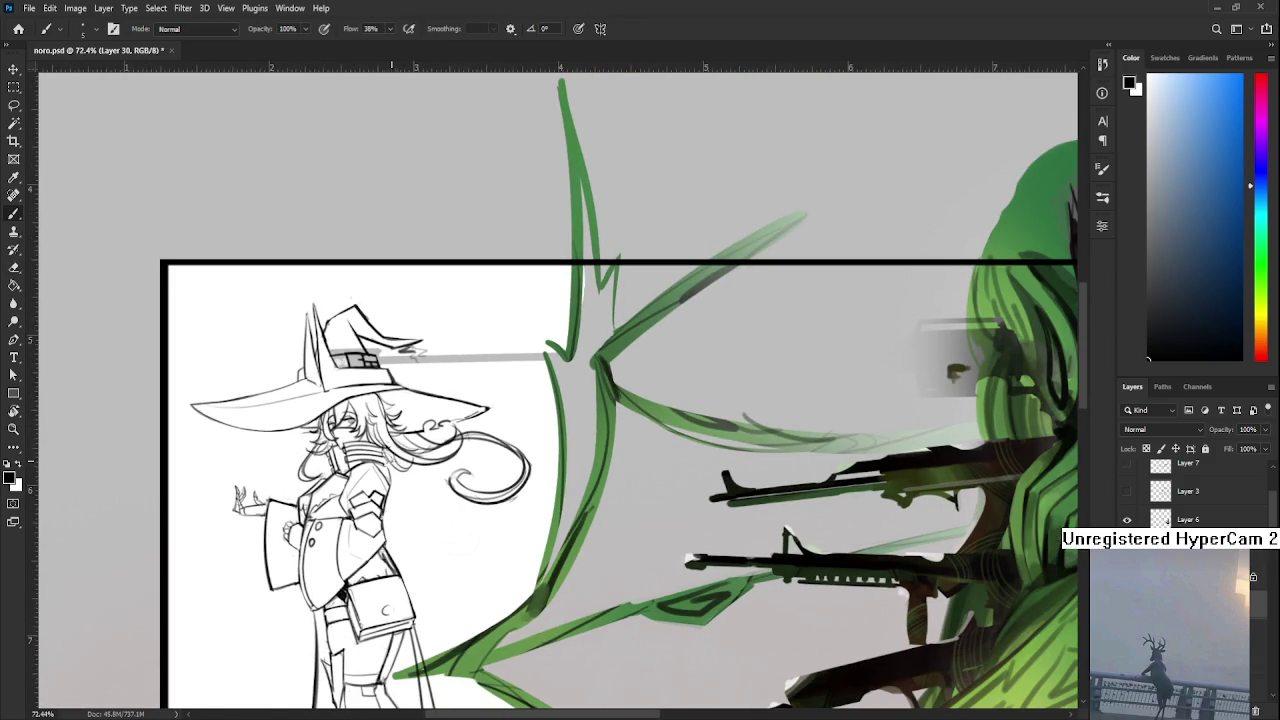
left_click_drag(390, 458, 453, 498)
mouse_move(410, 482)
left_mouse_down()
mouse_move(466, 503)
mouse_move(496, 482)
left_mouse_up()
scroll(490, 505, "down", 3)
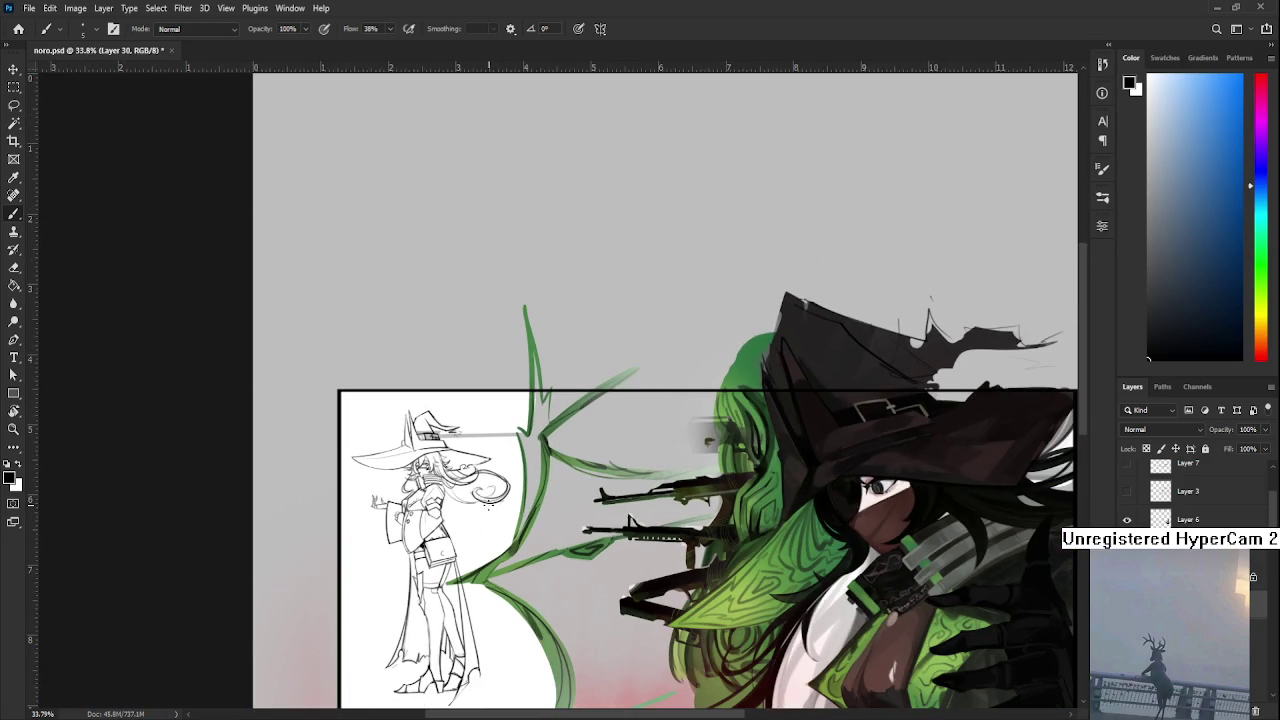
scroll(490, 520, "up", 1)
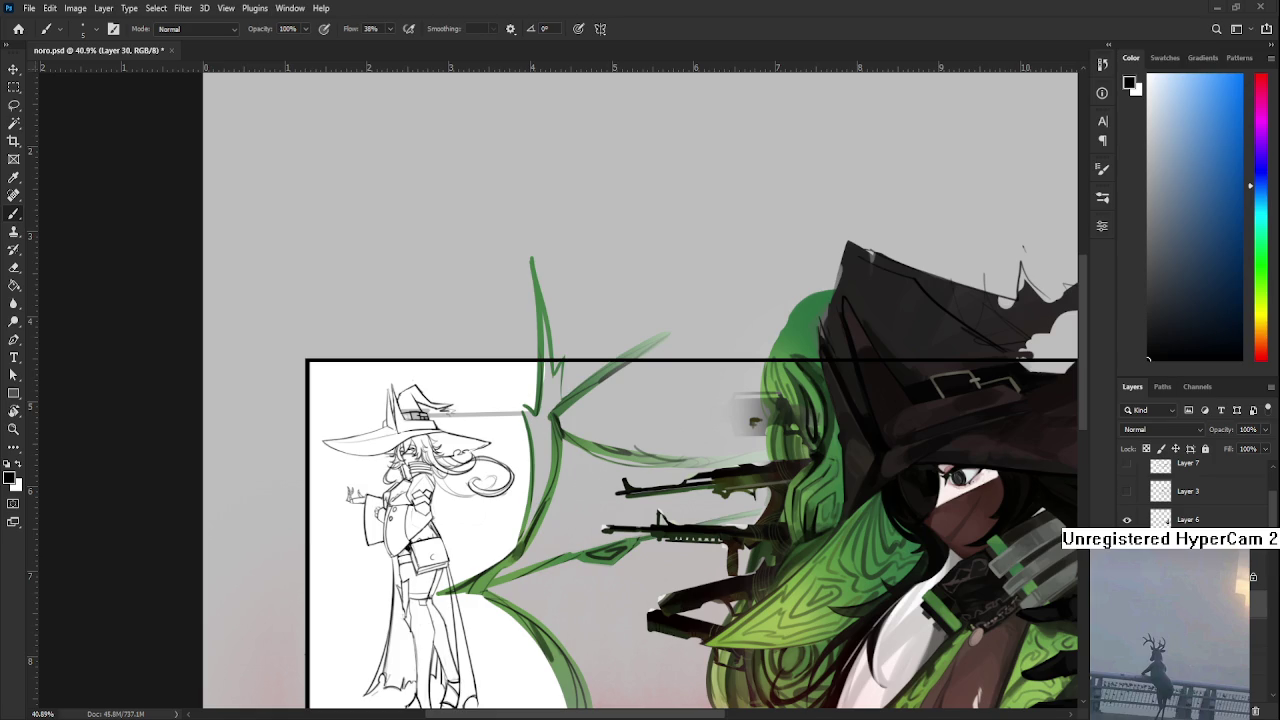
Erase the stray sketch stroke near the small witch's cape hem
scroll(640, 390, "up", 3)
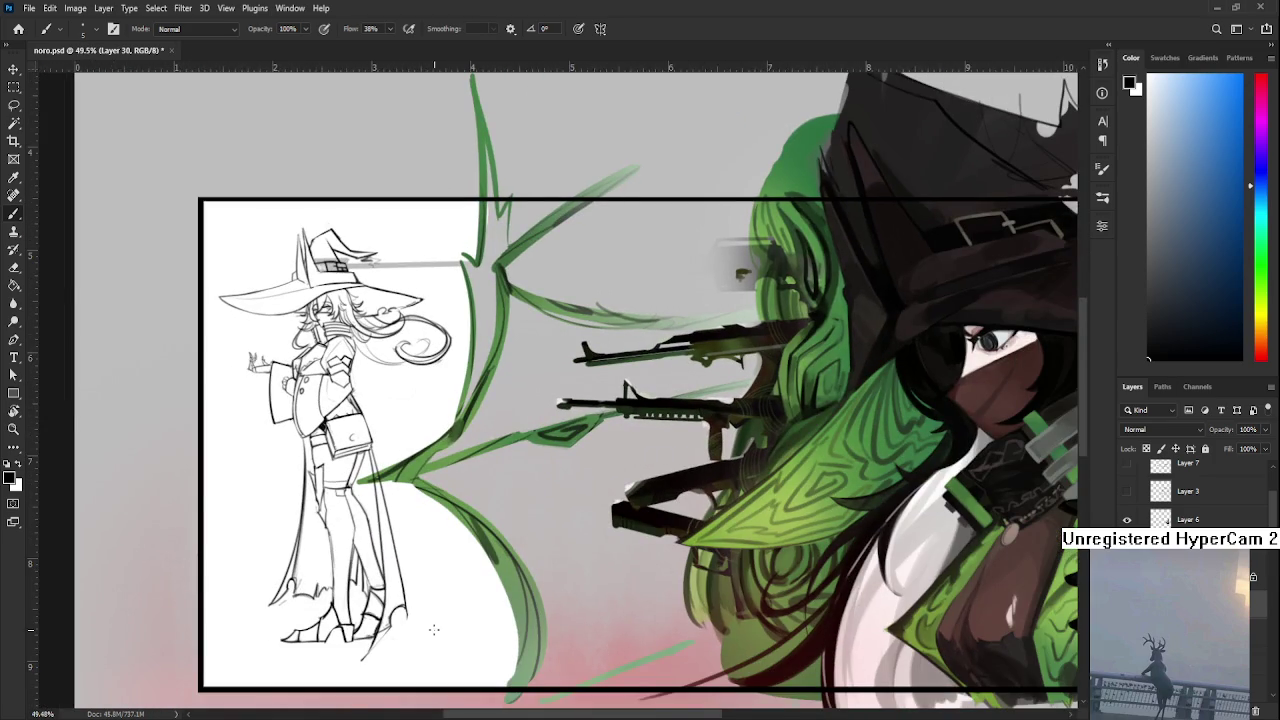
scroll(434, 629, "up", 2)
scroll(431, 630, "down", 2)
scroll(360, 610, "up", 1)
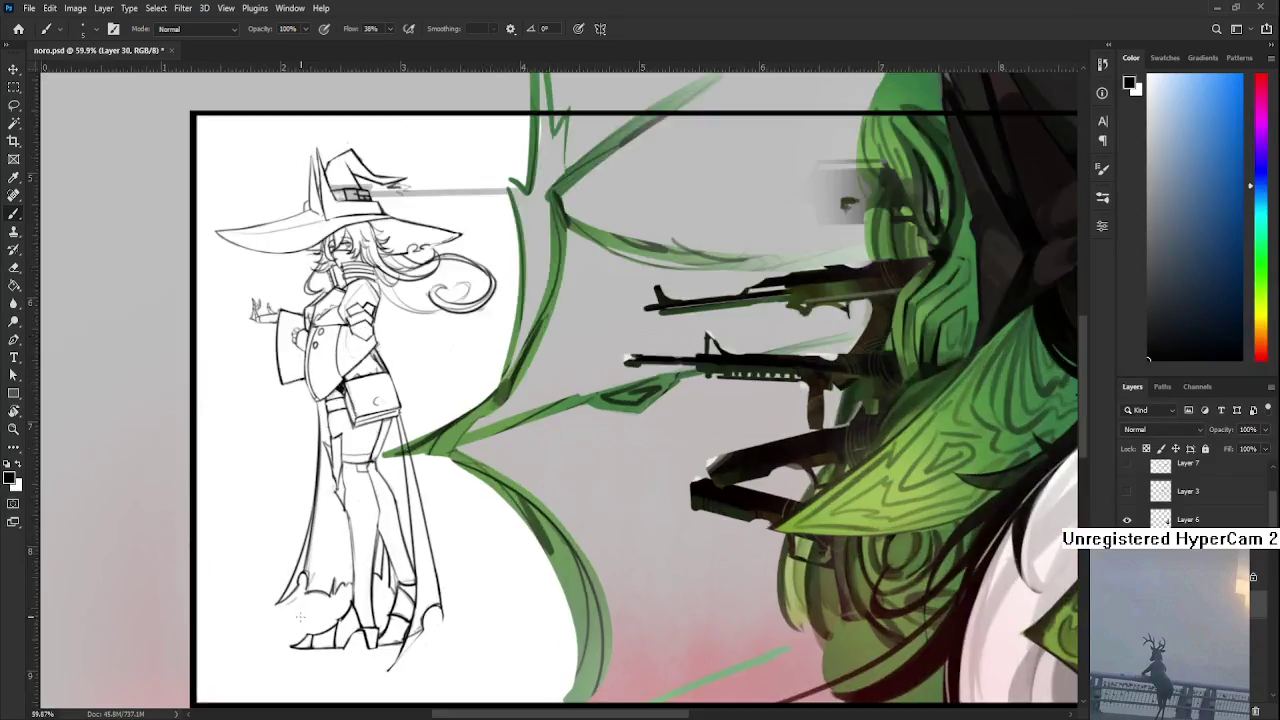
scroll(330, 603, "up", 2)
key("e")
left_click_drag(326, 601, 311, 616)
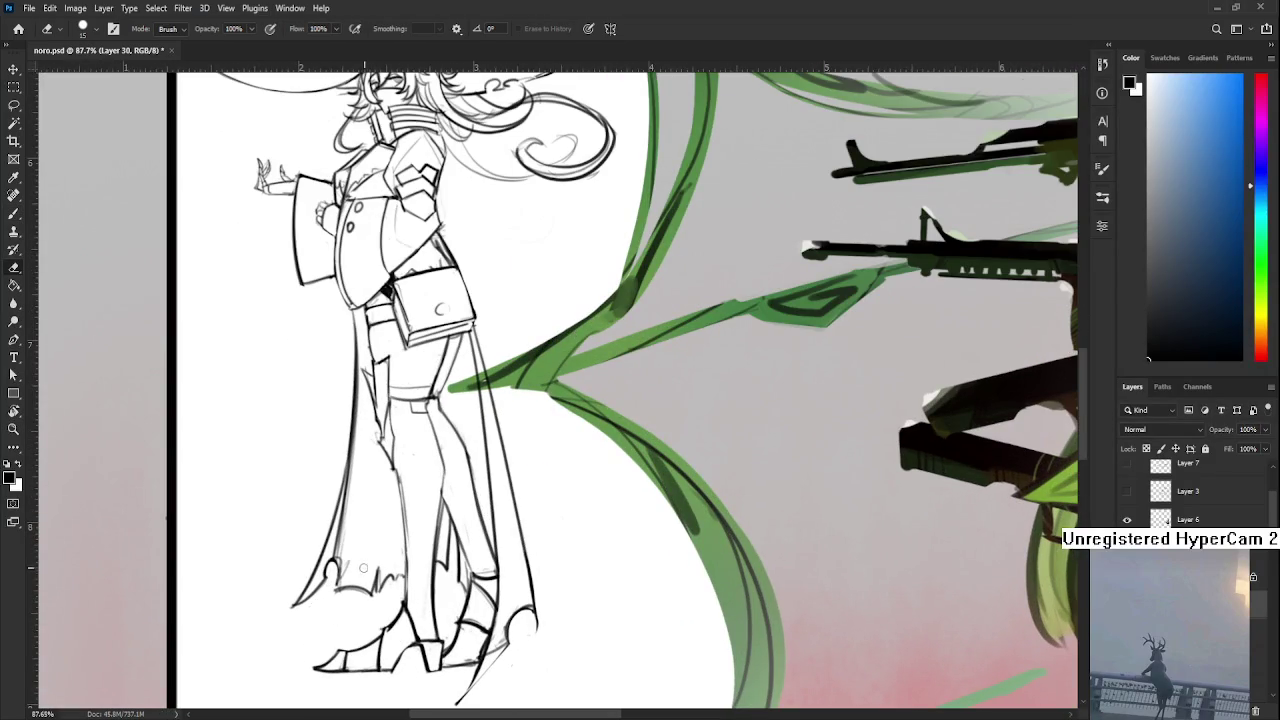
scroll(398, 547, "down", 2)
scroll(420, 570, "down", 2)
scroll(455, 605, "down", 1)
scroll(454, 605, "up", 1)
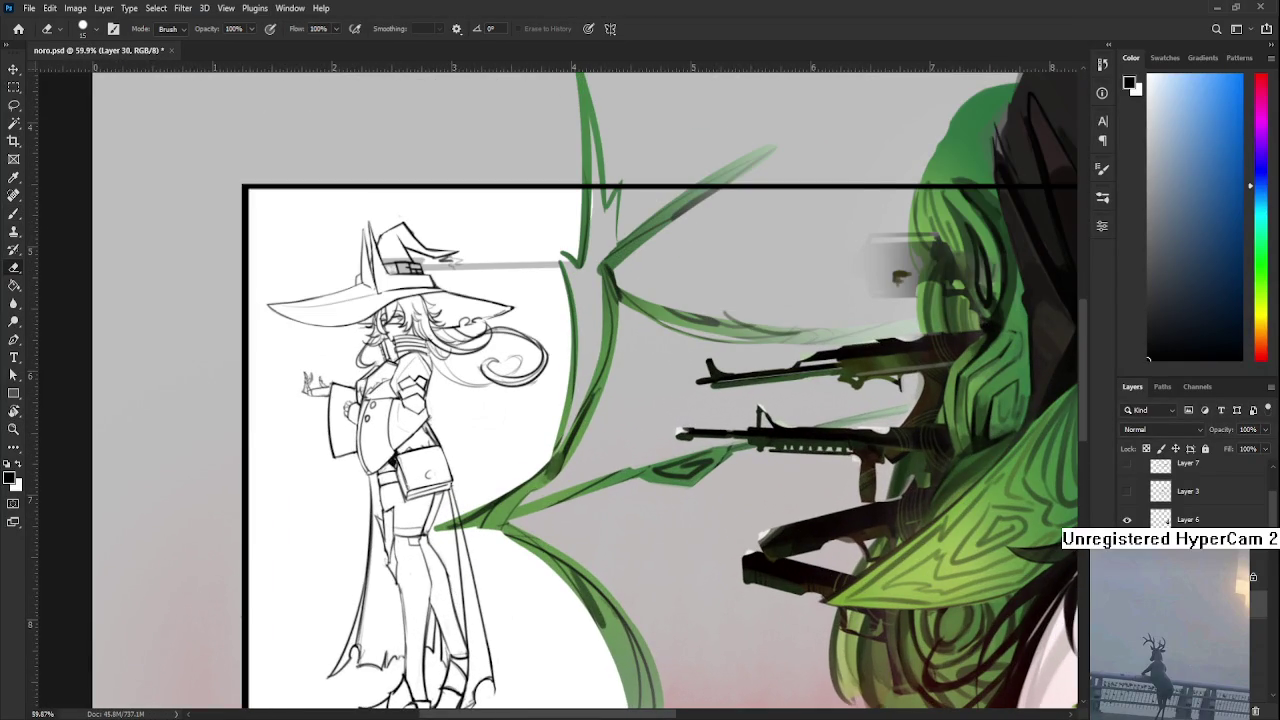
Add a new empty layer for the witch's silhouette fill
key("ctrl+shift+alt+n")
scroll(347, 284, "up", 1)
scroll(352, 278, "up", 2)
scroll(352, 278, "down", 1)
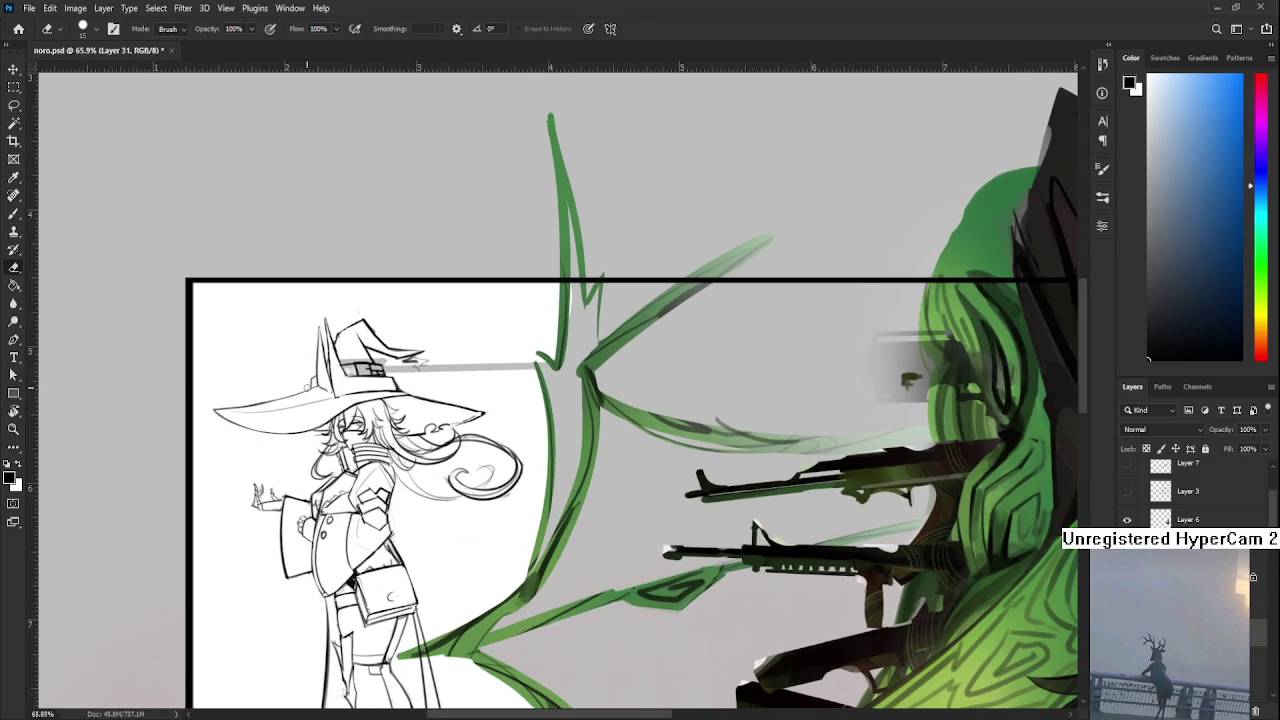
key("l")
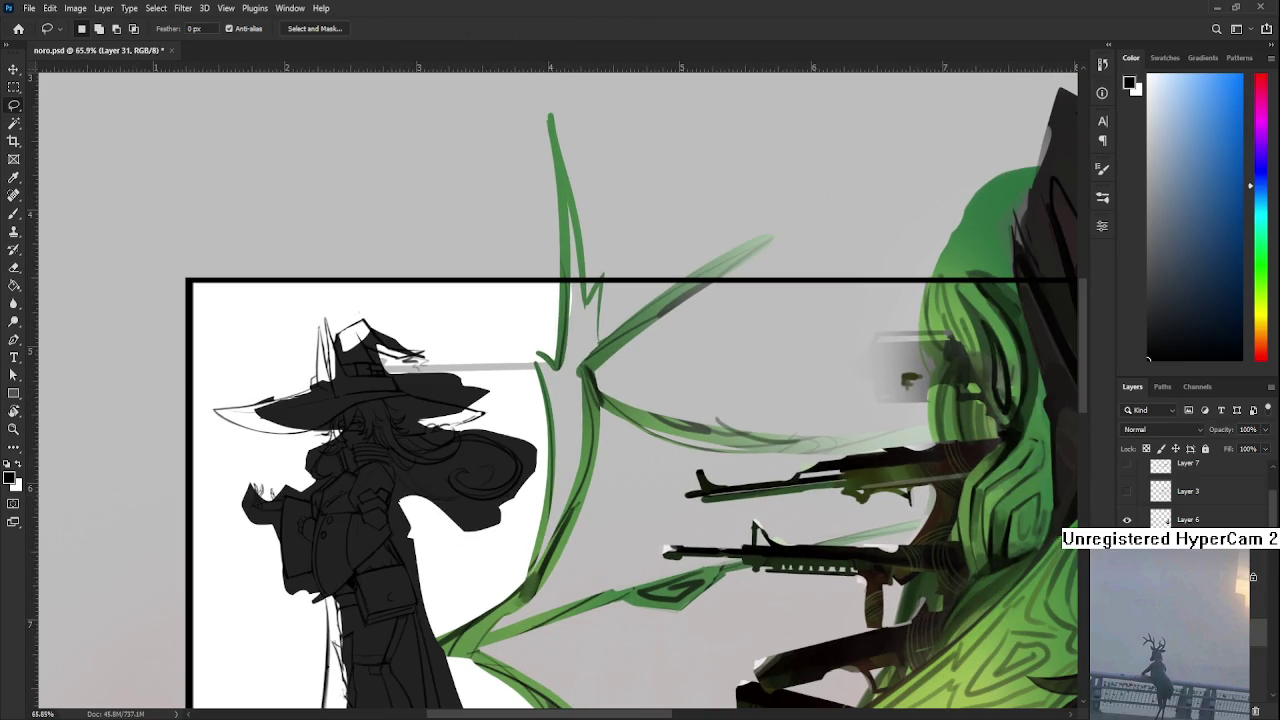
Make Layer 29 the active layer with the witch figure in view
left_click(1252, 706)
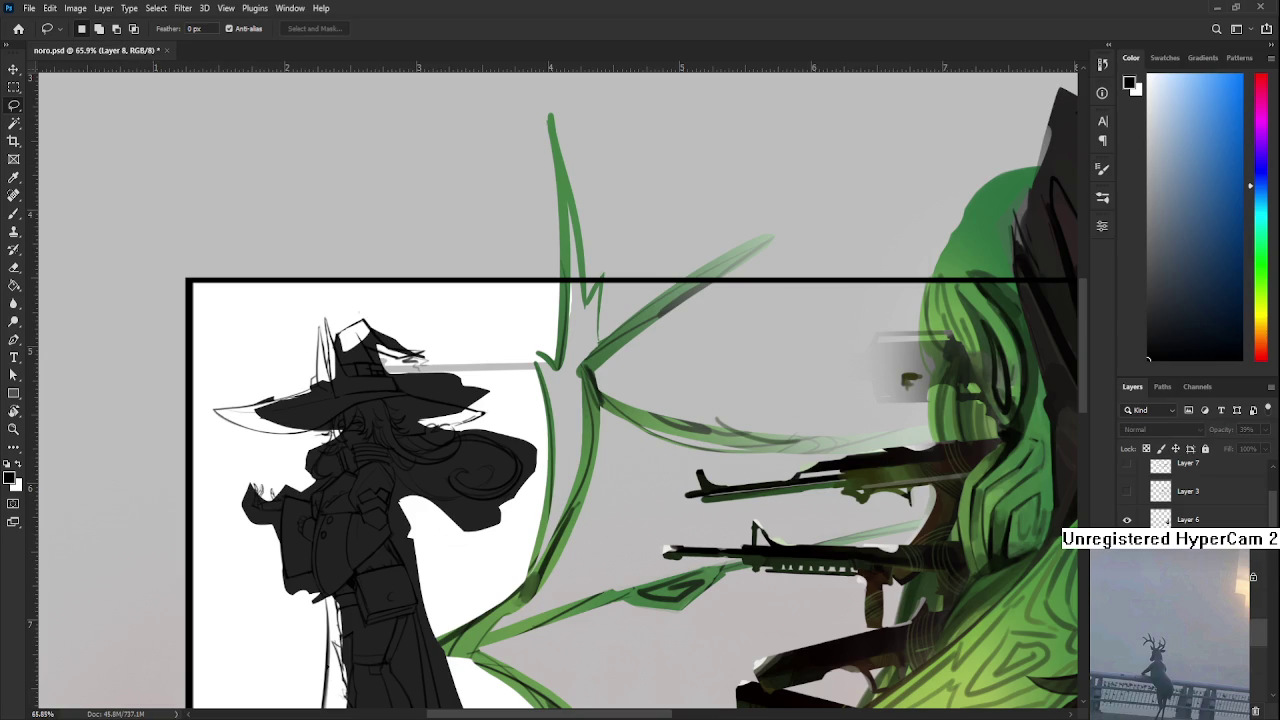
left_click(1256, 708)
left_click_drag(490, 588, 466, 520)
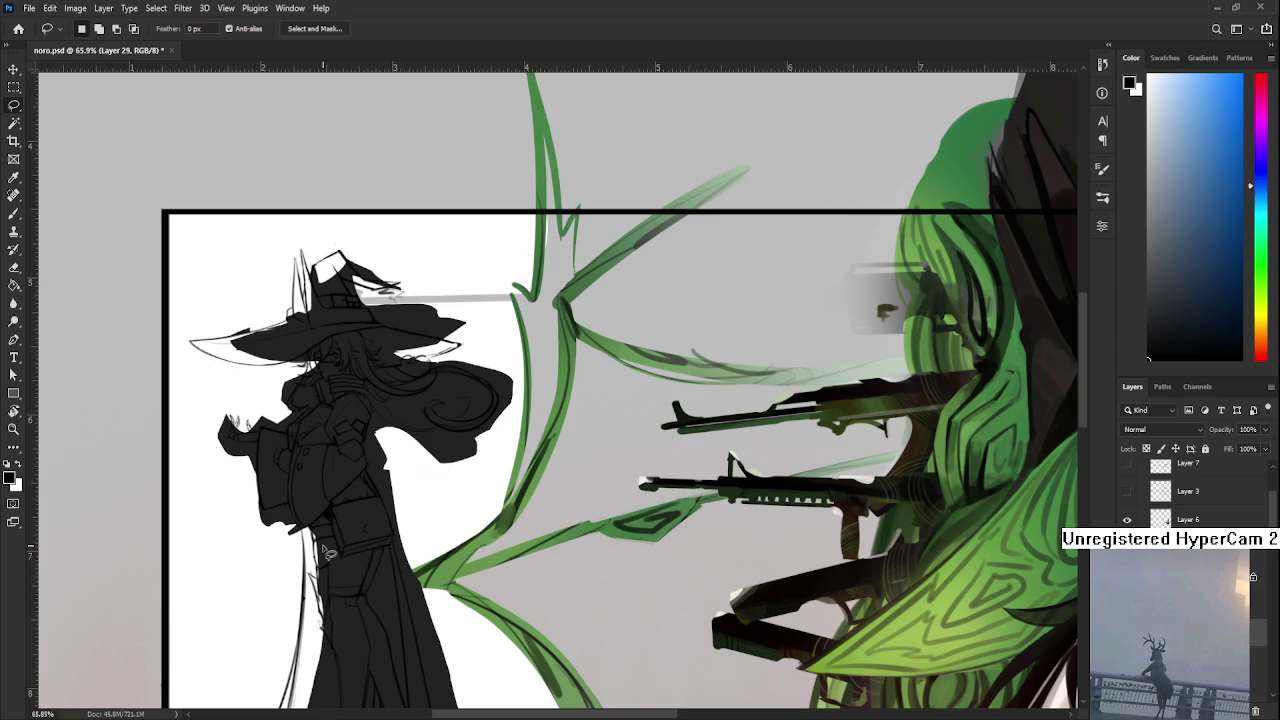
scroll(354, 400, "up", 1)
Transform the dark grey silhouette slightly right and down to align with the sketch lines
key("ctrl+t")
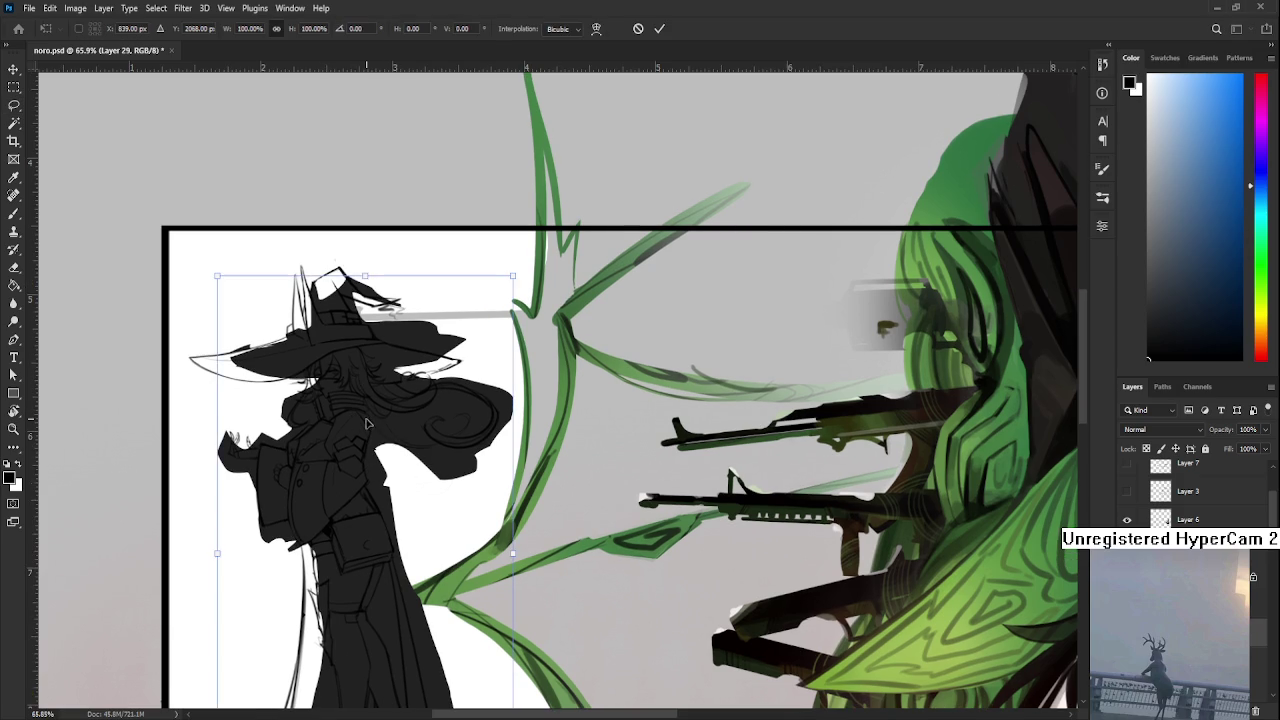
scroll(350, 400, "down", 3)
scroll(350, 400, "down", 1)
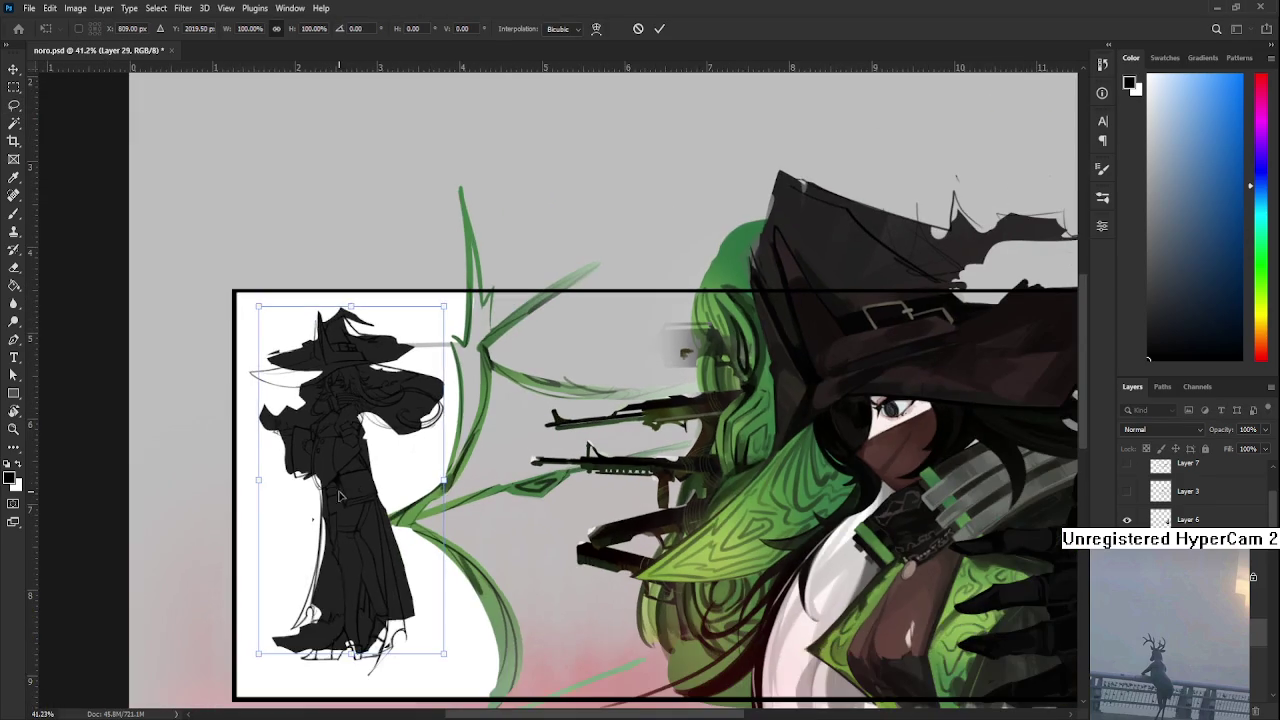
left_click_drag(334, 490, 352, 516)
left_click_drag(366, 508, 349, 491)
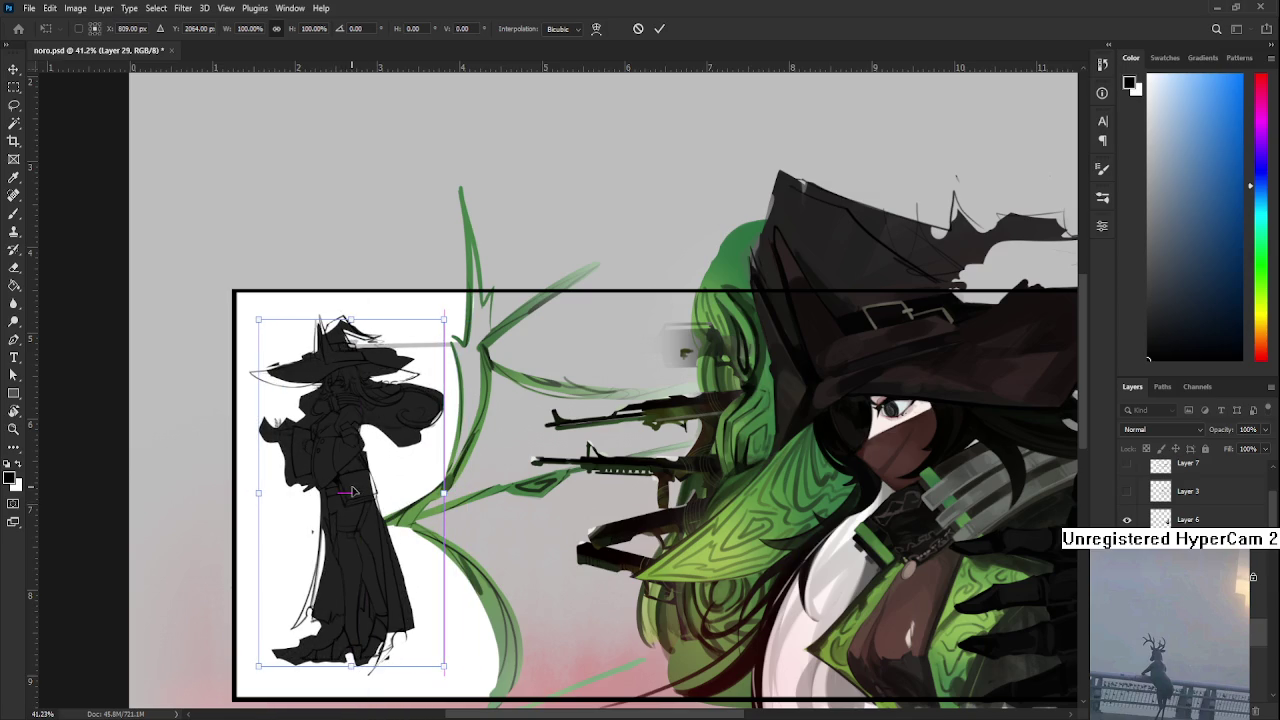
scroll(349, 491, "up", 2)
scroll(347, 430, "up", 2)
scroll(344, 370, "up", 2)
key("Return")
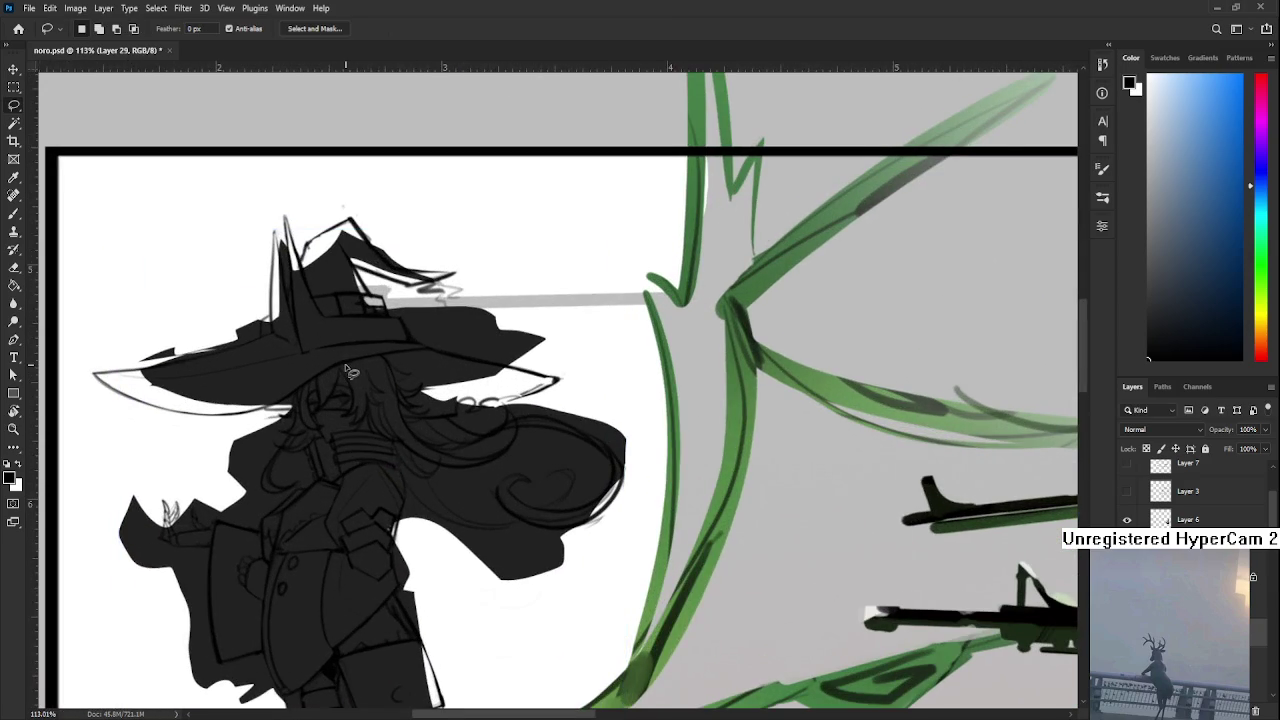
scroll(344, 370, "up", 1)
scroll(266, 371, "up", 1)
Paint the left part of the pointed ear dark and fill the white gap on its right edge
key("l")
key("r")
mouse_move(260, 375)
left_mouse_down()
mouse_move(264, 630)
mouse_move(292, 557)
mouse_move(277, 496)
left_mouse_up()
key("b")
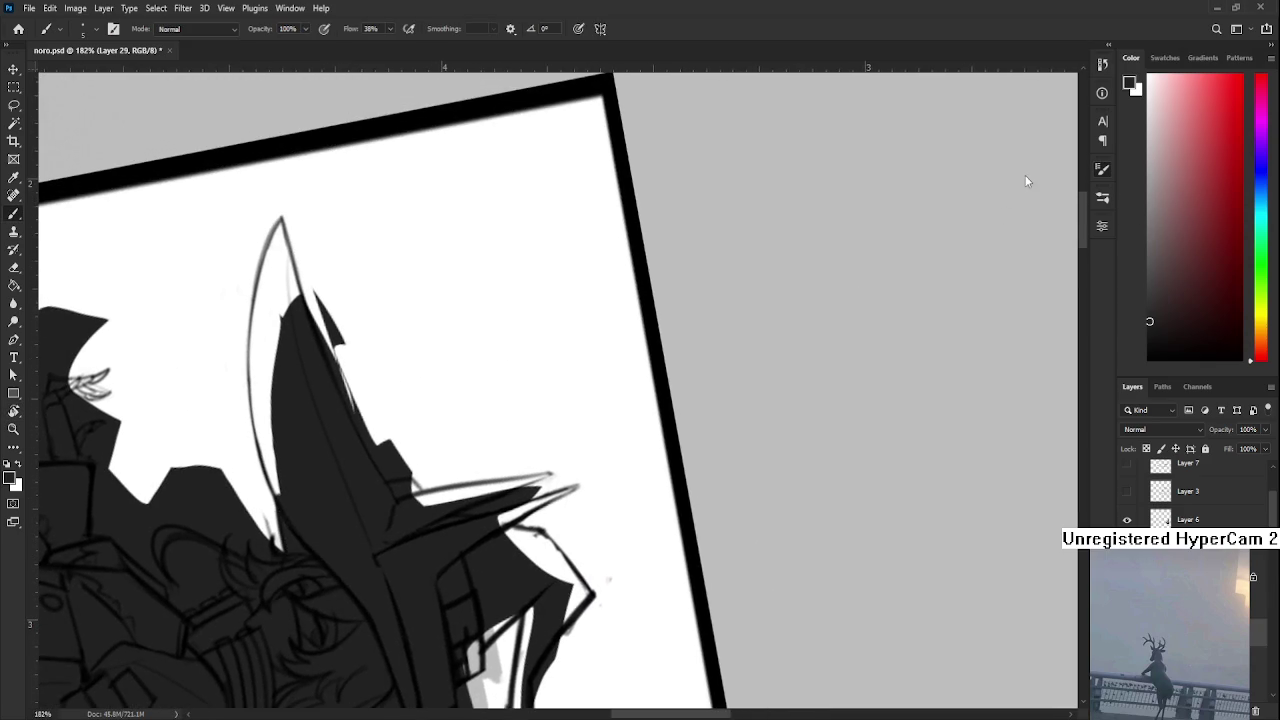
key("r")
left_click_drag(338, 512, 309, 429)
key("b")
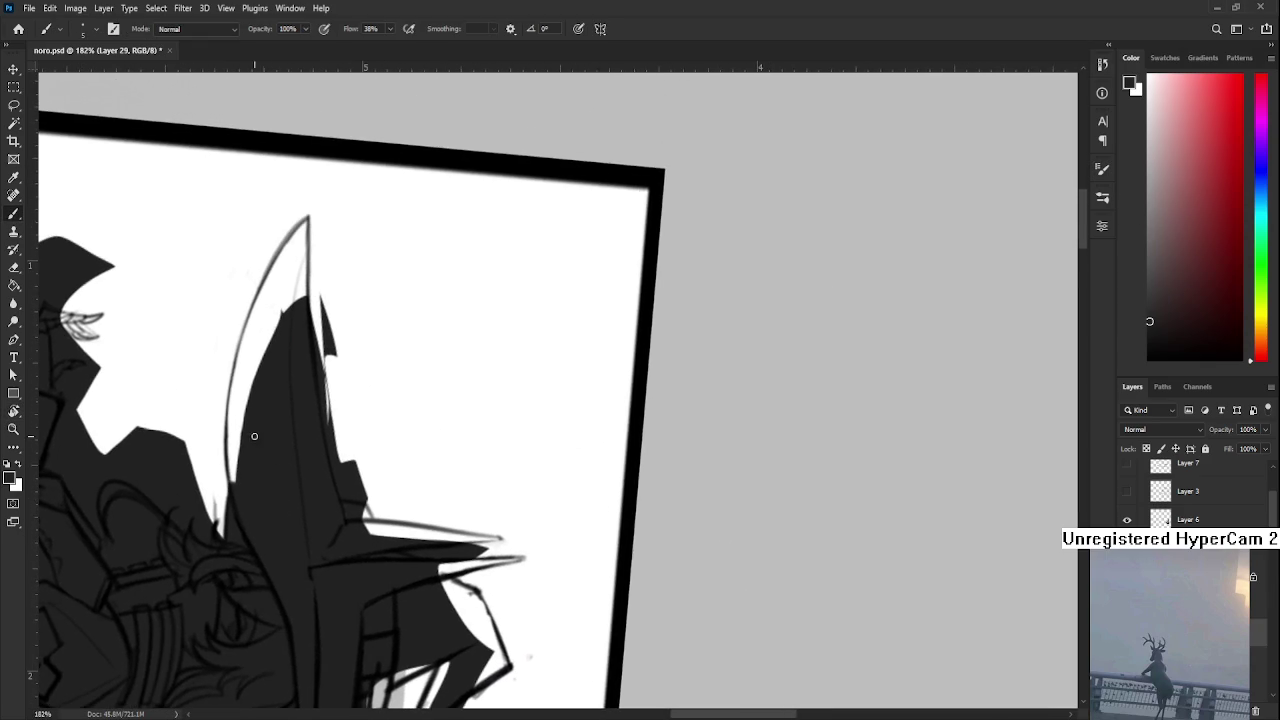
key("bracketright")
key("bracketright")
key("bracketright")
mouse_move(256, 394)
left_mouse_down()
mouse_move(249, 491)
mouse_move(249, 371)
mouse_move(243, 423)
mouse_move(266, 306)
mouse_move(292, 262)
mouse_move(286, 320)
left_mouse_up()
key("bracketleft")
key("bracketleft")
key("bracketleft")
mouse_move(298, 245)
left_mouse_down()
mouse_move(300, 318)
mouse_move(303, 227)
left_mouse_up()
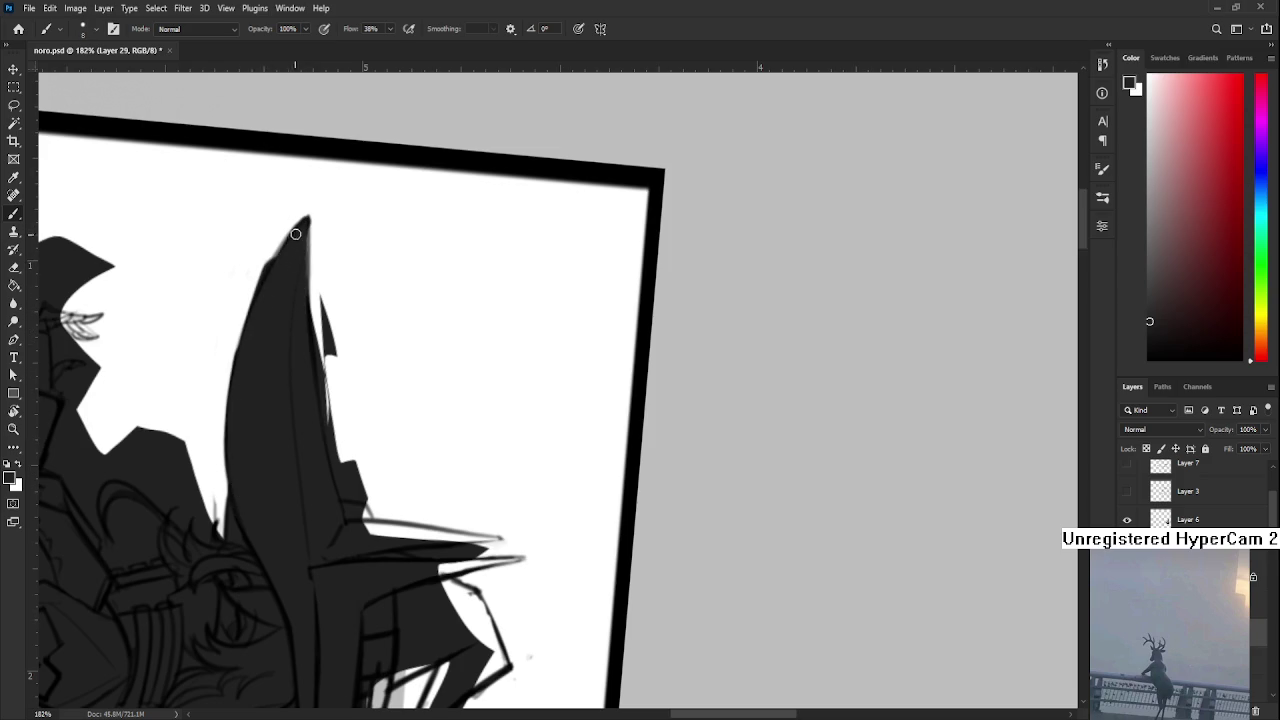
Erase the small dark spikes beside the ear
key("e")
left_click_drag(326, 272, 329, 371)
left_click_drag(320, 298, 331, 394)
left_click_drag(322, 250, 342, 432)
mouse_move(322, 275)
left_mouse_down()
mouse_move(333, 410)
mouse_move(363, 491)
mouse_move(350, 500)
mouse_move(374, 535)
left_mouse_up()
key("b")
key("e")
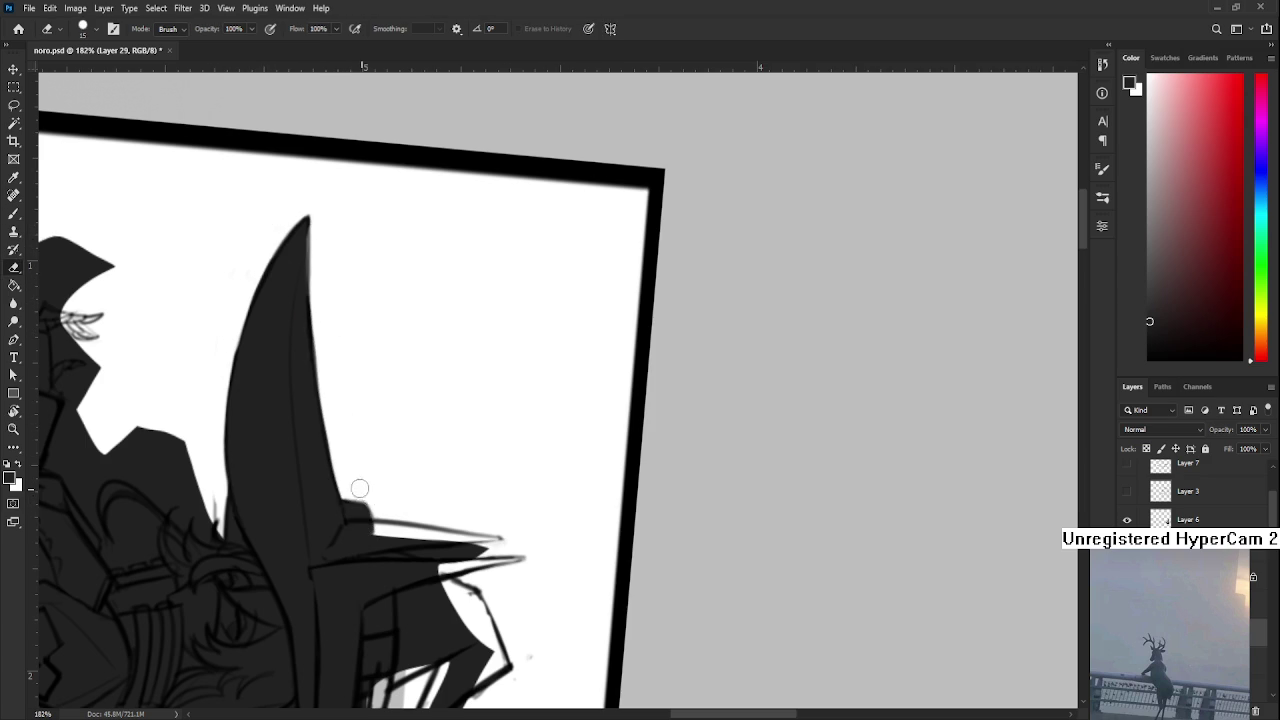
key("b")
Thin the dark ear shape and paint the white sliver beside the hat dark
mouse_move(362, 490)
left_mouse_down()
mouse_move(354, 397)
mouse_move(336, 560)
mouse_move(357, 489)
mouse_move(349, 528)
mouse_move(409, 436)
mouse_move(366, 468)
left_mouse_up()
key("e")
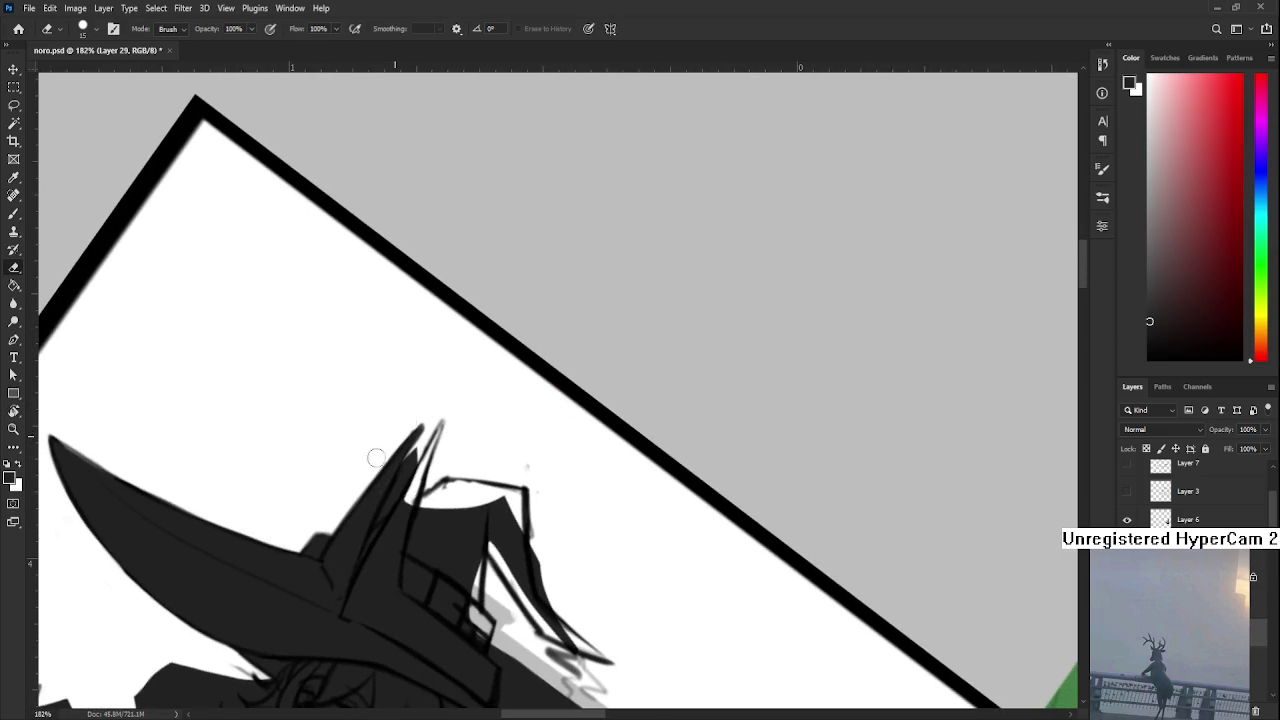
mouse_move(427, 417)
left_mouse_down()
mouse_move(368, 534)
mouse_move(412, 452)
left_mouse_up()
key("b")
mouse_move(349, 543)
left_mouse_down()
mouse_move(380, 493)
mouse_move(399, 511)
mouse_move(445, 420)
mouse_move(441, 445)
left_mouse_up()
key("e")
key("b")
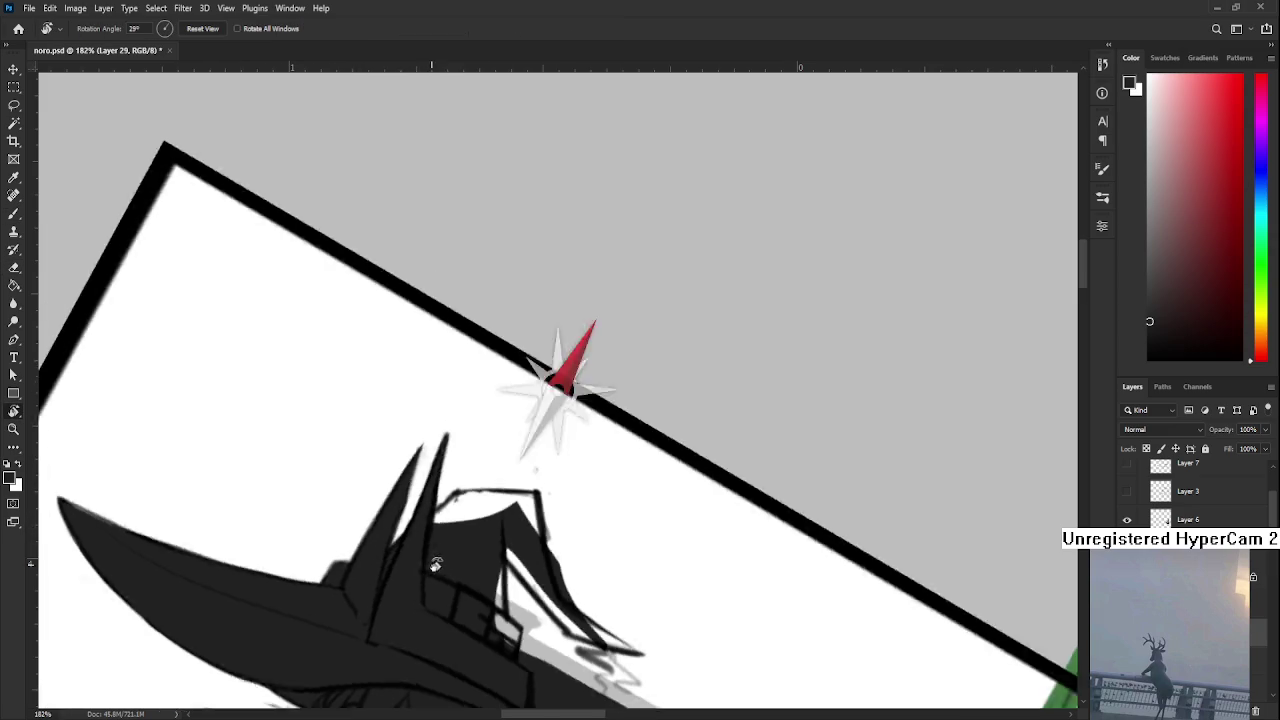
mouse_move(370, 330)
left_mouse_down()
mouse_move(357, 470)
mouse_move(395, 430)
mouse_move(369, 435)
mouse_move(420, 420)
mouse_move(409, 500)
mouse_move(290, 480)
mouse_move(299, 578)
left_mouse_up()
Fill the white sliver along the hat tip and clean excess dark paint off the brim
mouse_move(313, 471)
left_mouse_down()
mouse_move(370, 545)
mouse_move(420, 556)
left_mouse_up()
key("e")
mouse_move(372, 516)
left_mouse_down()
mouse_move(425, 552)
mouse_move(360, 510)
mouse_move(351, 473)
left_mouse_up()
left_click_drag(336, 414, 324, 309)
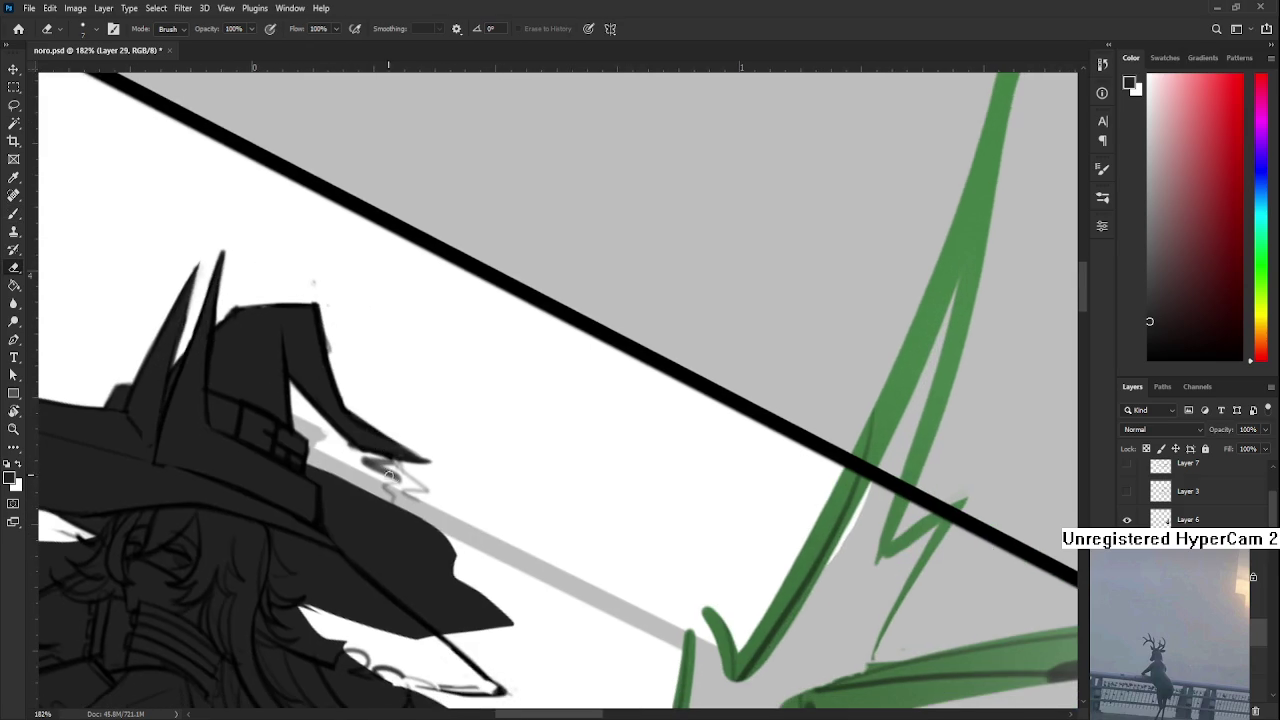
mouse_move(312, 461)
left_mouse_down()
mouse_move(334, 473)
mouse_move(341, 530)
mouse_move(395, 490)
mouse_move(494, 616)
mouse_move(440, 590)
mouse_move(420, 615)
mouse_move(346, 530)
left_mouse_up()
Fill the white gaps between the hair strands down to the strand tip
key("r")
mouse_move(470, 523)
left_mouse_down()
mouse_move(421, 548)
mouse_move(323, 466)
left_mouse_up()
key("b")
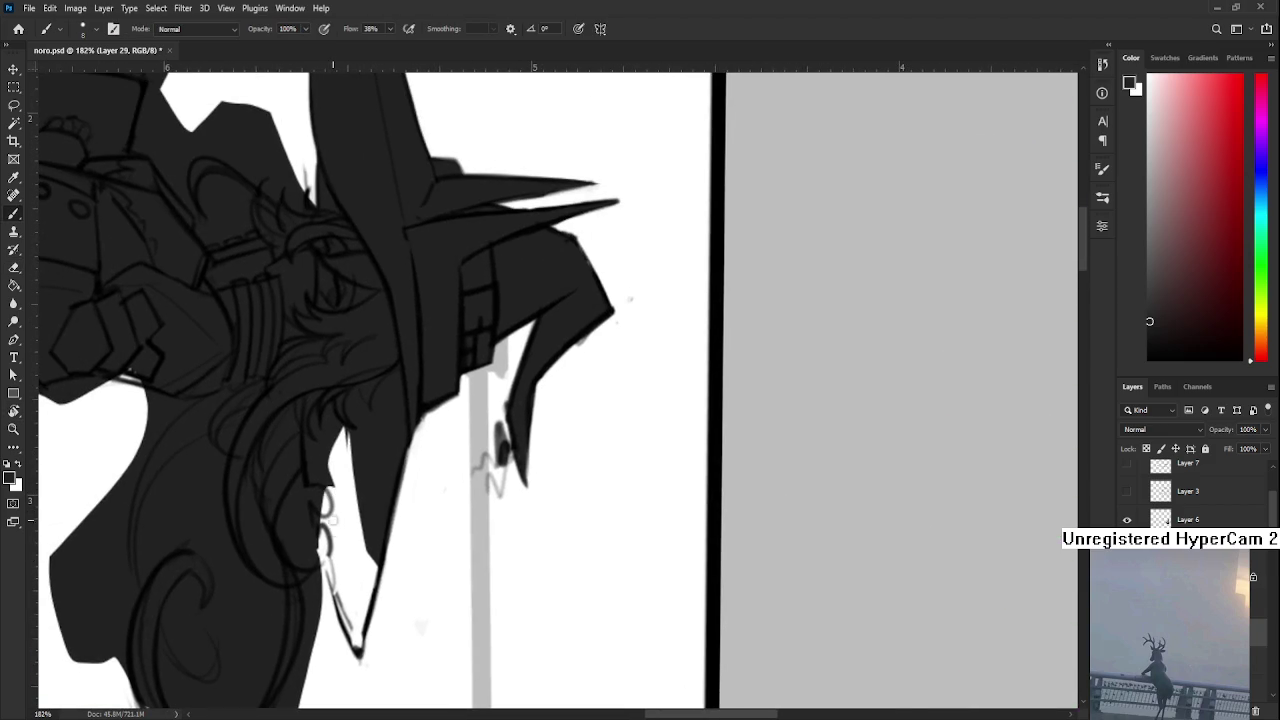
left_click_drag(333, 566, 355, 640)
left_click_drag(357, 582, 345, 612)
left_click_drag(350, 555, 360, 640)
left_click_drag(338, 462, 360, 645)
mouse_move(330, 485)
left_mouse_down()
mouse_move(345, 420)
mouse_move(338, 442)
left_mouse_up()
mouse_move(333, 527)
left_mouse_down()
mouse_move(286, 503)
mouse_move(300, 560)
mouse_move(308, 537)
mouse_move(292, 490)
mouse_move(326, 508)
mouse_move(405, 645)
left_mouse_up()
key("e")
Fill the gap under the hat brim and clean grey fuzz off the brim tip
key("r")
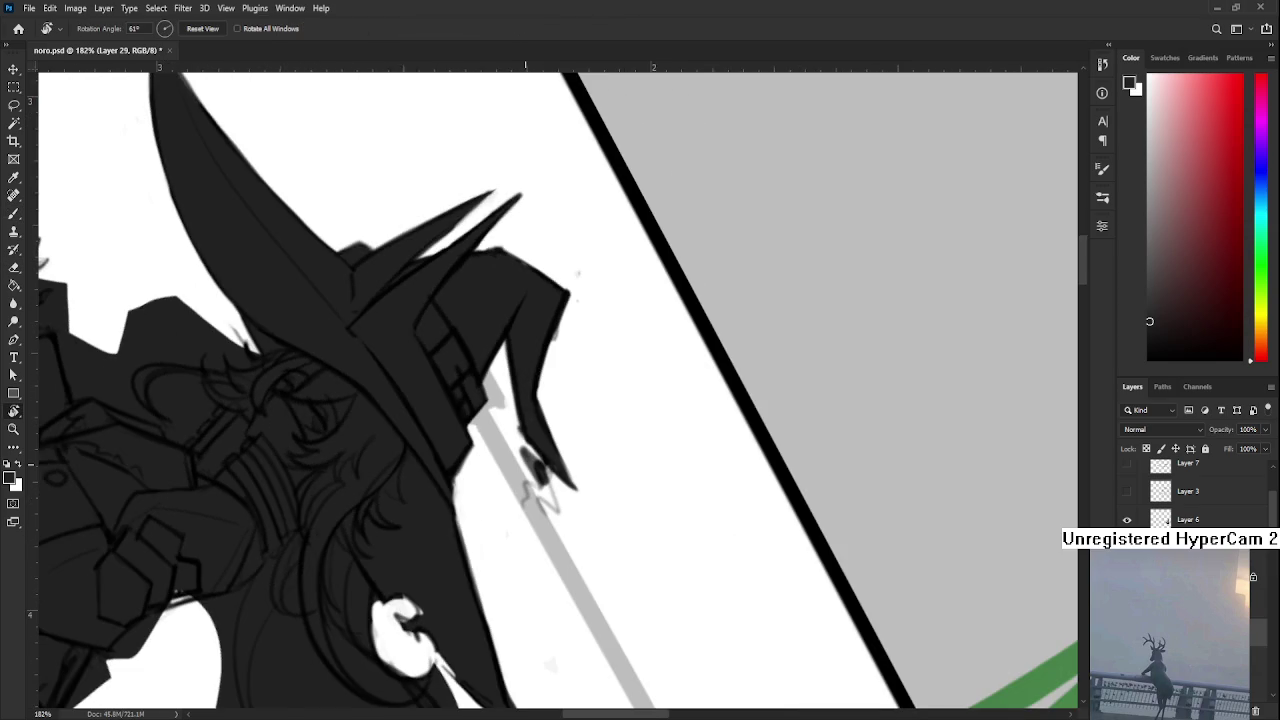
left_click_drag(540, 495, 530, 537)
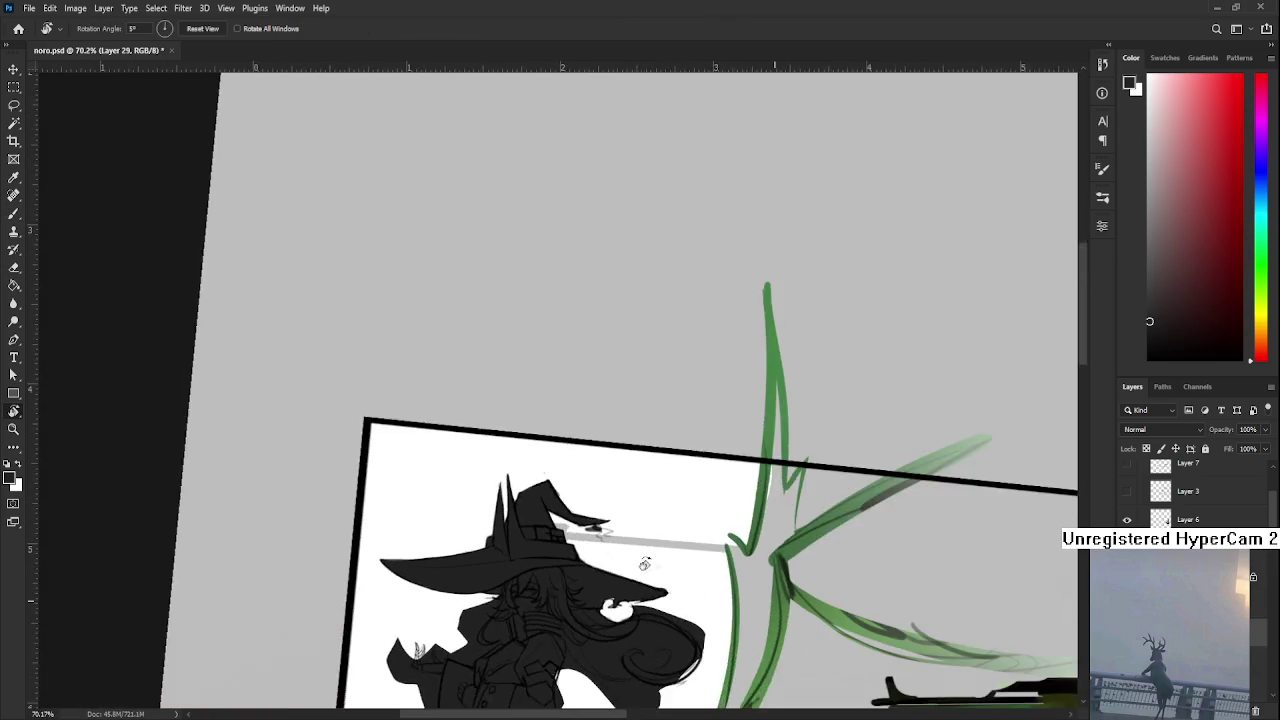
scroll(530, 537, "up", 3)
scroll(510, 548, "up", 3)
mouse_move(526, 597)
left_mouse_down()
mouse_move(462, 530)
mouse_move(492, 518)
mouse_move(503, 542)
mouse_move(478, 536)
left_mouse_up()
key("b")
key("e")
key("b")
mouse_move(580, 485)
left_mouse_down()
mouse_move(646, 449)
mouse_move(494, 560)
left_mouse_up()
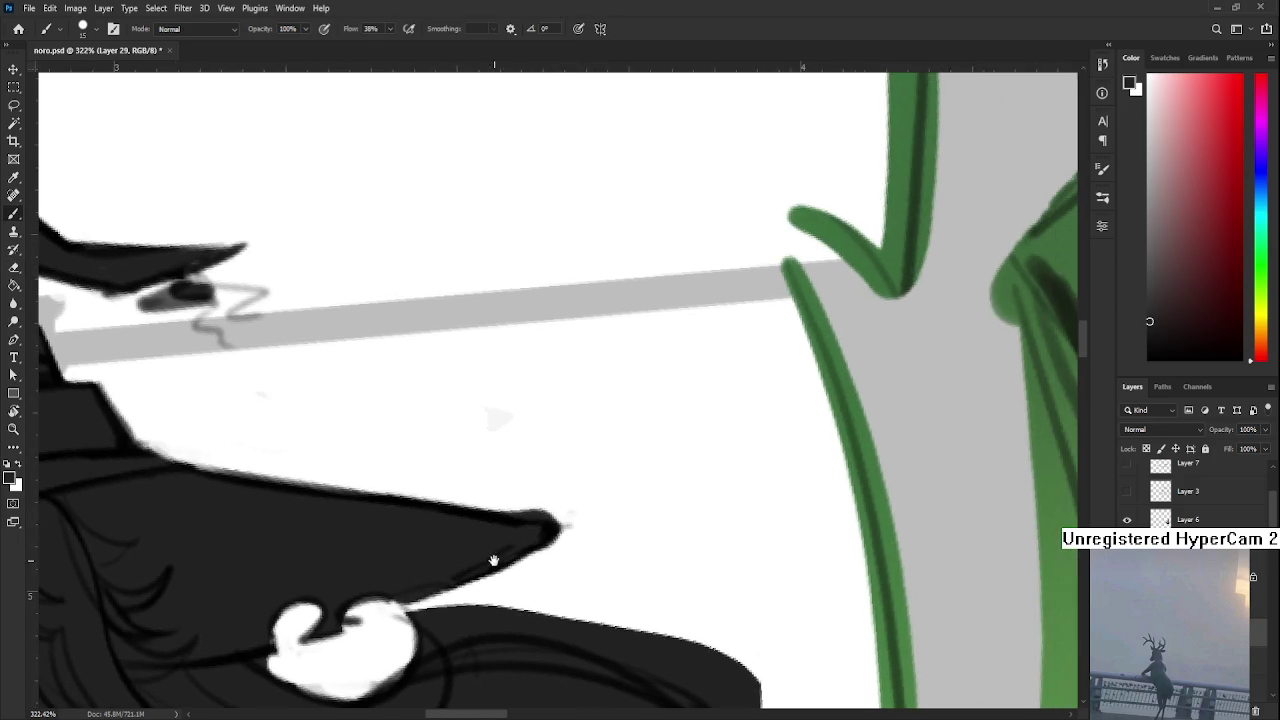
key("e")
mouse_move(600, 506)
left_mouse_down()
mouse_move(586, 523)
mouse_move(265, 632)
left_mouse_up()
Erase along the hat's left edge and the dark strip between earring and hat tip
key("r")
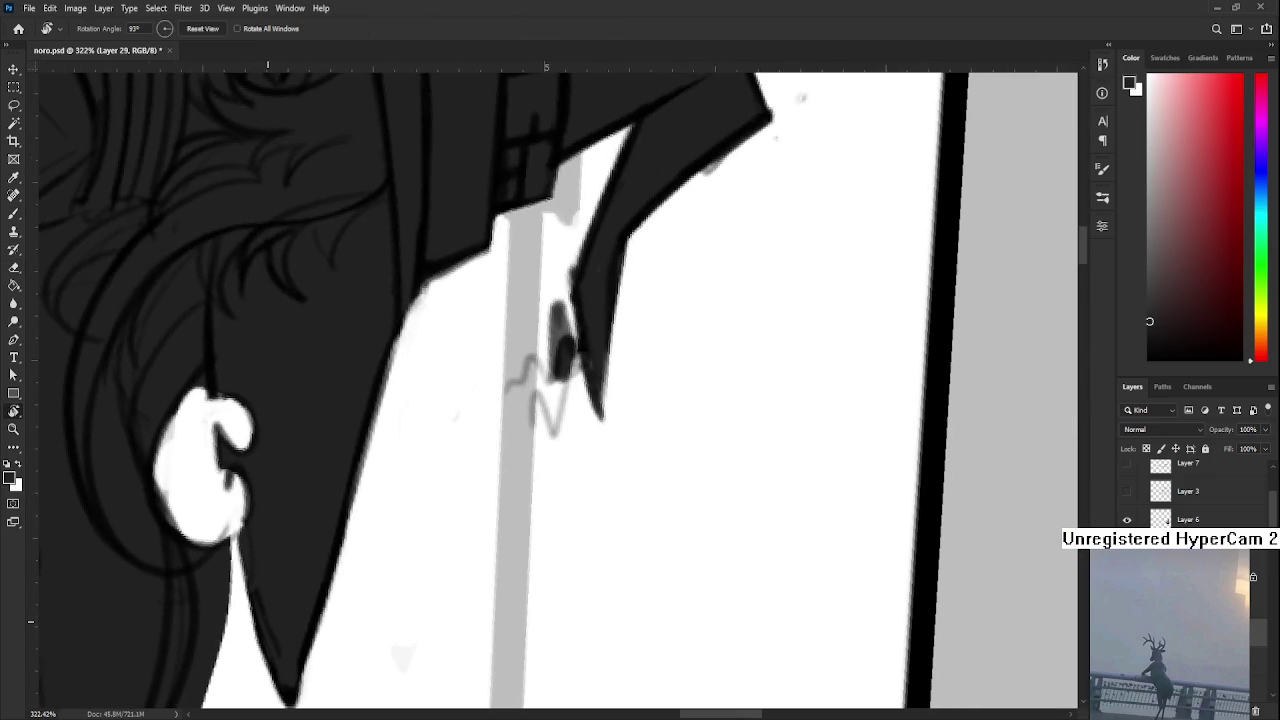
key("e")
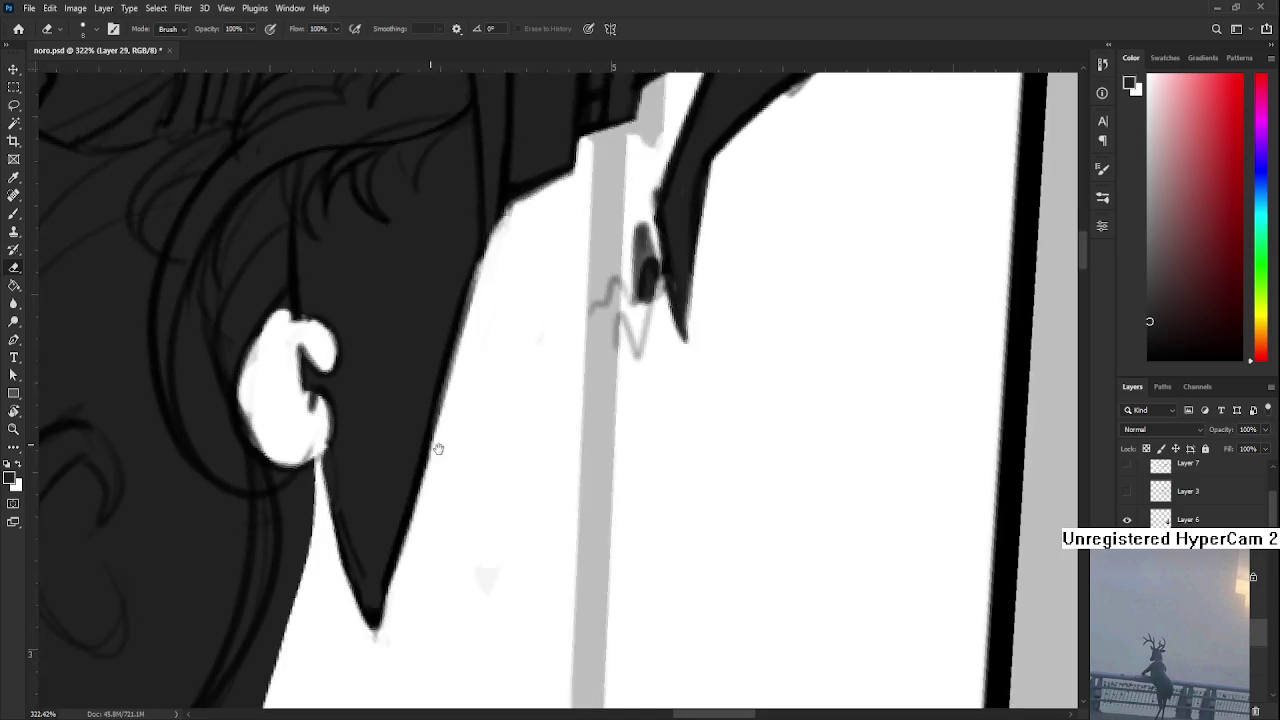
left_click_drag(348, 630, 488, 445)
left_click_drag(345, 462, 278, 608)
mouse_move(345, 380)
left_mouse_down()
mouse_move(290, 630)
mouse_move(365, 440)
left_mouse_up()
mouse_move(370, 360)
left_mouse_down()
mouse_move(357, 434)
mouse_move(334, 340)
left_mouse_up()
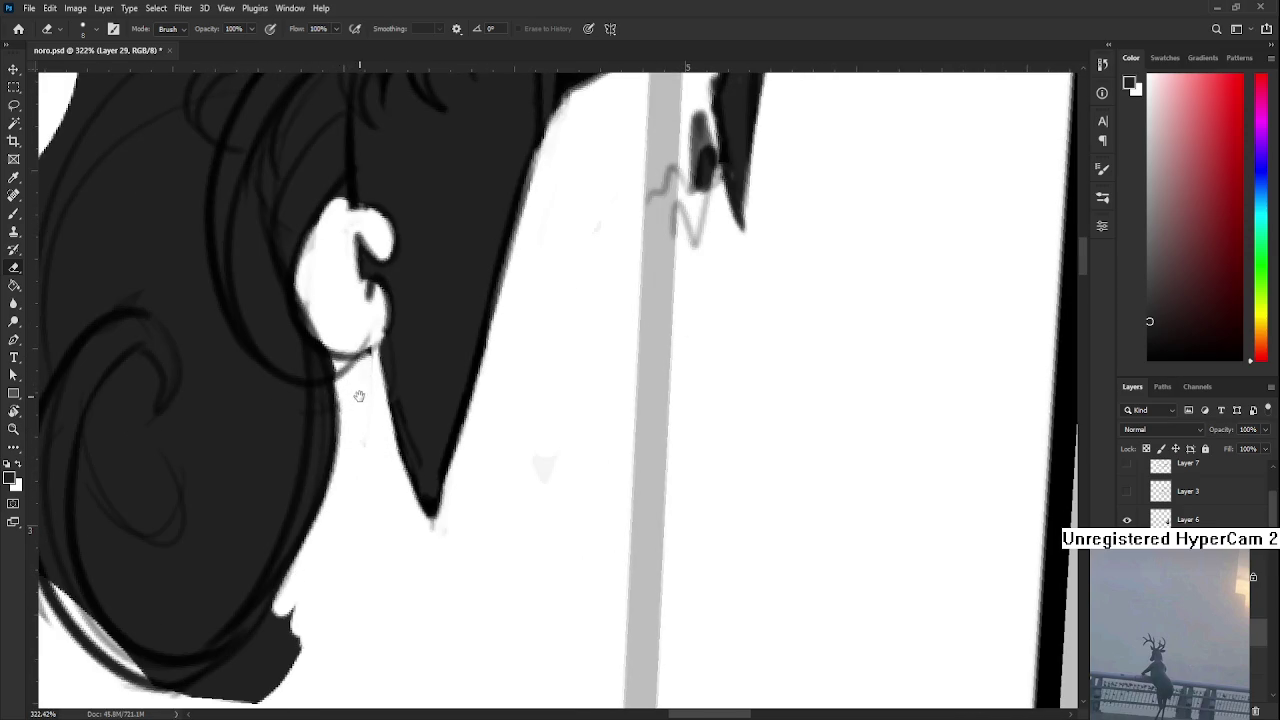
Round off the sharp bottom corner of the hair
left_click_drag(358, 402, 353, 497)
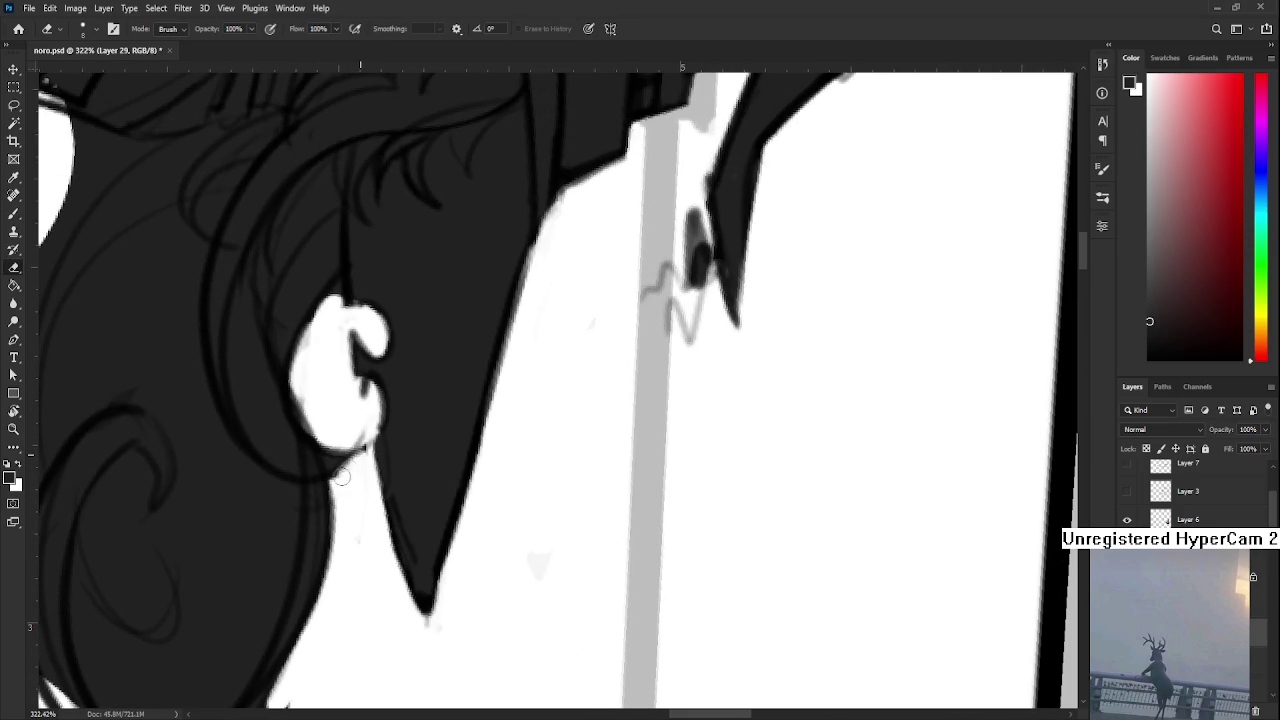
mouse_move(348, 444)
left_mouse_down()
mouse_move(344, 532)
mouse_move(343, 428)
mouse_move(361, 373)
left_mouse_up()
mouse_move(305, 580)
left_mouse_down()
mouse_move(250, 655)
mouse_move(320, 640)
mouse_move(232, 655)
left_mouse_up()
mouse_move(280, 620)
left_mouse_down()
mouse_move(200, 668)
mouse_move(245, 635)
left_mouse_up()
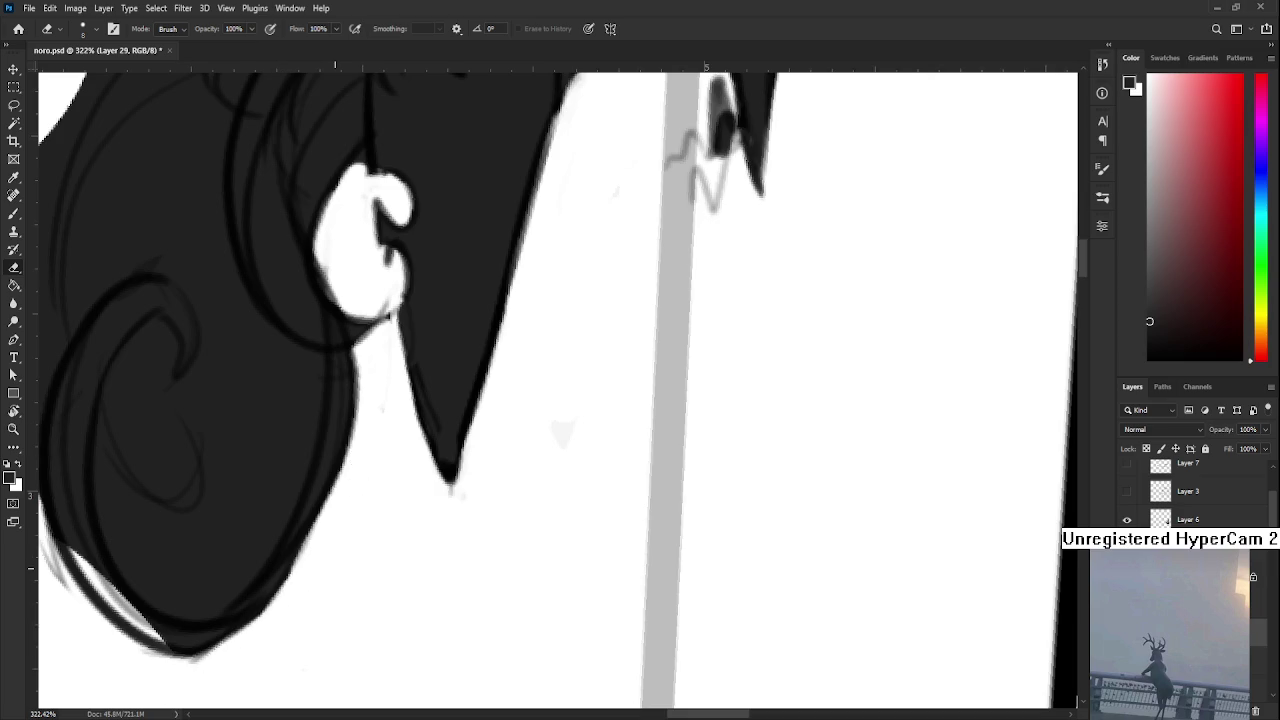
scroll(337, 564, "down", 5)
key("r")
left_click_drag(337, 564, 677, 573)
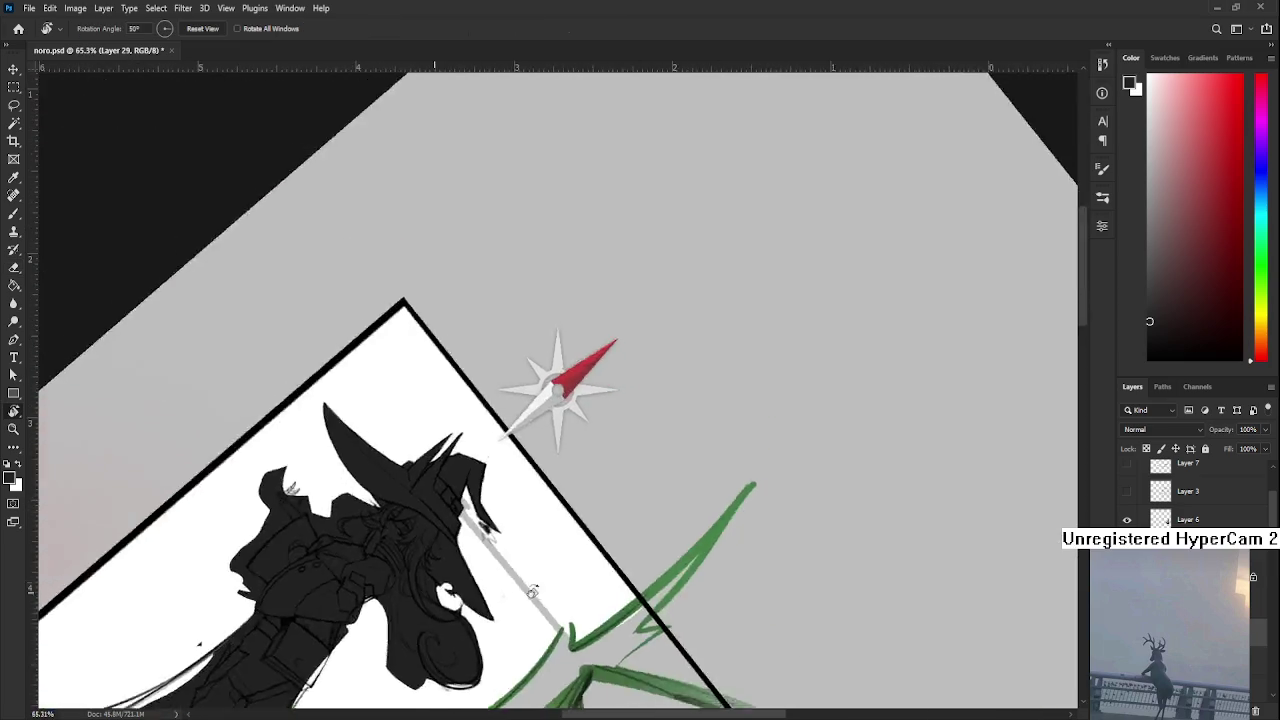
Erase the dark bulge to the left of the upright witch
scroll(677, 573, "up", 2)
left_click_drag(493, 429, 400, 450)
scroll(300, 470, "up", 2)
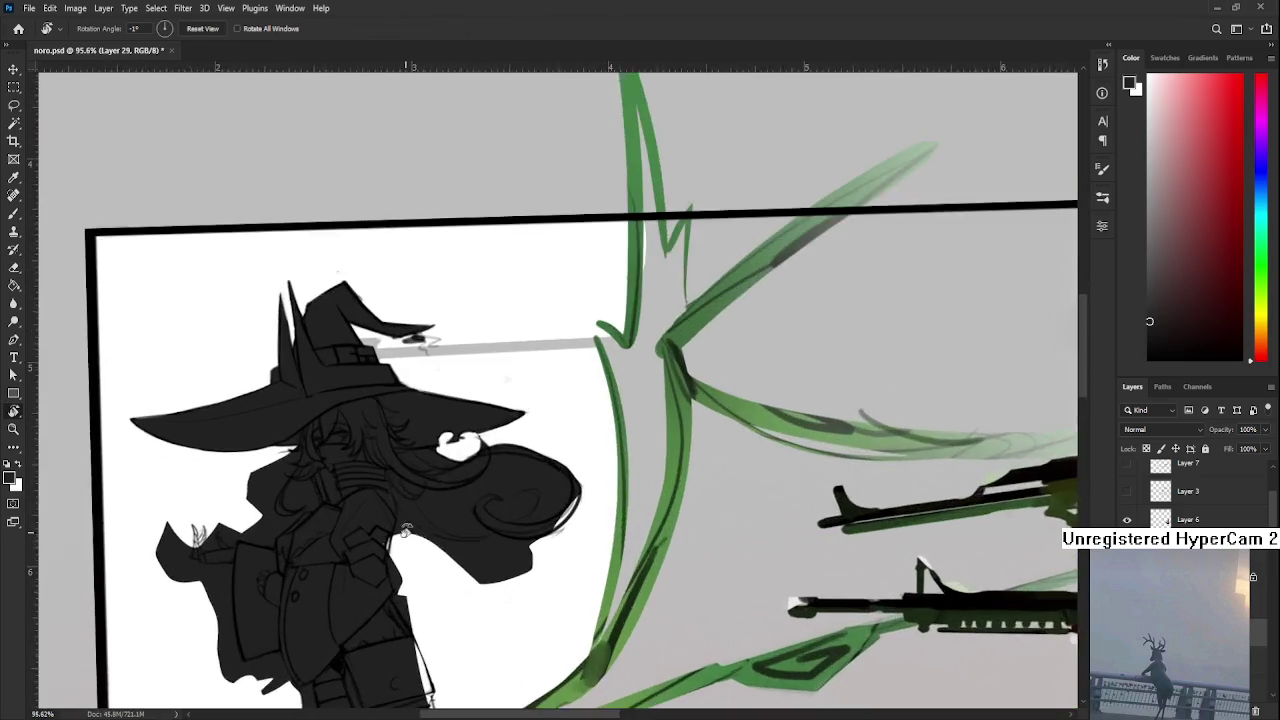
scroll(248, 457, "up", 2)
scroll(250, 457, "up", 1)
scroll(255, 470, "up", 1)
key("e")
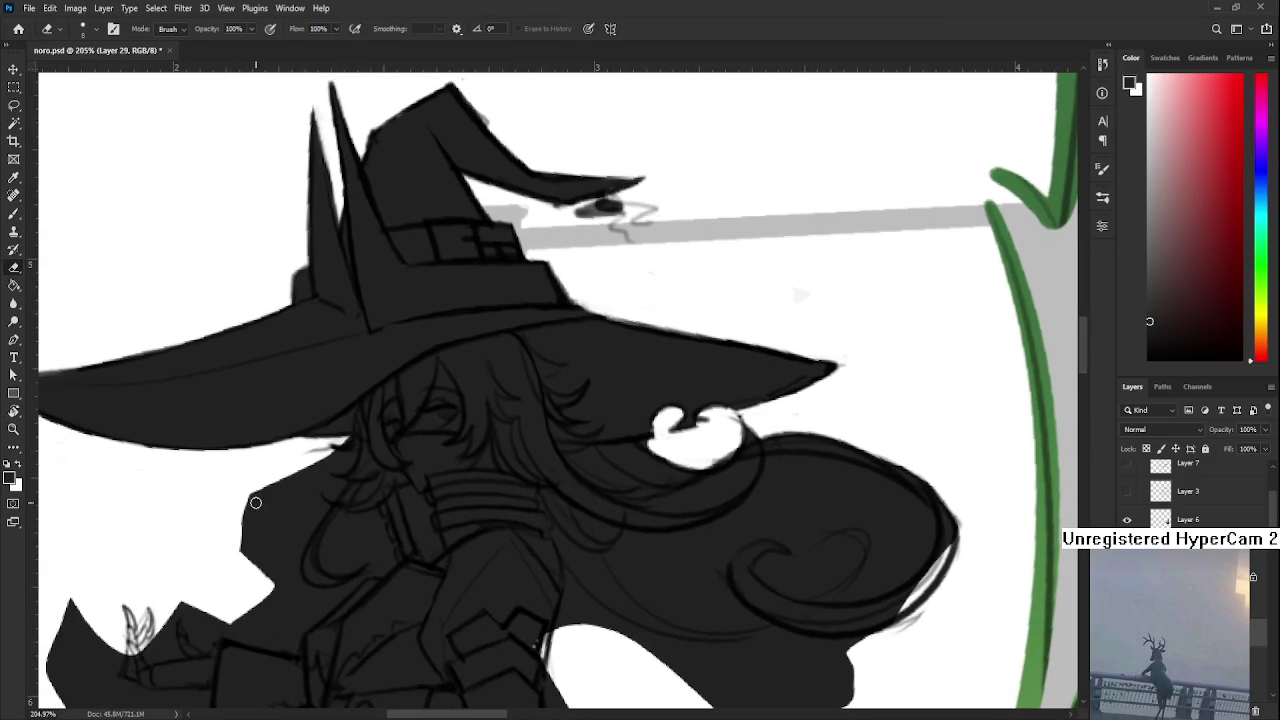
mouse_move(251, 505)
left_mouse_down()
mouse_move(273, 532)
mouse_move(270, 593)
mouse_move(205, 625)
mouse_move(255, 638)
mouse_move(265, 585)
mouse_move(283, 601)
left_mouse_up()
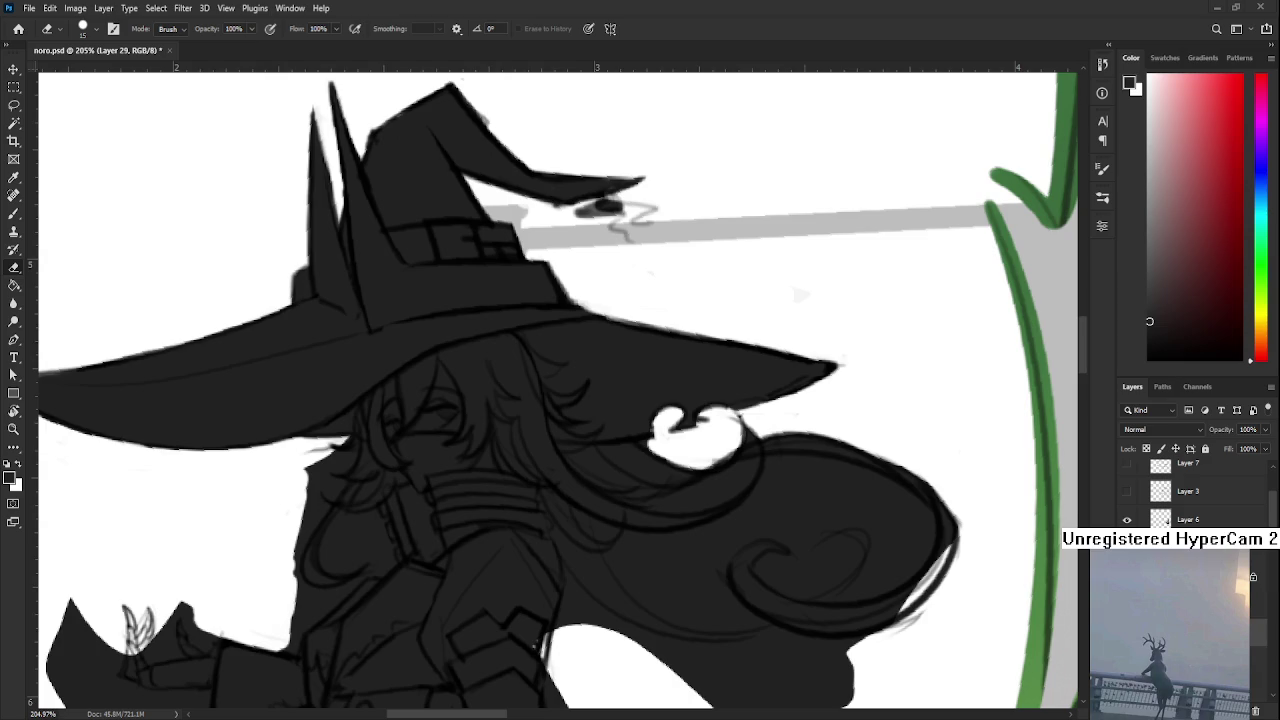
Erase gaps in the hair near the face and clean the dark edge below the white area
scroll(340, 460, "up", 2)
mouse_move(320, 490)
left_mouse_down()
mouse_move(340, 440)
mouse_move(350, 495)
mouse_move(370, 480)
mouse_move(380, 430)
mouse_move(398, 428)
mouse_move(418, 490)
mouse_move(320, 530)
mouse_move(295, 505)
mouse_move(400, 495)
mouse_move(290, 535)
mouse_move(340, 560)
left_mouse_up()
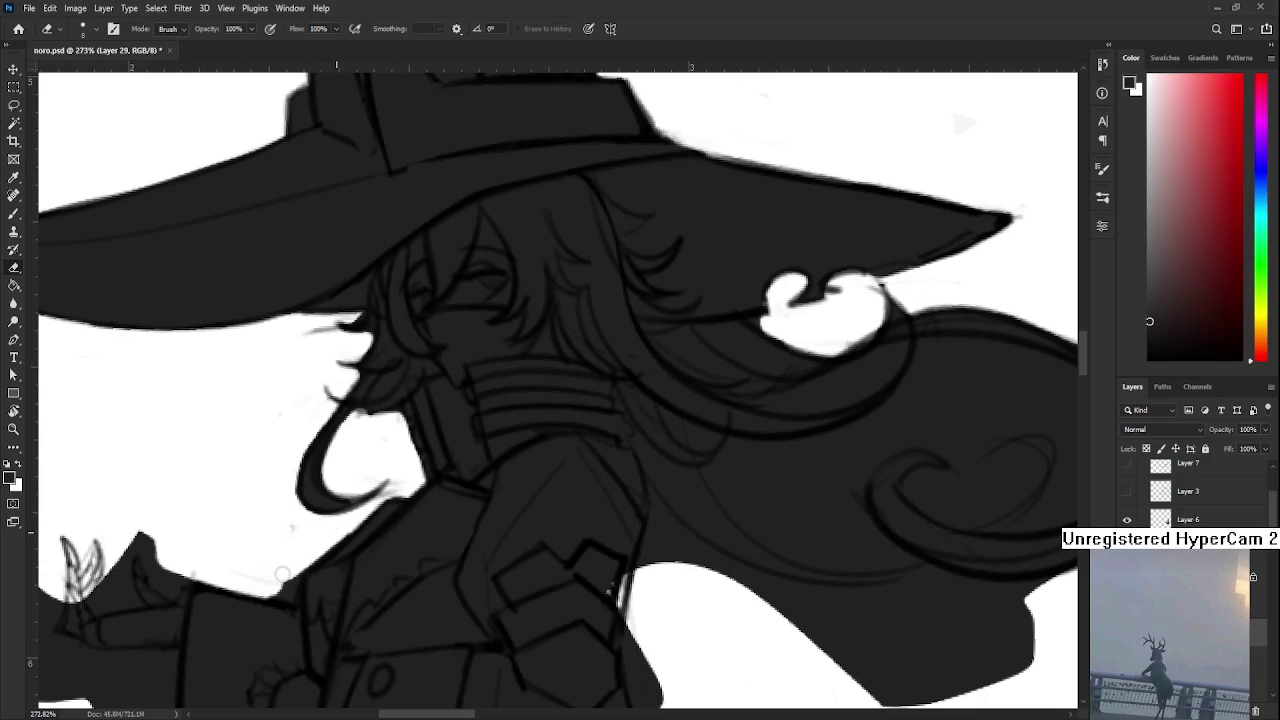
left_click_drag(268, 582, 287, 593)
scroll(279, 551, "down", 3)
scroll(279, 551, "down", 3)
scroll(279, 551, "down", 3)
scroll(279, 551, "up", 5)
scroll(279, 551, "up", 5)
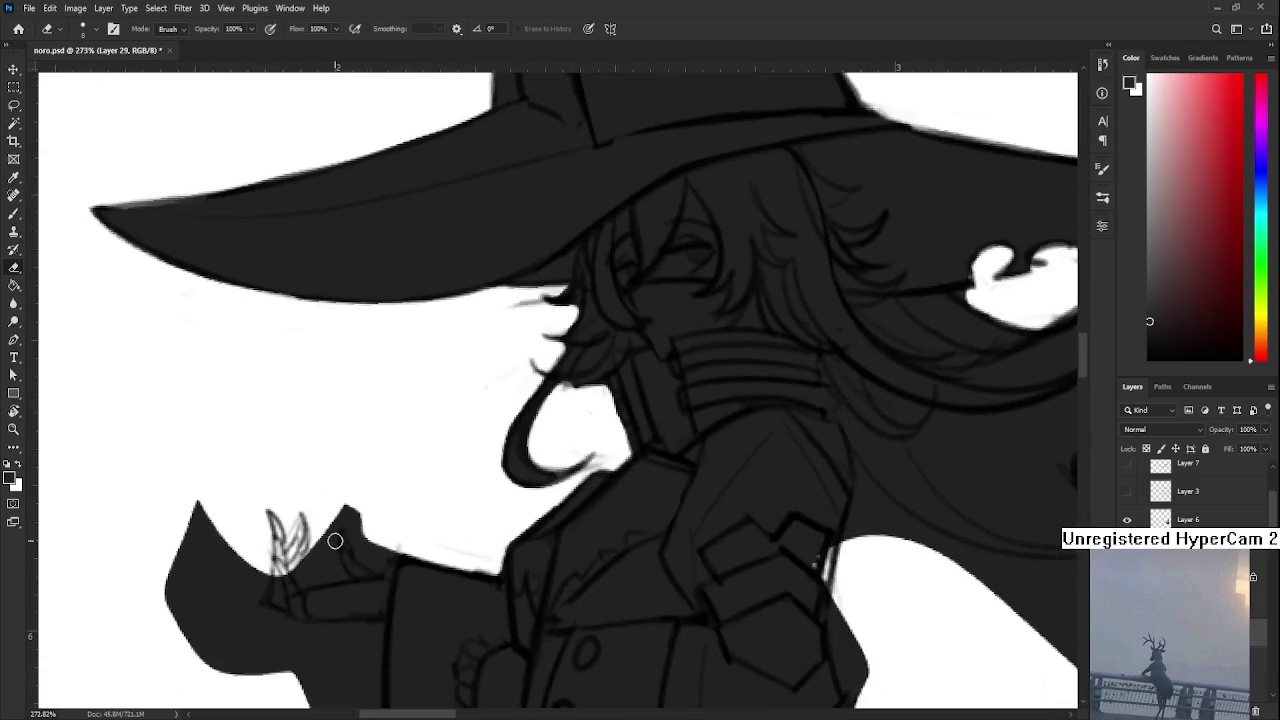
Trim the dark shape by the hand and paint dark strokes into the clawed fingers
key("r")
left_click_drag(334, 537, 303, 565)
key("e")
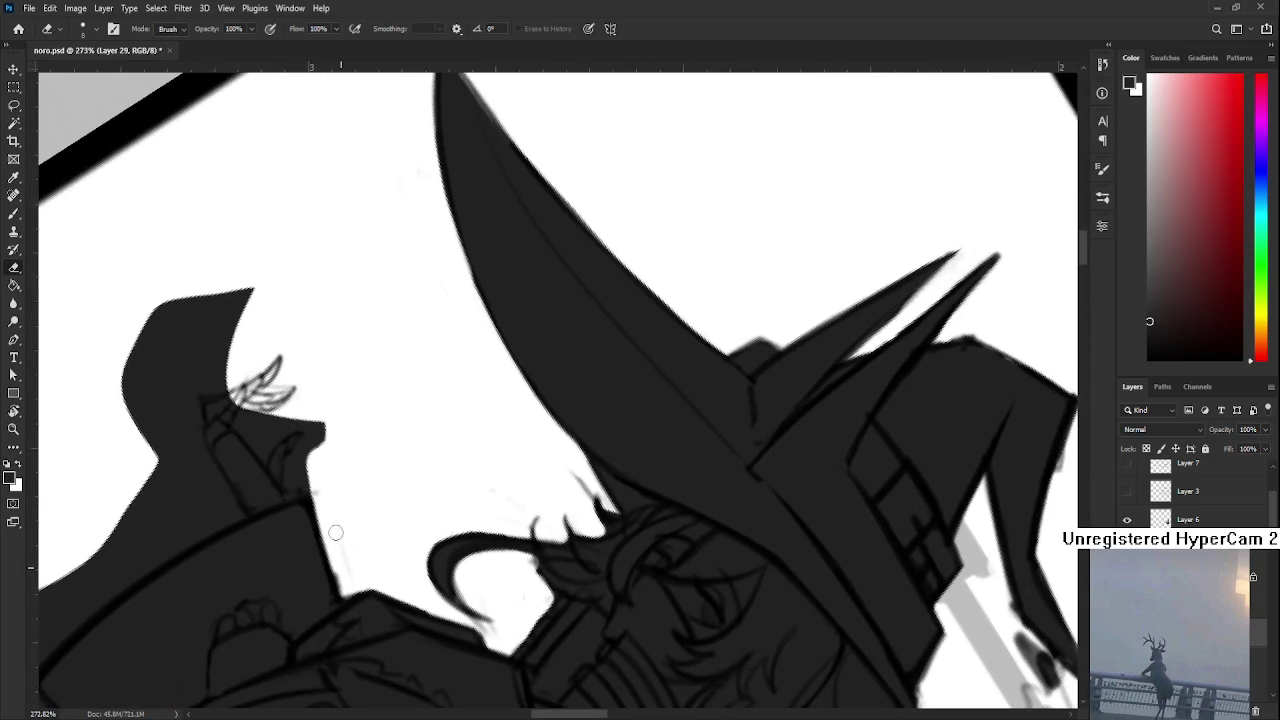
mouse_move(333, 508)
left_mouse_down()
mouse_move(337, 549)
mouse_move(326, 530)
mouse_move(352, 488)
left_mouse_up()
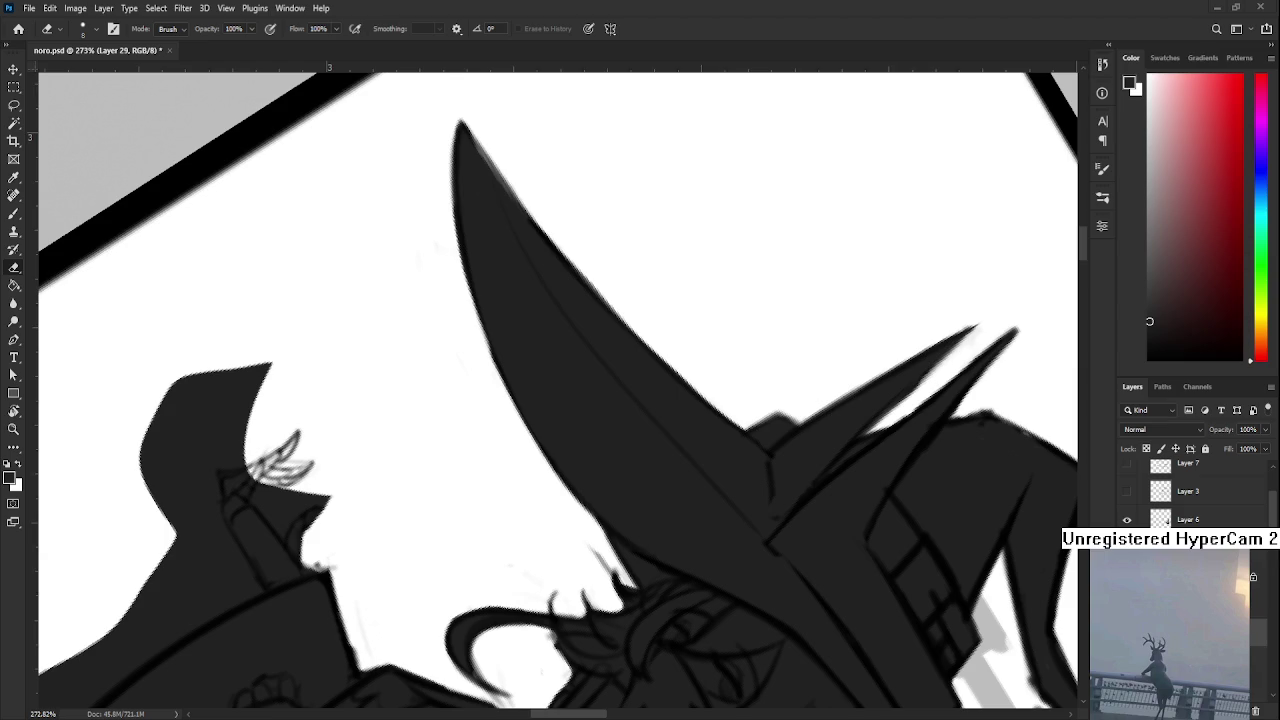
scroll(220, 494, "up", 1)
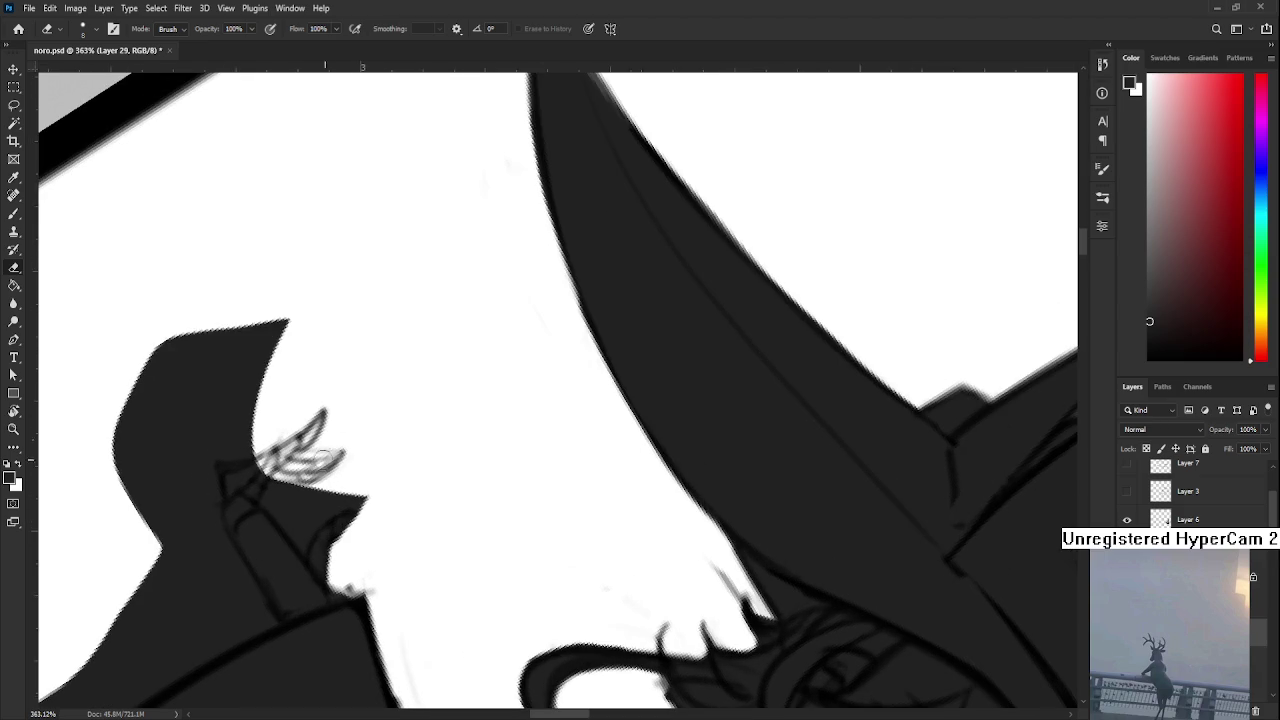
mouse_move(277, 498)
left_mouse_down()
mouse_move(285, 520)
mouse_move(275, 490)
mouse_move(275, 510)
mouse_move(305, 515)
mouse_move(296, 522)
mouse_move(371, 504)
mouse_move(358, 500)
left_mouse_up()
key("b")
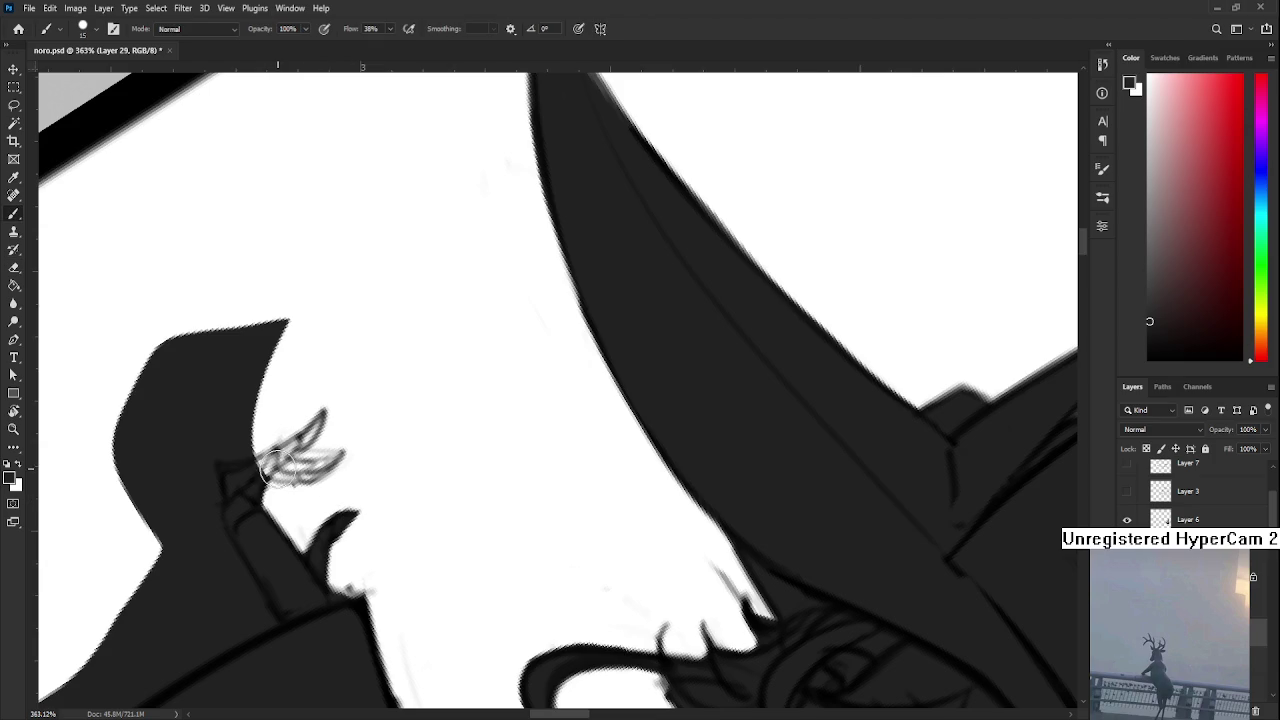
mouse_move(273, 464)
left_mouse_down()
mouse_move(262, 458)
mouse_move(286, 448)
mouse_move(320, 466)
mouse_move(247, 477)
mouse_move(316, 436)
mouse_move(326, 412)
mouse_move(314, 458)
mouse_move(349, 444)
mouse_move(287, 435)
mouse_move(336, 428)
left_mouse_up()
Fill the light gaps in the fingertips
key("e")
key("r")
key("b")
left_click_drag(306, 452, 340, 432)
Trim the hand's upper tip and erase a notch from its left edge
key("e")
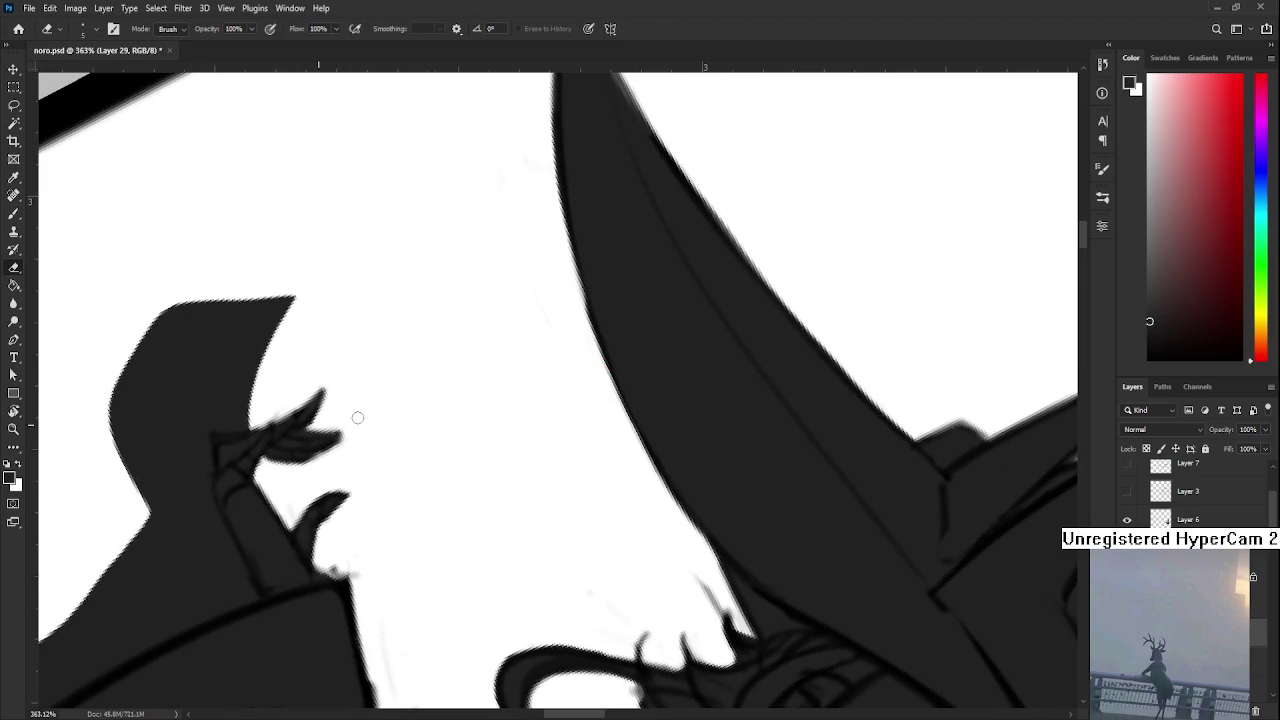
key("r")
mouse_move(351, 380)
left_mouse_down()
mouse_move(371, 334)
mouse_move(453, 458)
left_mouse_up()
key("e")
mouse_move(257, 286)
left_mouse_down()
mouse_move(226, 334)
mouse_move(214, 443)
mouse_move(271, 380)
mouse_move(306, 386)
mouse_move(306, 398)
mouse_move(214, 449)
mouse_move(246, 489)
mouse_move(304, 513)
mouse_move(275, 300)
mouse_move(312, 274)
left_mouse_up()
key("b")
key("e")
mouse_move(305, 372)
left_mouse_down()
mouse_move(343, 371)
mouse_move(320, 365)
mouse_move(370, 470)
mouse_move(360, 505)
mouse_move(401, 397)
left_mouse_up()
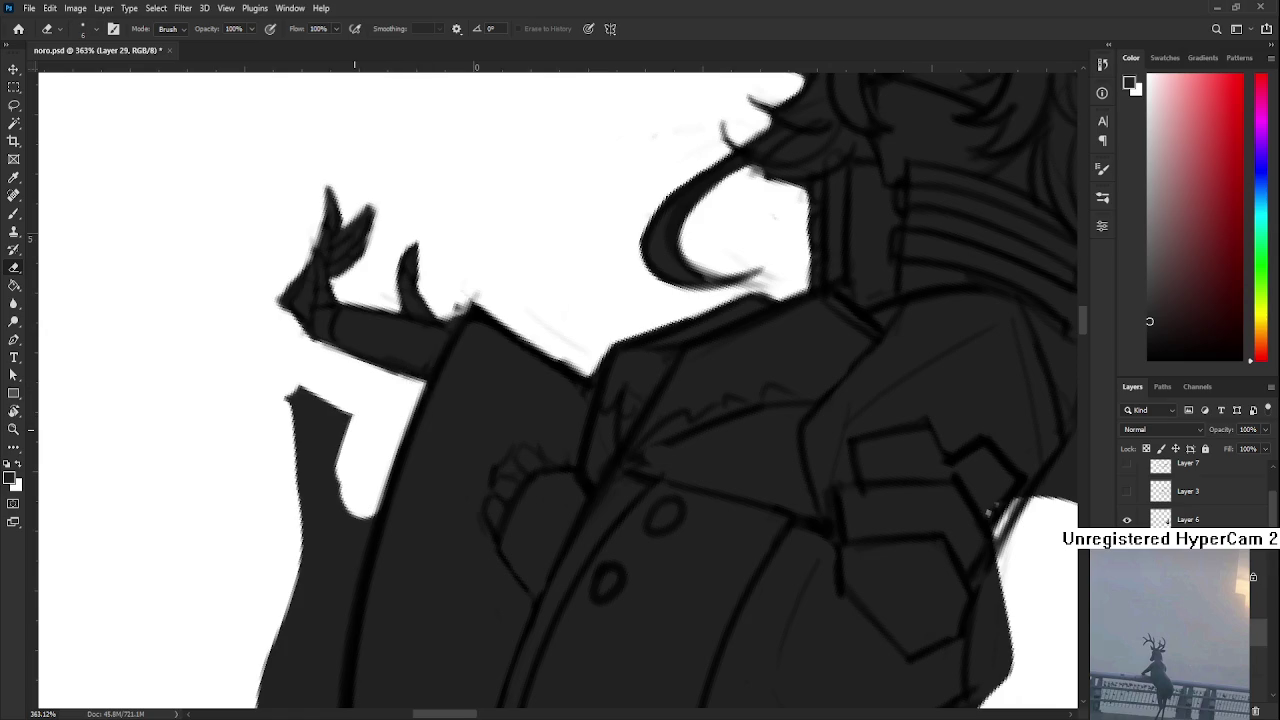
scroll(354, 425, "down", 4)
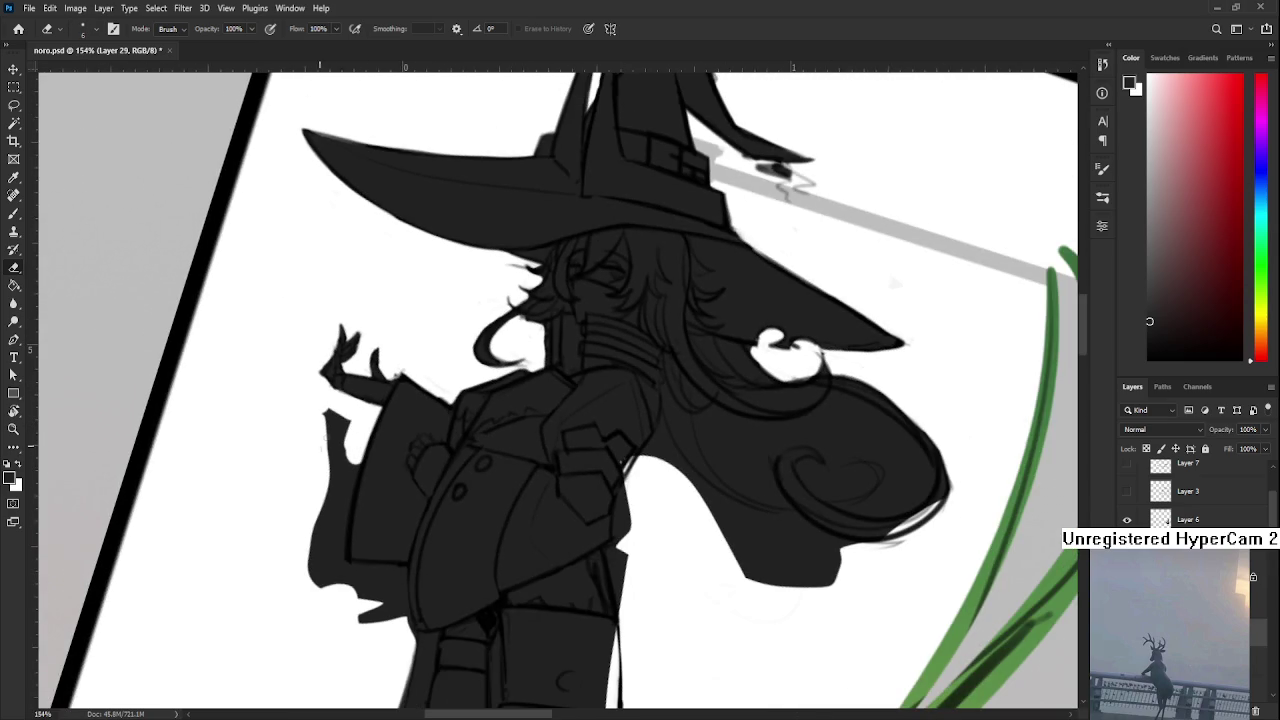
With a larger eraser, erase the dark protrusion left of the coat and the spot at its lower-left corner
key("]")
mouse_move(329, 423)
left_mouse_down()
mouse_move(340, 443)
mouse_move(323, 543)
mouse_move(335, 461)
left_mouse_up()
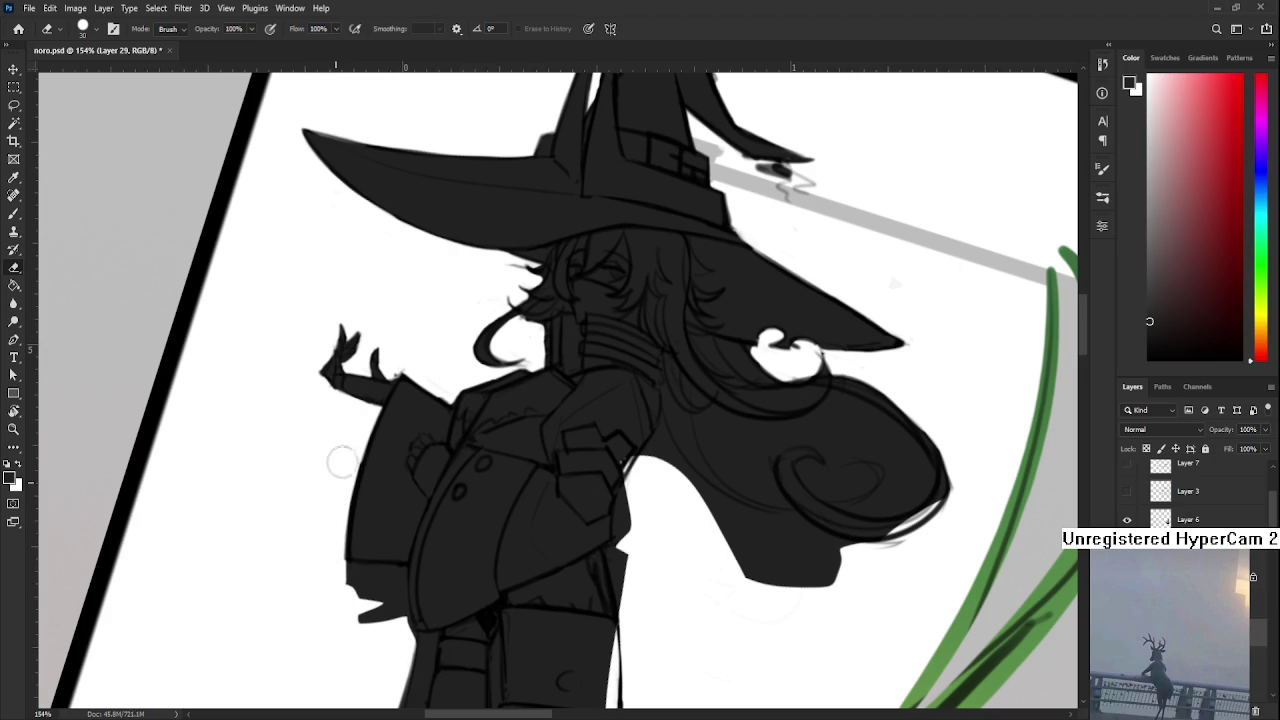
mouse_move(321, 582)
left_mouse_down()
mouse_move(370, 581)
mouse_move(343, 594)
mouse_move(380, 623)
mouse_move(399, 570)
mouse_move(408, 632)
mouse_move(371, 509)
mouse_move(382, 562)
mouse_move(402, 545)
left_mouse_up()
key("bracketleft")
key("bracketleft")
Paint the coat's lower-left edge solid dark, filling the white gap along it
left_click_drag(310, 655, 330, 515)
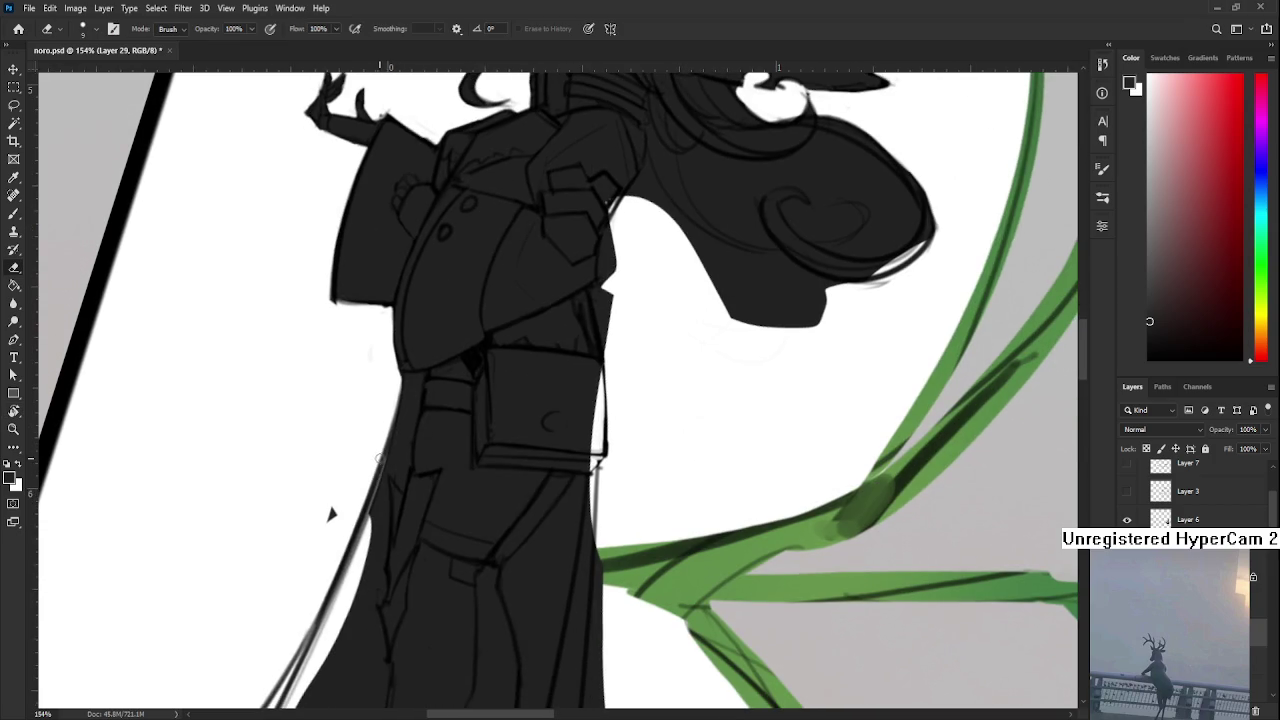
key("b")
mouse_move(390, 450)
left_mouse_down()
mouse_move(363, 588)
mouse_move(366, 560)
mouse_move(328, 635)
left_mouse_up()
mouse_move(362, 540)
left_mouse_down()
mouse_move(316, 632)
mouse_move(324, 651)
left_mouse_up()
Zoom out and rotate the canvas view back to level
scroll(330, 600, "down", 2)
scroll(386, 477, "down", 2)
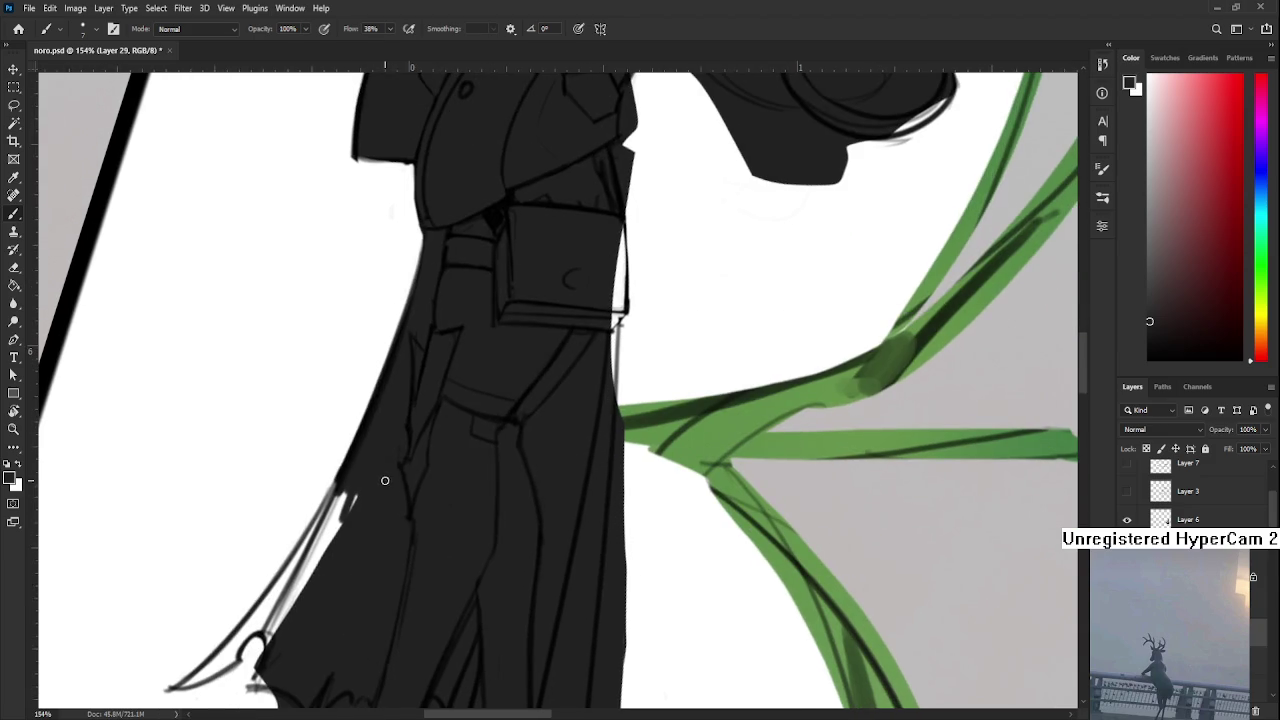
scroll(371, 468, "down", 2)
scroll(371, 468, "down", 2)
key("r")
left_click_drag(371, 493, 460, 565)
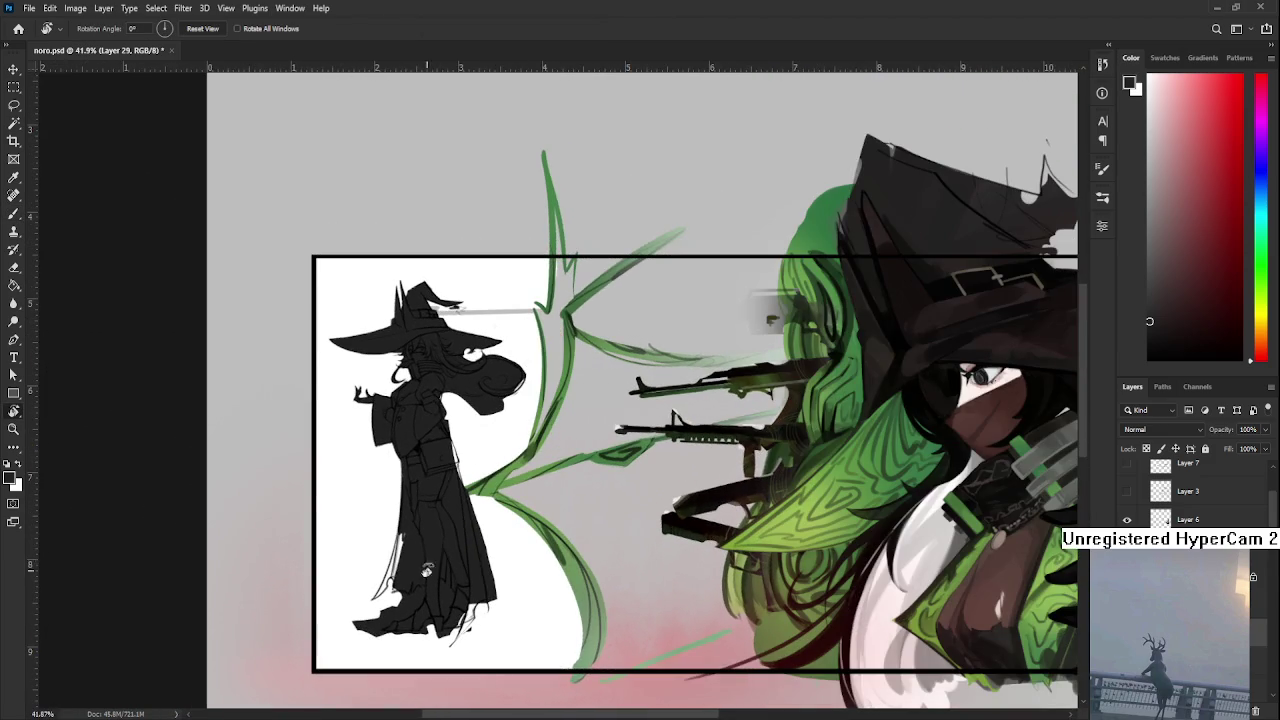
scroll(329, 554, "up", 1)
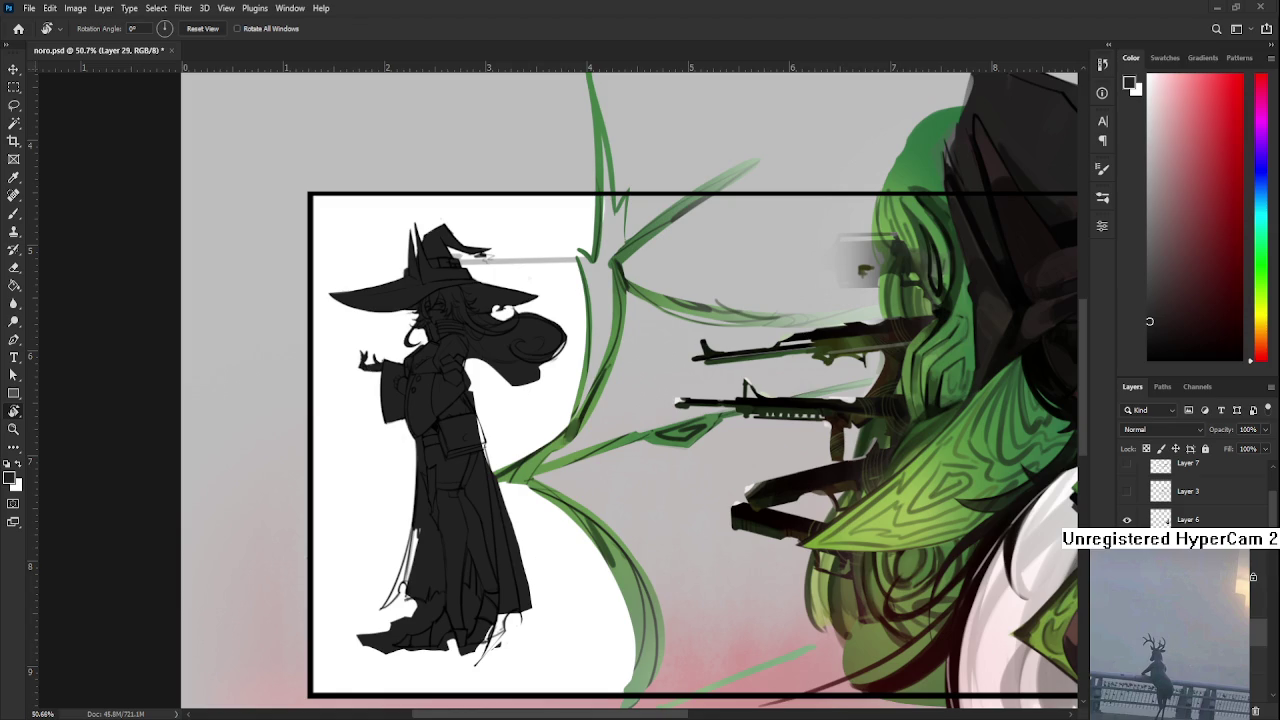
Paint the gap at the robe's left edge and extend the dark fill down its lower-left edge
scroll(400, 560, "up", 3)
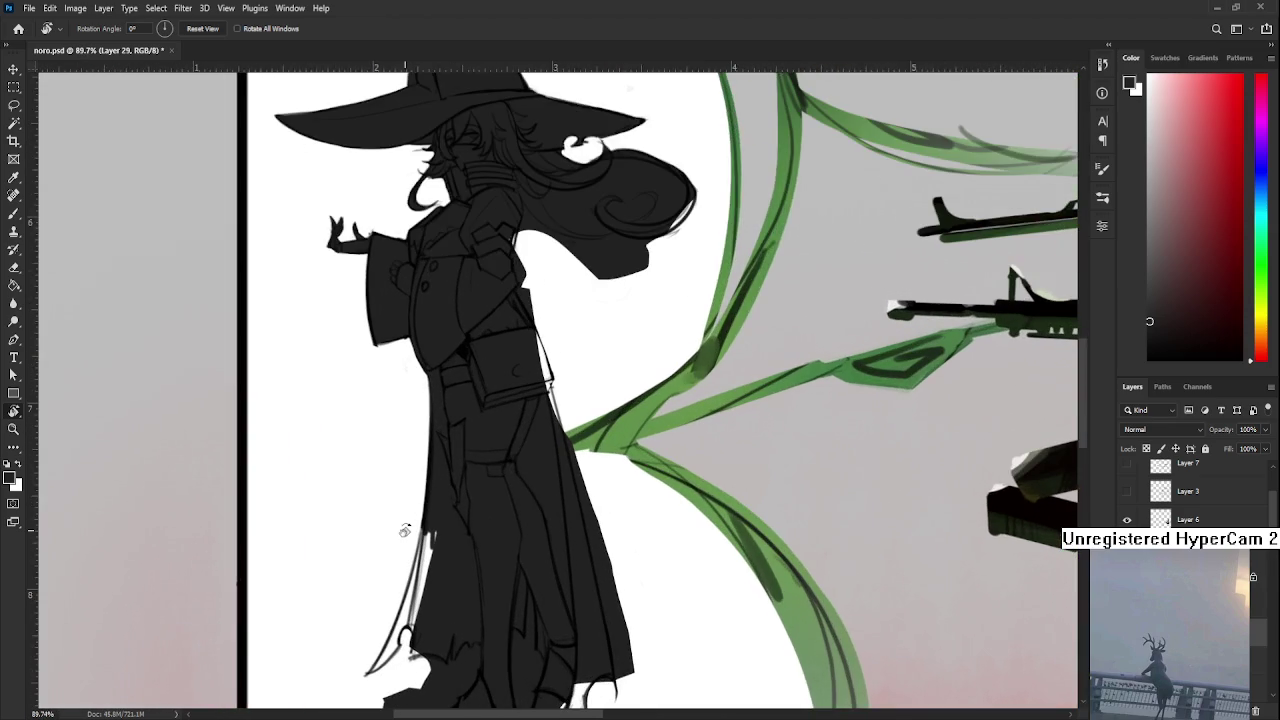
mouse_move(443, 540)
left_mouse_down()
mouse_move(380, 496)
mouse_move(372, 532)
left_mouse_up()
mouse_move(374, 470)
left_mouse_down()
mouse_move(368, 530)
mouse_move(360, 520)
mouse_move(336, 582)
left_mouse_up()
mouse_move(354, 534)
left_mouse_down()
mouse_move(318, 606)
mouse_move(366, 532)
mouse_move(354, 552)
left_mouse_up()
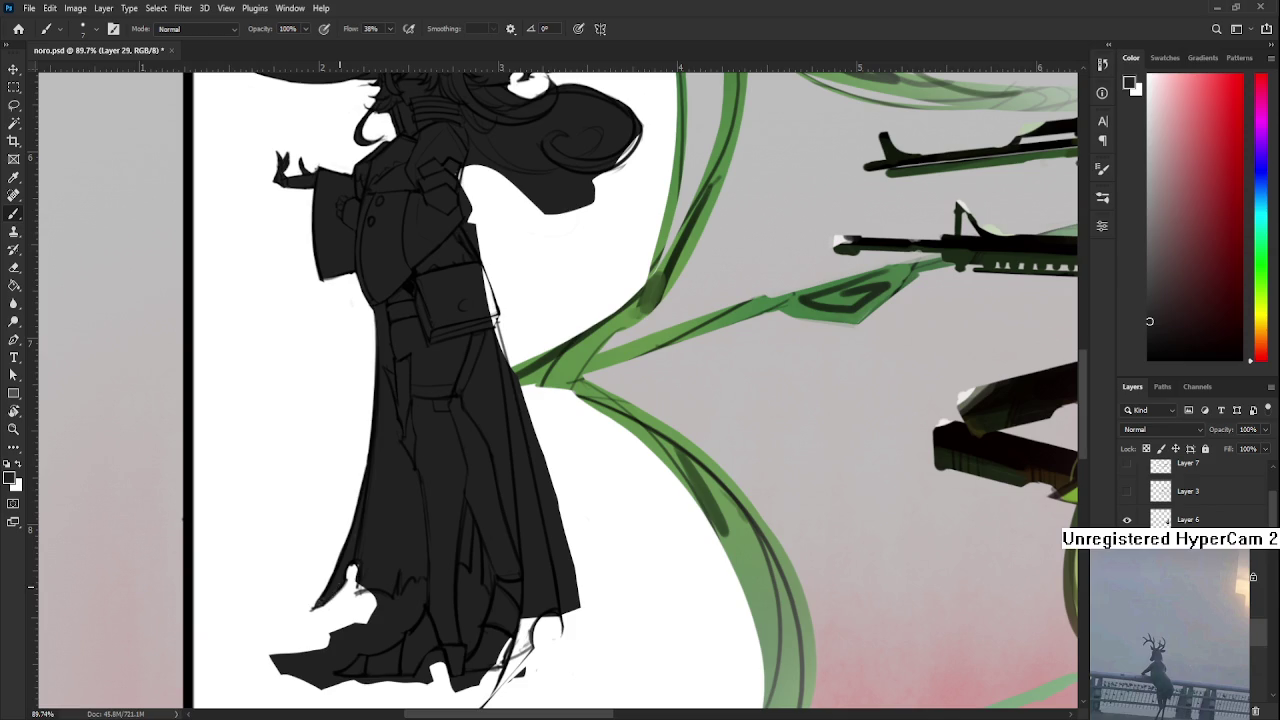
Erase dark pixels along the cloak's jagged lower-left edge and widen the tattered notch in the hem
key("e")
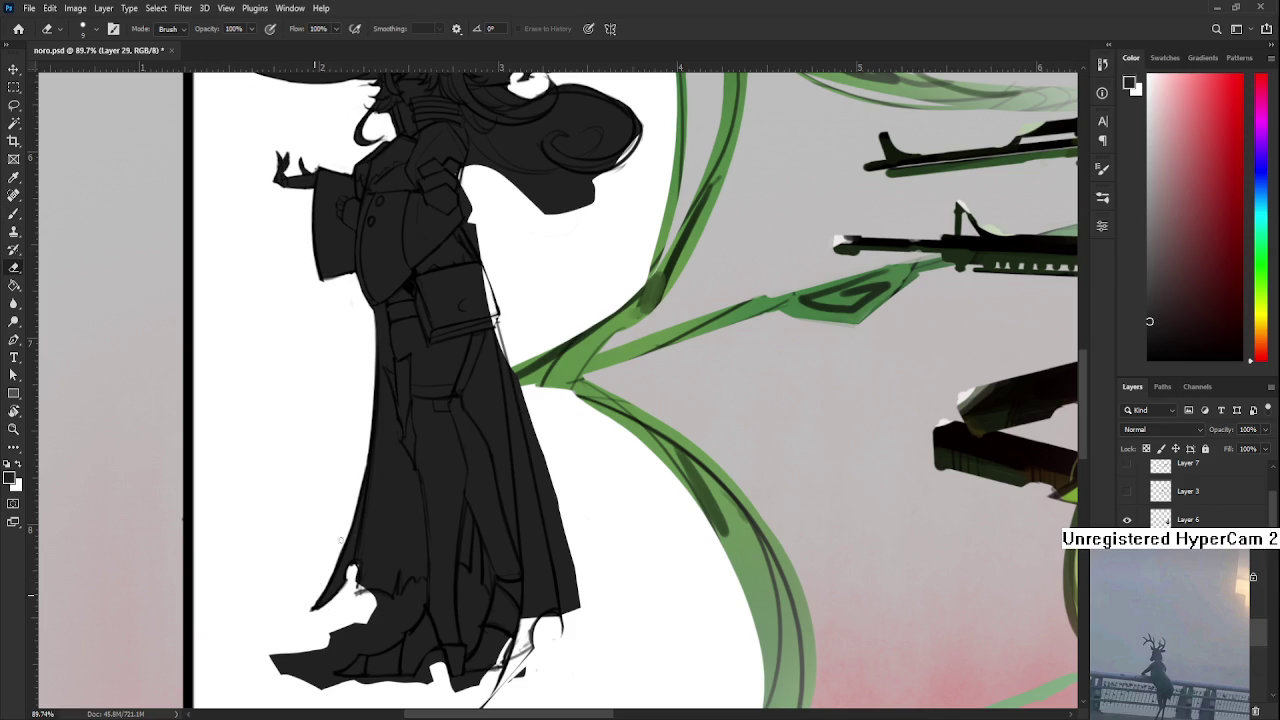
left_click_drag(320, 588, 332, 562)
key("b")
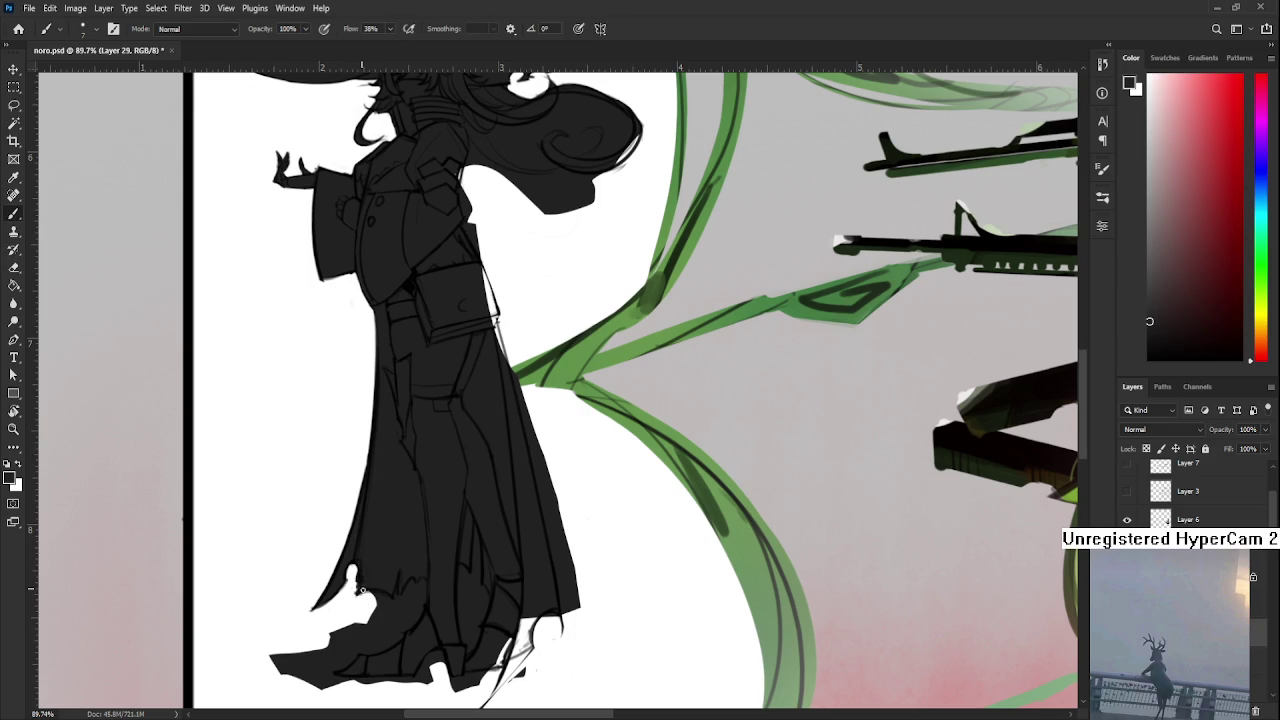
key("e")
mouse_move(349, 597)
left_mouse_down()
mouse_move(341, 566)
mouse_move(283, 627)
mouse_move(306, 594)
mouse_move(384, 566)
mouse_move(349, 537)
mouse_move(378, 550)
mouse_move(394, 533)
left_mouse_up()
key("bracketright")
key("bracketright")
key("bracketright")
key("bracketleft")
key("bracketleft")
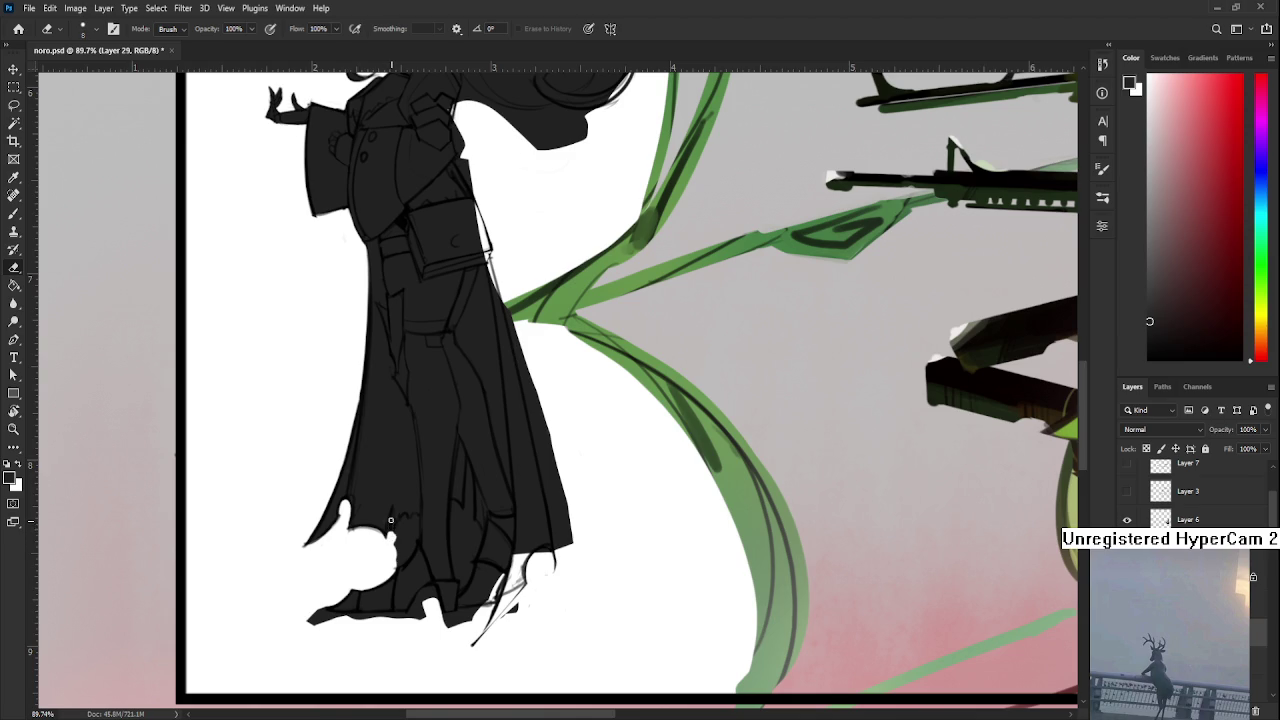
mouse_move(397, 541)
left_mouse_down()
mouse_move(386, 551)
mouse_move(405, 562)
mouse_move(408, 529)
left_mouse_up()
Carve the cloak's bottom edge into tatters, trimming its tip near the boots
key("b")
key("e")
mouse_move(356, 583)
left_mouse_down()
mouse_move(310, 618)
mouse_move(350, 570)
left_mouse_up()
mouse_move(347, 565)
left_mouse_down()
mouse_move(390, 561)
mouse_move(414, 548)
mouse_move(404, 540)
mouse_move(410, 556)
left_mouse_up()
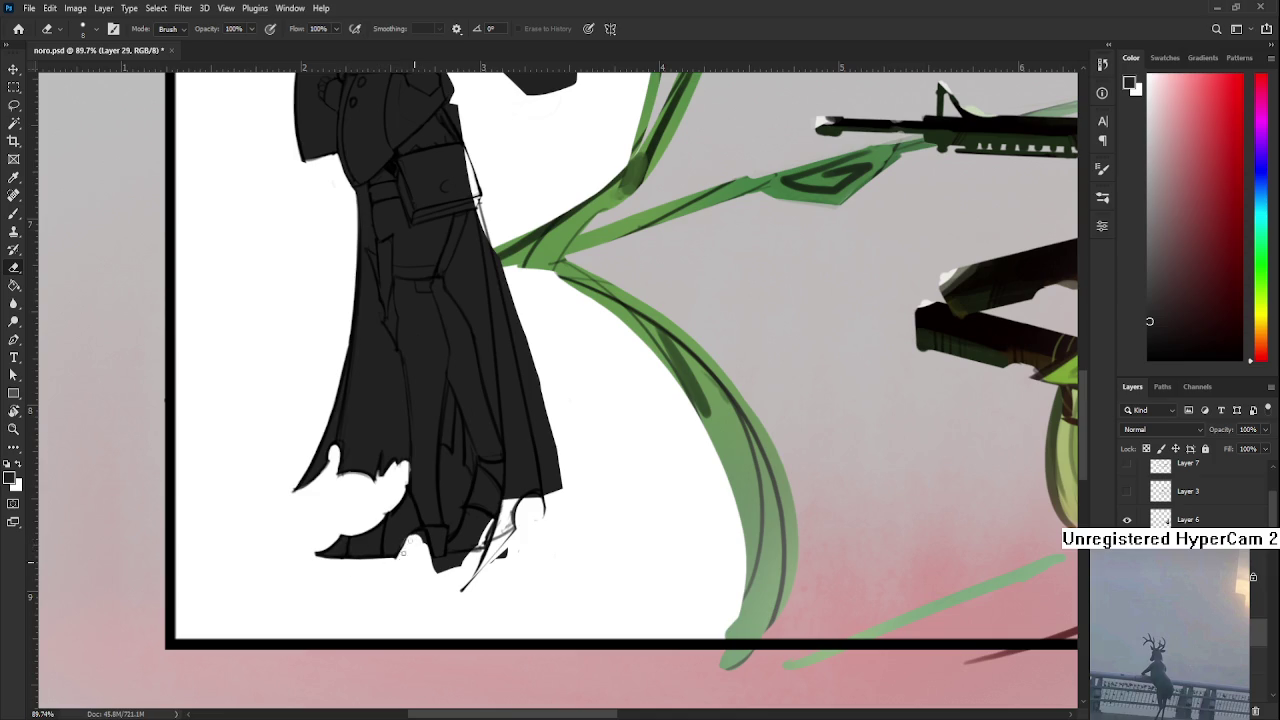
key("b")
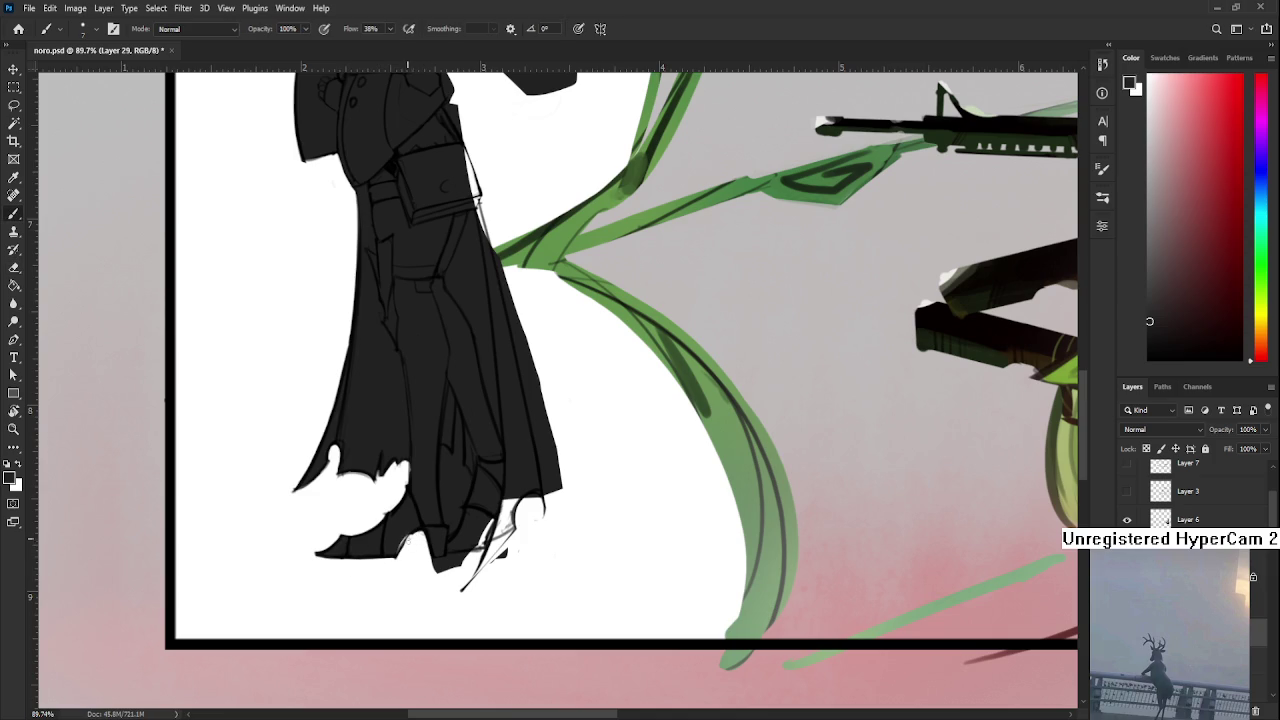
key("e")
mouse_move(430, 560)
left_mouse_down()
mouse_move(464, 562)
mouse_move(432, 556)
mouse_move(441, 570)
left_mouse_up()
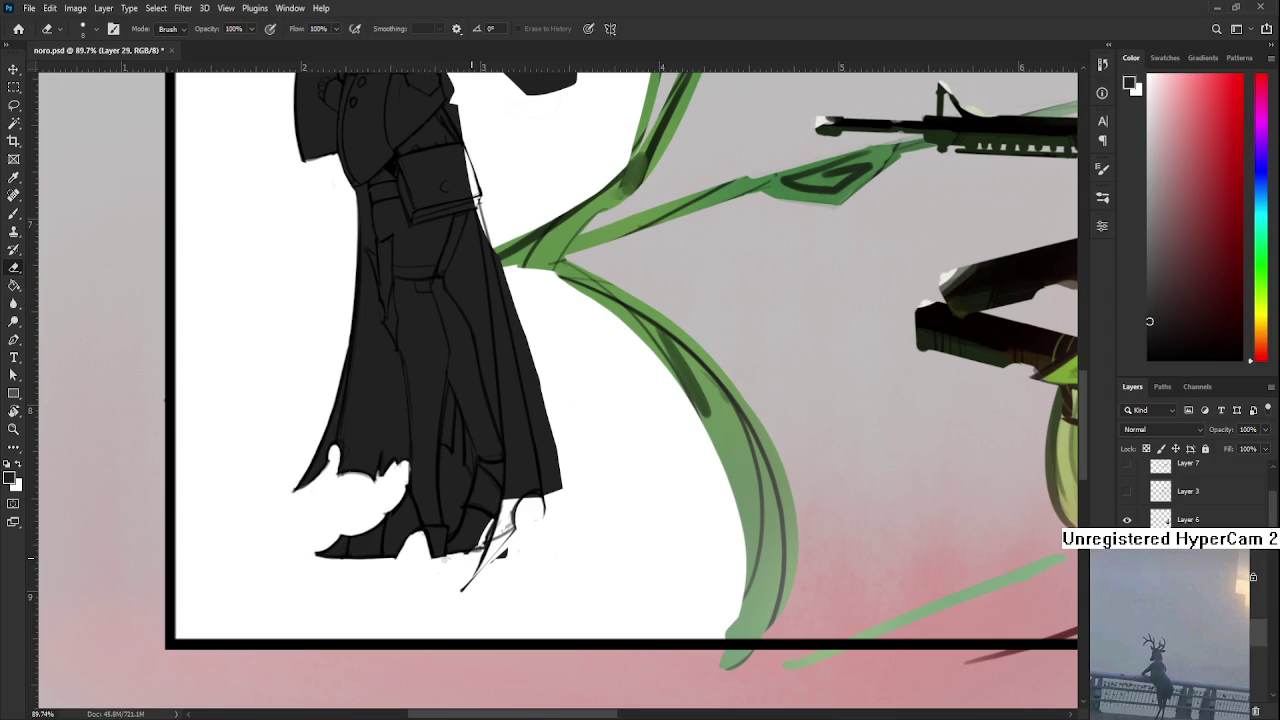
mouse_move(470, 553)
left_mouse_down()
mouse_move(484, 553)
mouse_move(494, 520)
mouse_move(470, 549)
mouse_move(438, 554)
left_mouse_up()
Erase a thin strip on the cloak and draw thin dark lines near the boots
key("b")
key("e")
mouse_move(436, 510)
left_mouse_down()
mouse_move(446, 574)
mouse_move(454, 545)
mouse_move(434, 496)
mouse_move(451, 454)
mouse_move(456, 518)
left_mouse_up()
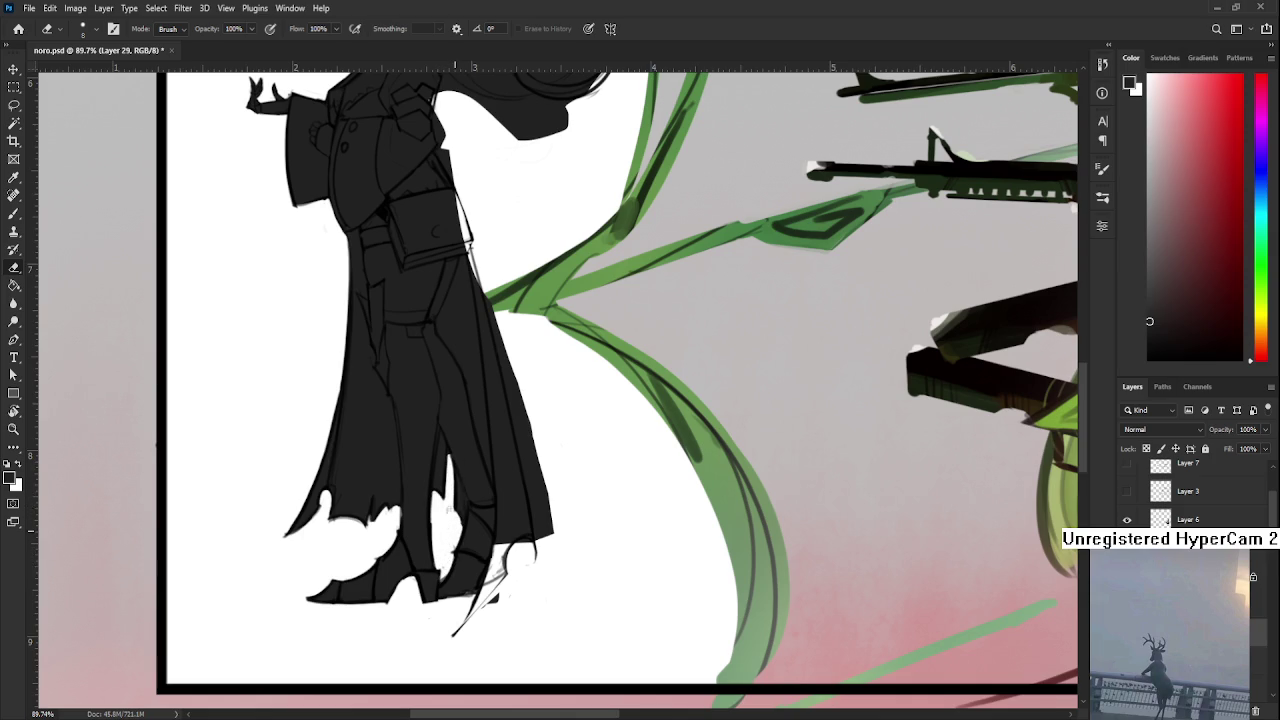
left_click_drag(450, 470, 420, 532)
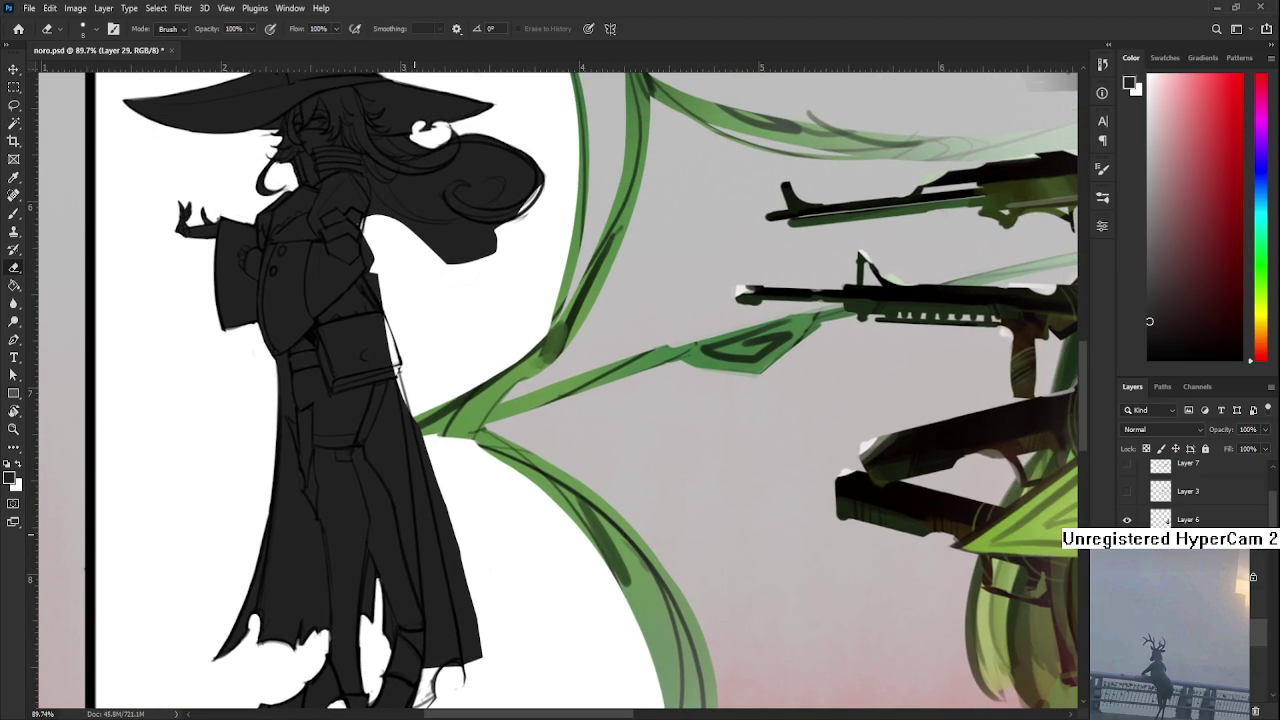
left_click_drag(398, 617, 358, 465)
key("b")
left_click_drag(392, 506, 368, 578)
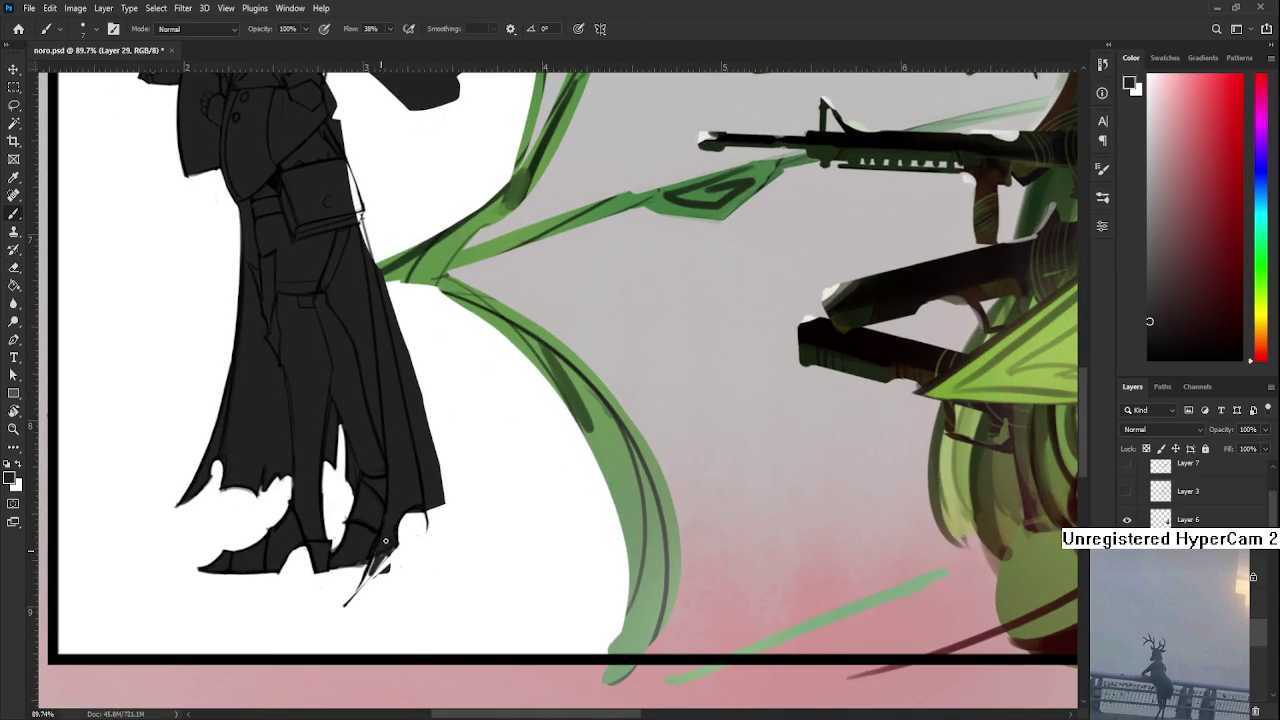
Redraw short dark strokes at the boot tip, then rotate the view about 45°
key("e")
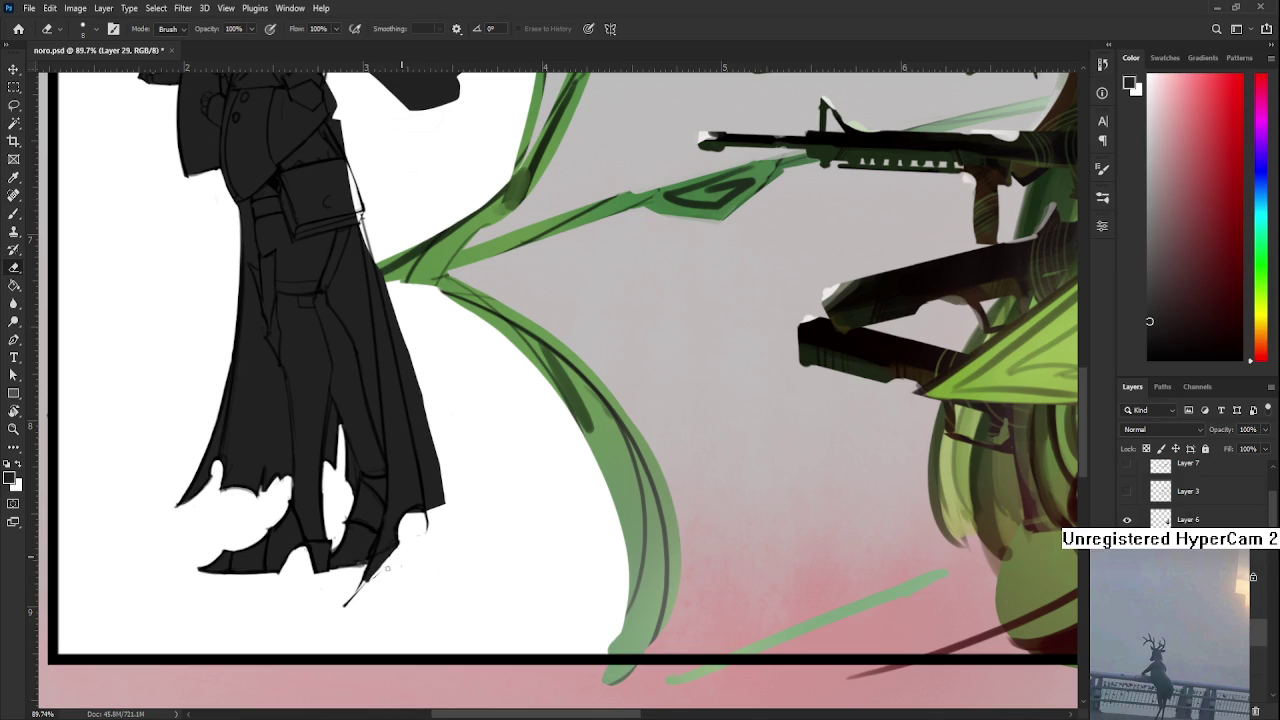
key("b")
left_click_drag(346, 600, 368, 576)
key("e")
key("b")
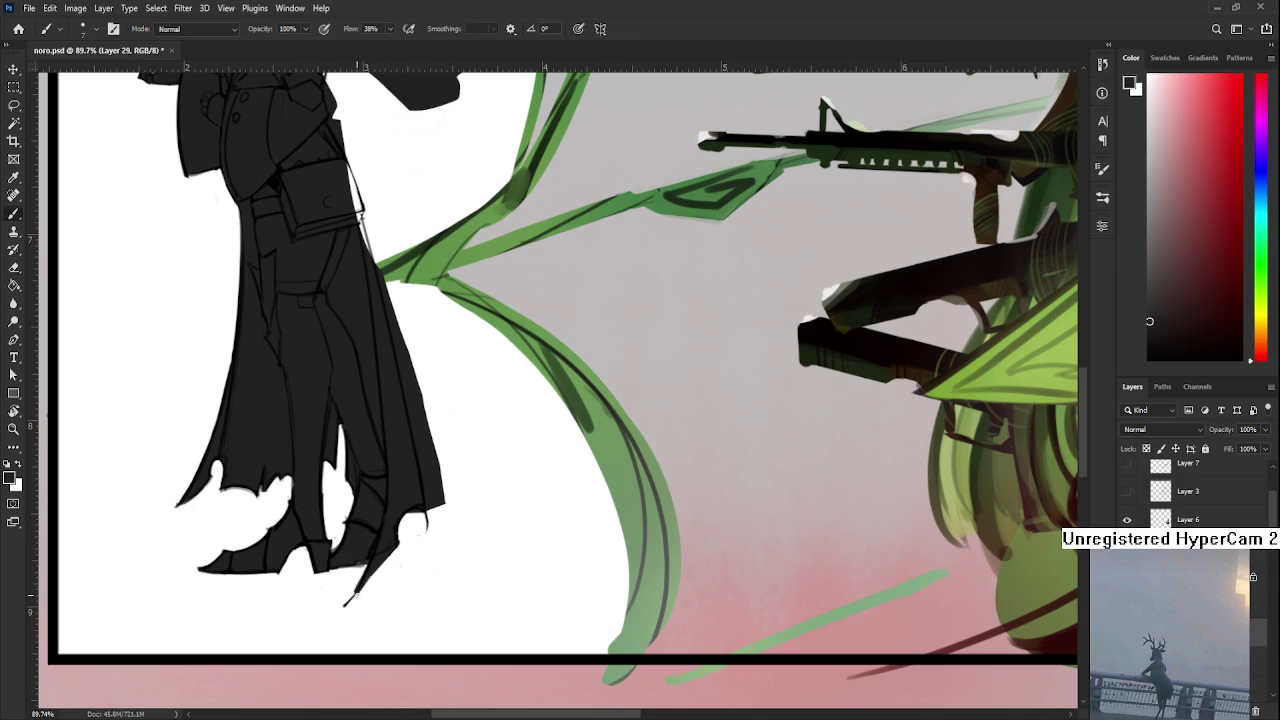
key("e")
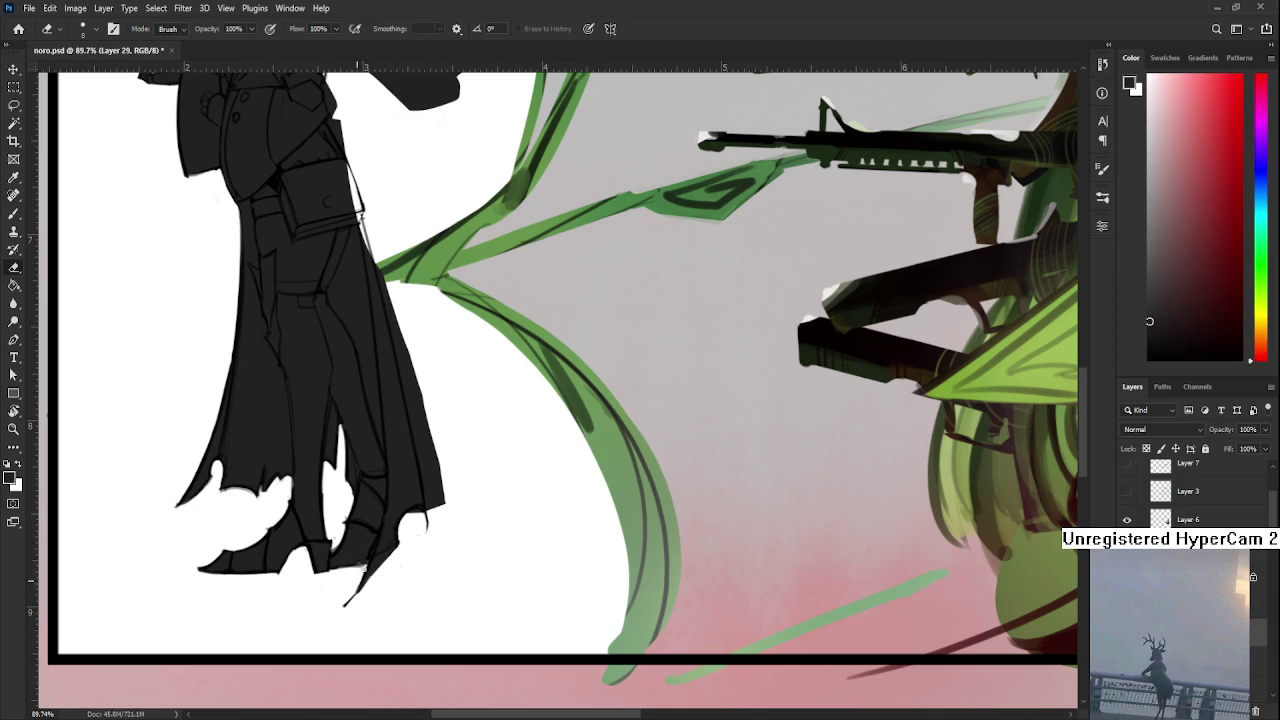
key("r")
mouse_move(385, 578)
left_mouse_down()
mouse_move(409, 569)
mouse_move(366, 600)
mouse_move(286, 606)
left_mouse_up()
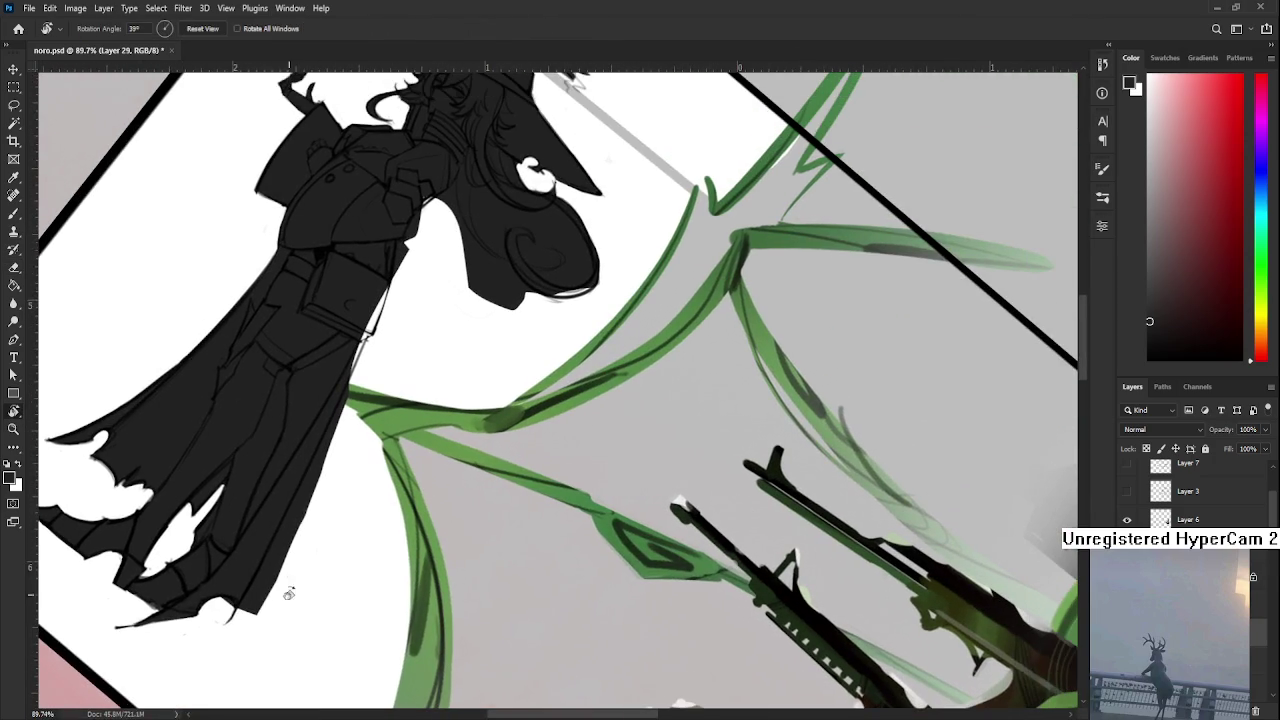
Enlarge the eraser to 15 and bring the witch's hat and head into view
key("bracketright")
key("bracketright")
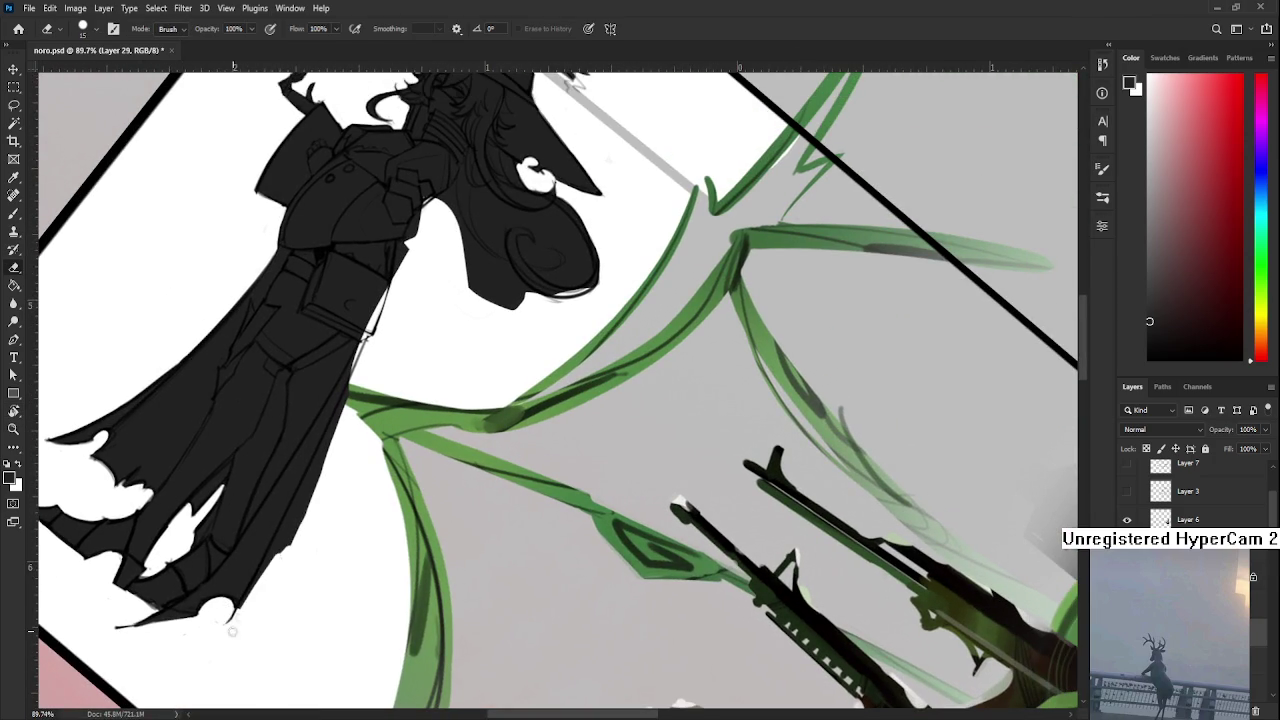
key("b")
mouse_move(303, 528)
left_mouse_down()
mouse_move(240, 576)
mouse_move(250, 607)
left_mouse_up()
key("e")
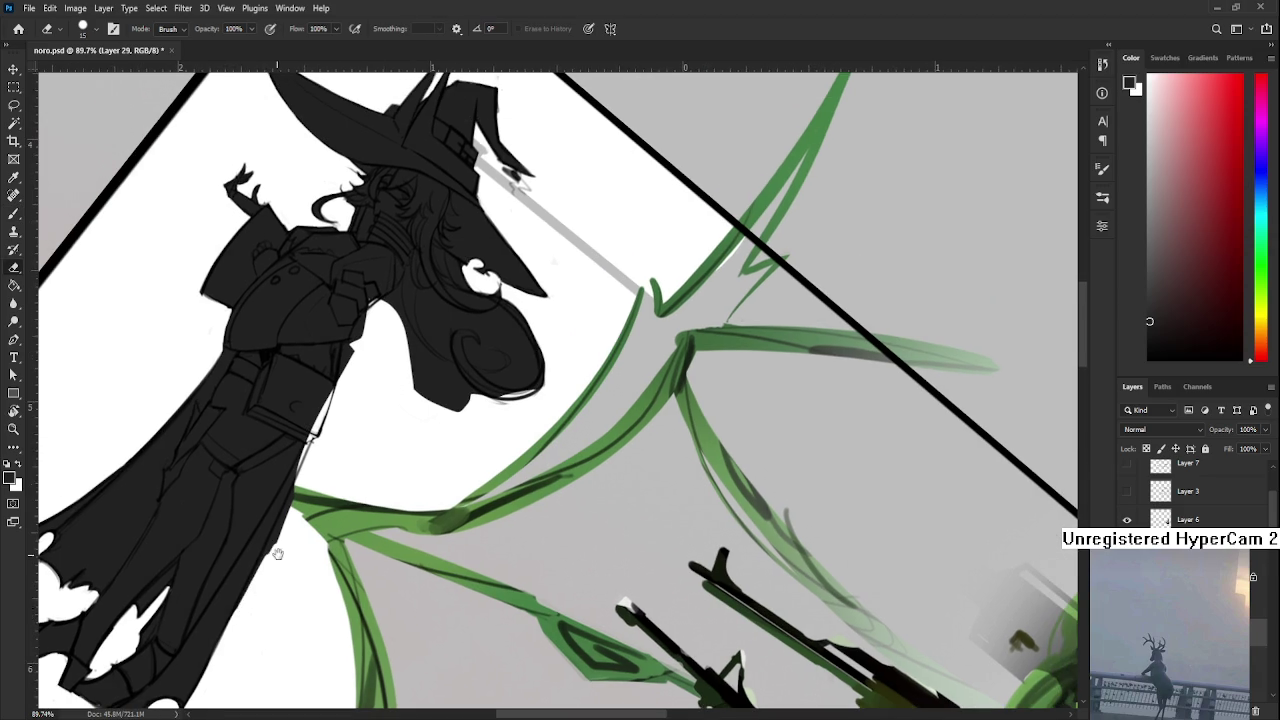
left_click_drag(271, 561, 253, 605)
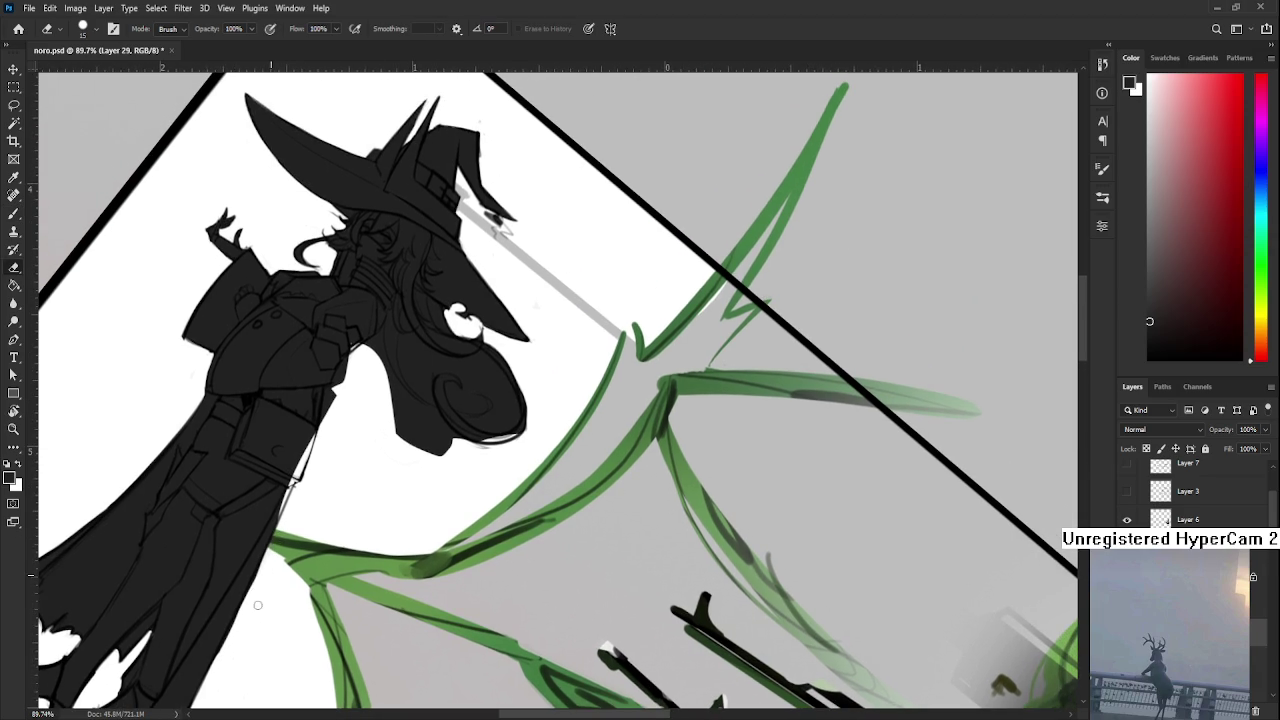
scroll(262, 585, "down", 1)
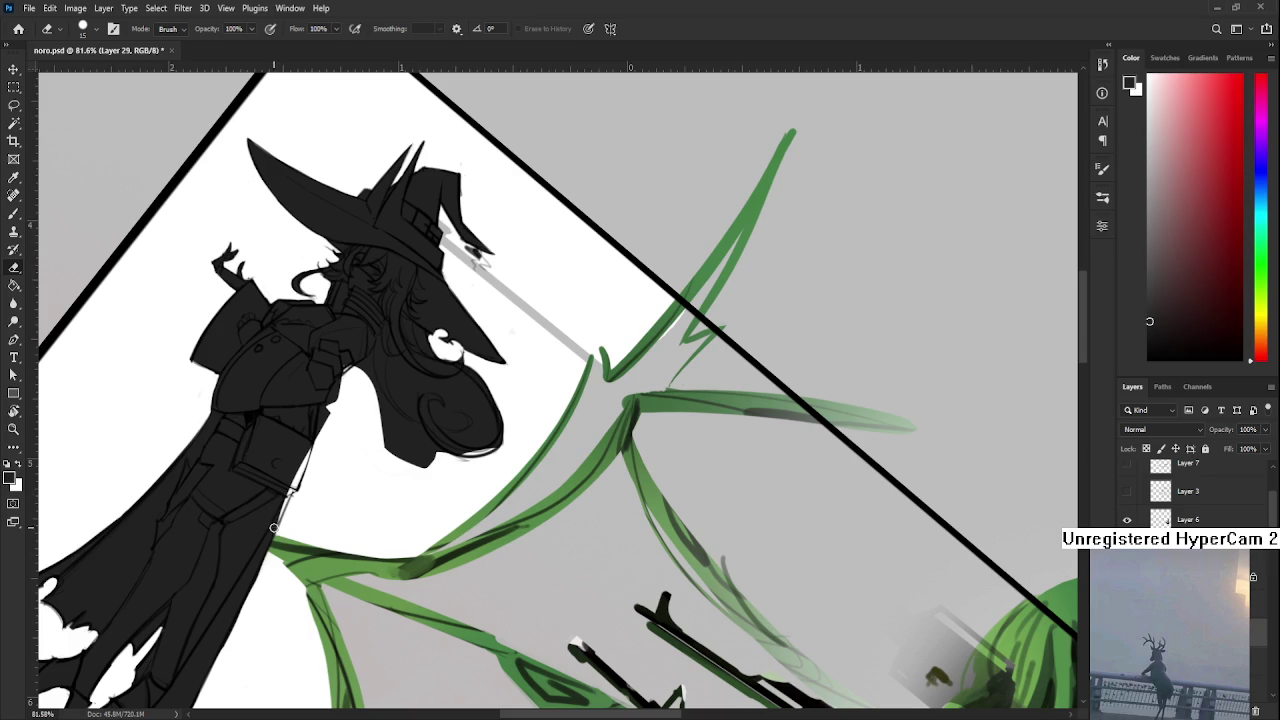
Paint black along the cape's right edge, darkening its upper right part
left_click_drag(295, 476, 280, 505)
key("ctrl+z")
key("b")
left_click_drag(288, 490, 281, 510)
mouse_move(305, 455)
left_mouse_down()
mouse_move(293, 490)
mouse_move(420, 540)
left_mouse_up()
Pan and rotate the canvas view clockwise so the panel border is level
key("r")
key("e")
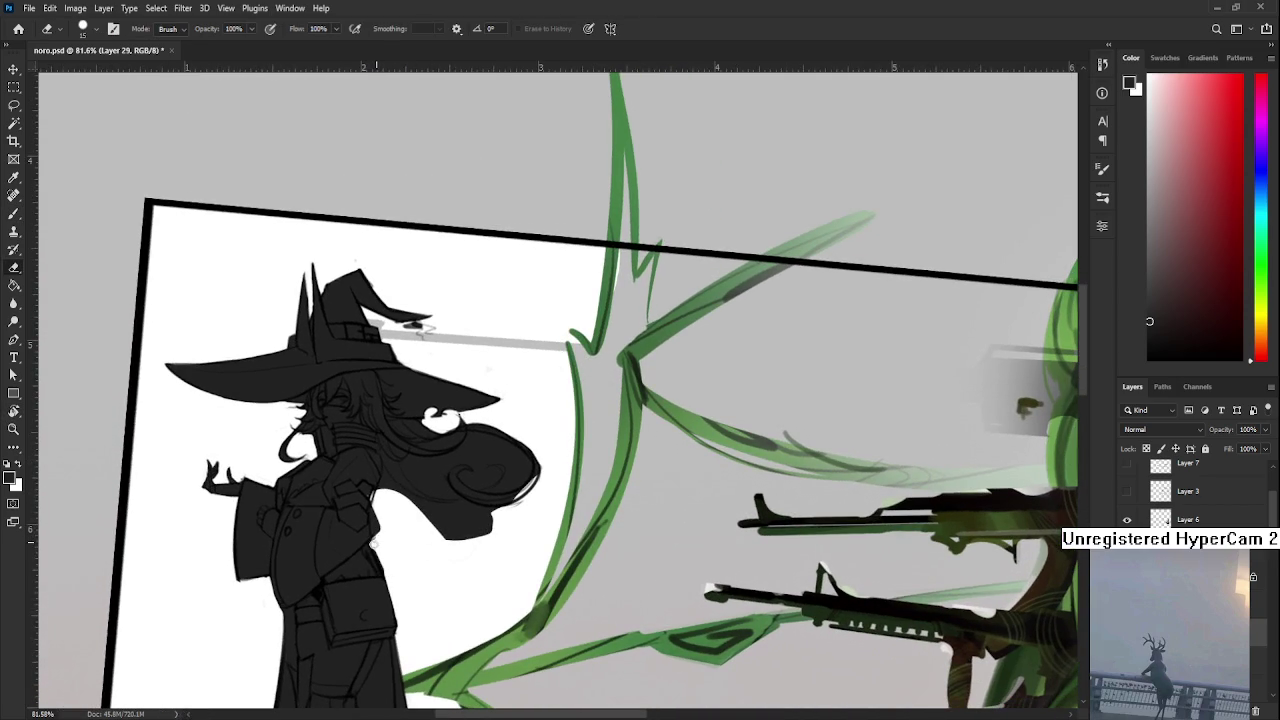
key("b")
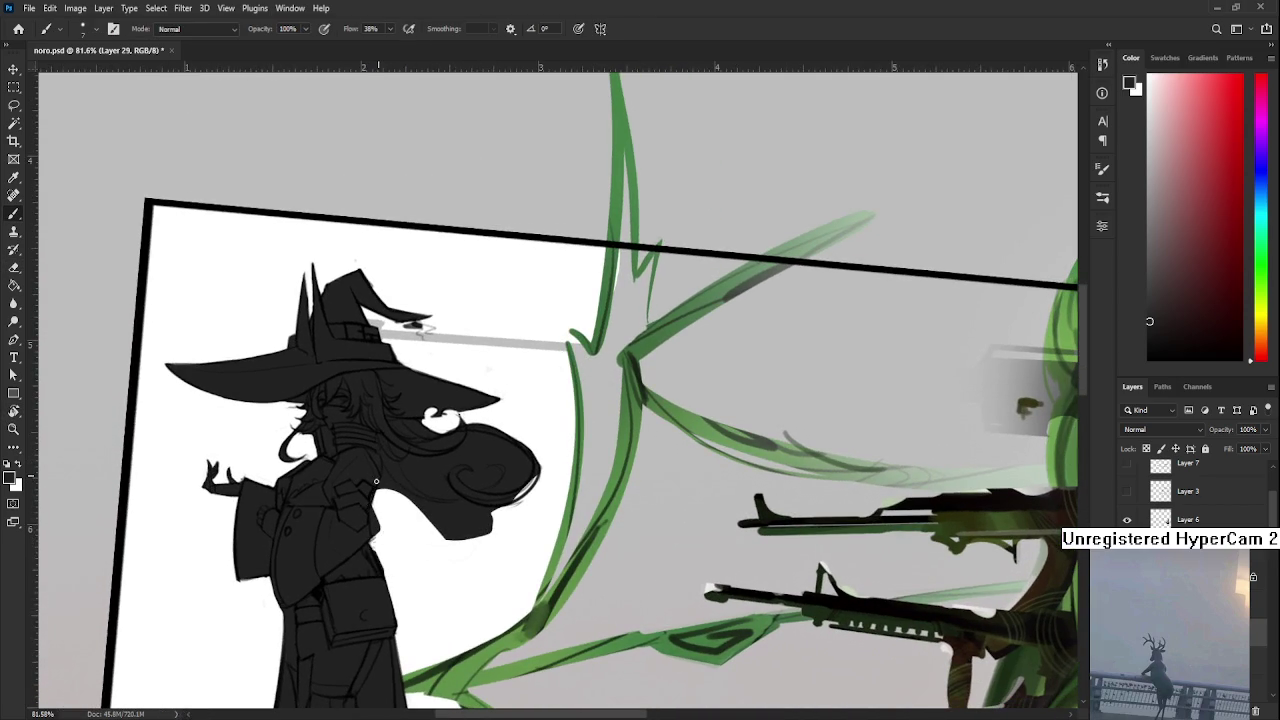
mouse_move(374, 477)
left_mouse_down()
mouse_move(325, 551)
mouse_move(275, 398)
left_mouse_up()
key("r")
scroll(325, 507, "up", 3)
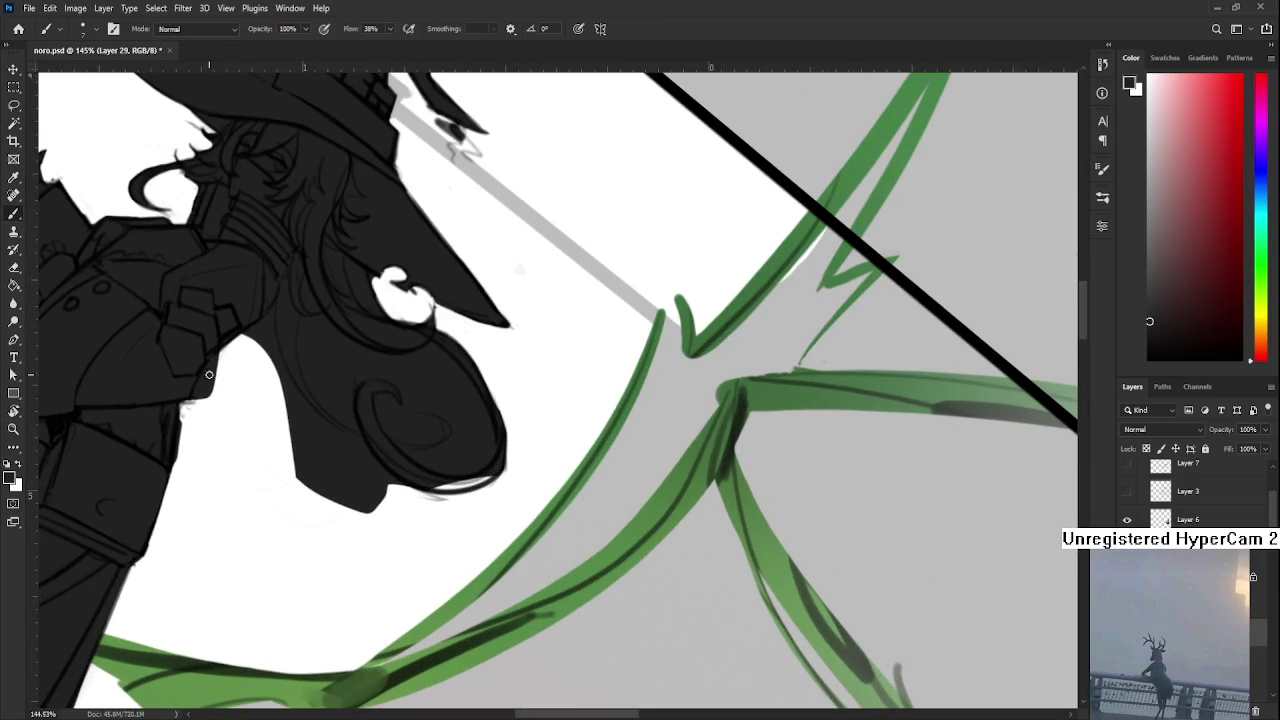
Erase the black fill along the figure's edge beside and below the hair
key("e")
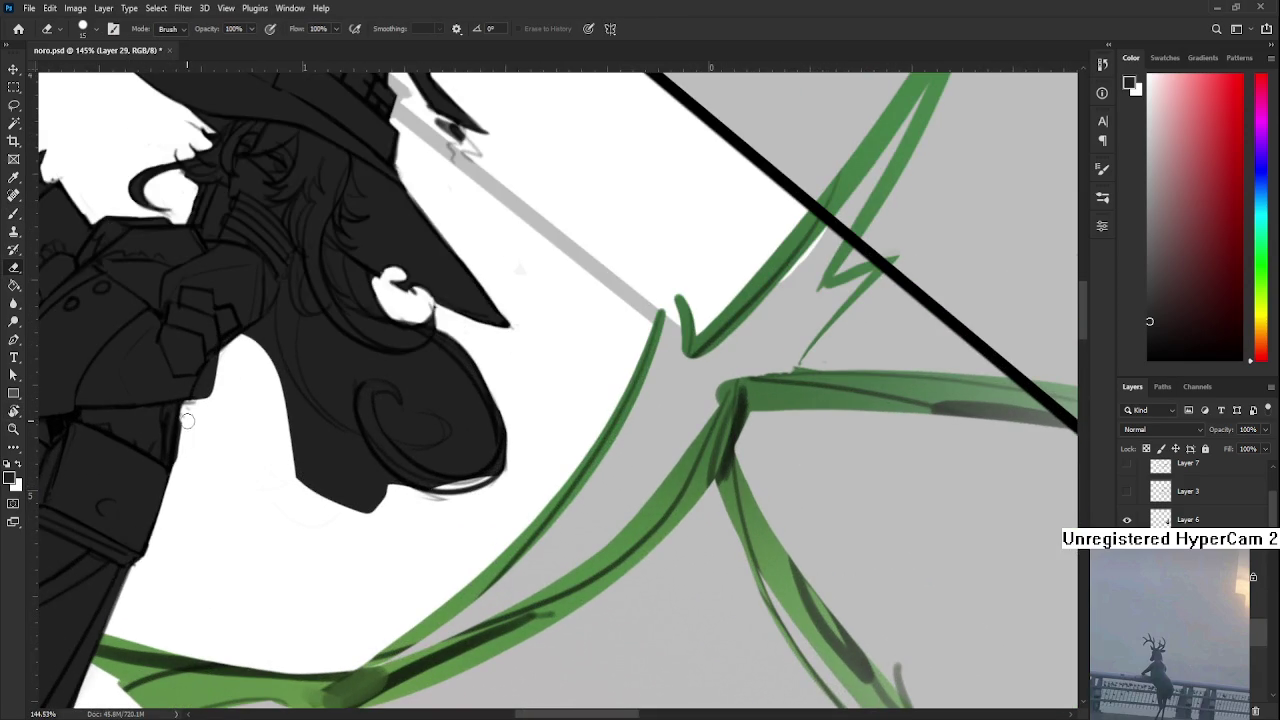
mouse_move(284, 458)
left_mouse_down()
mouse_move(312, 492)
mouse_move(253, 336)
mouse_move(194, 408)
mouse_move(198, 378)
mouse_move(232, 366)
mouse_move(272, 318)
mouse_move(268, 348)
left_mouse_up()
left_click_drag(275, 304, 270, 356)
key("b")
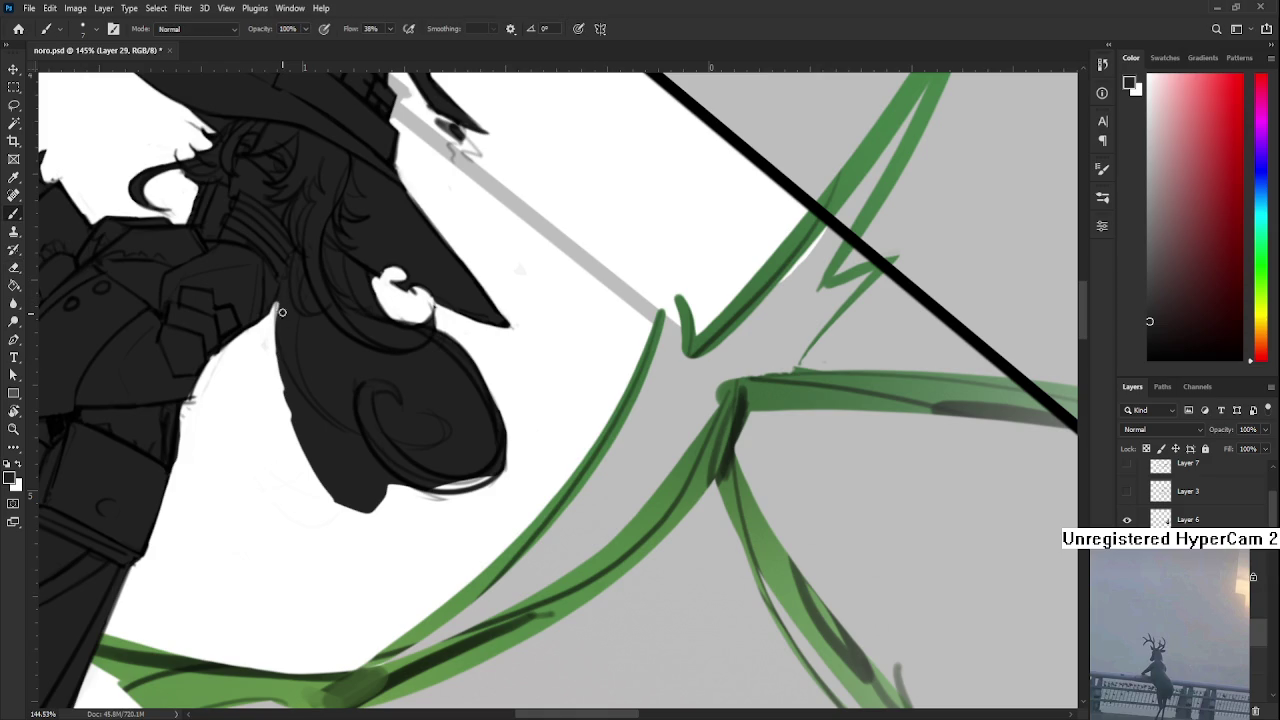
key("e")
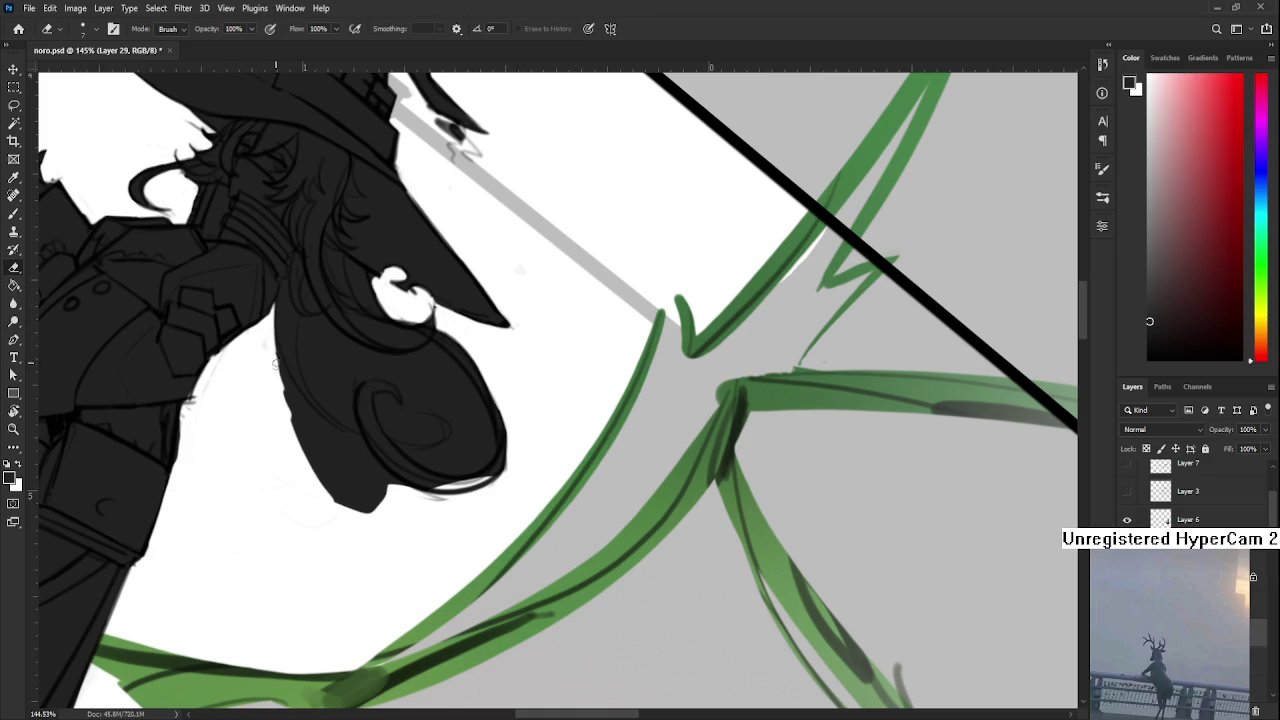
mouse_move(276, 344)
left_mouse_down()
mouse_move(288, 430)
mouse_move(345, 505)
mouse_move(284, 408)
left_mouse_up()
With a larger eraser, remove the black bulge below the witch's head, then rotate the view
key("bracketright")
key("bracketright")
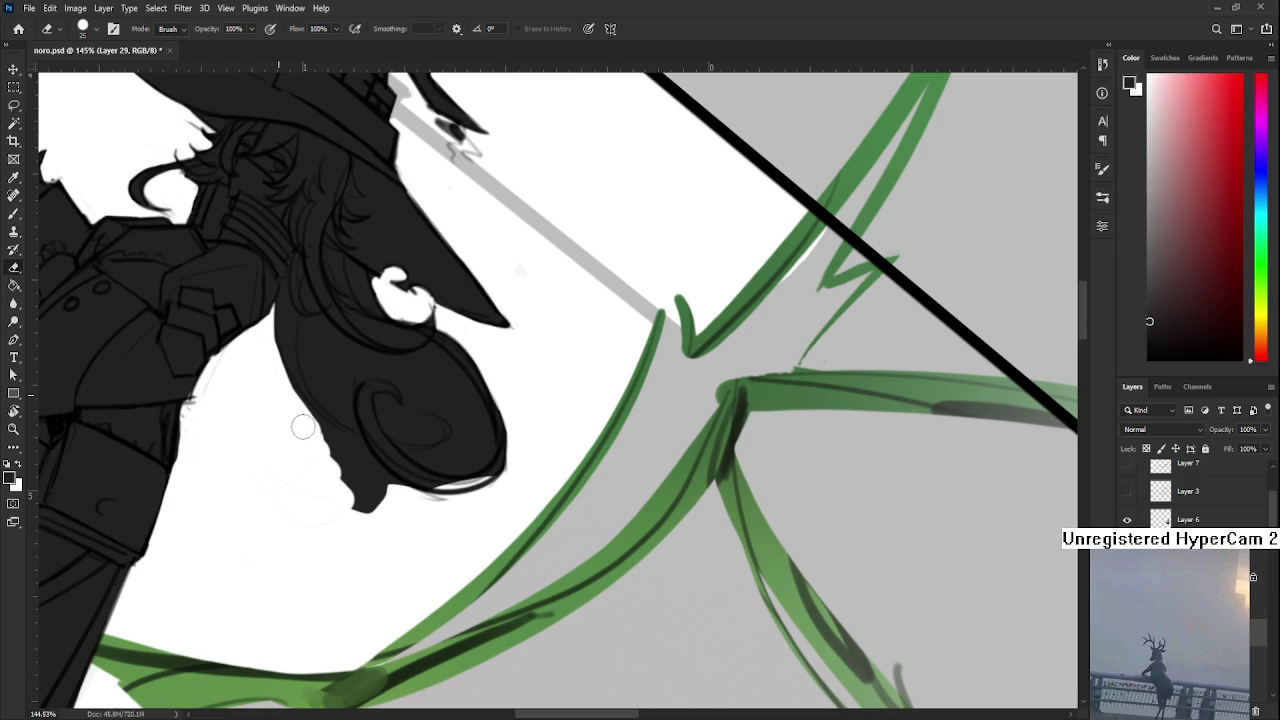
left_click_drag(348, 456, 320, 434)
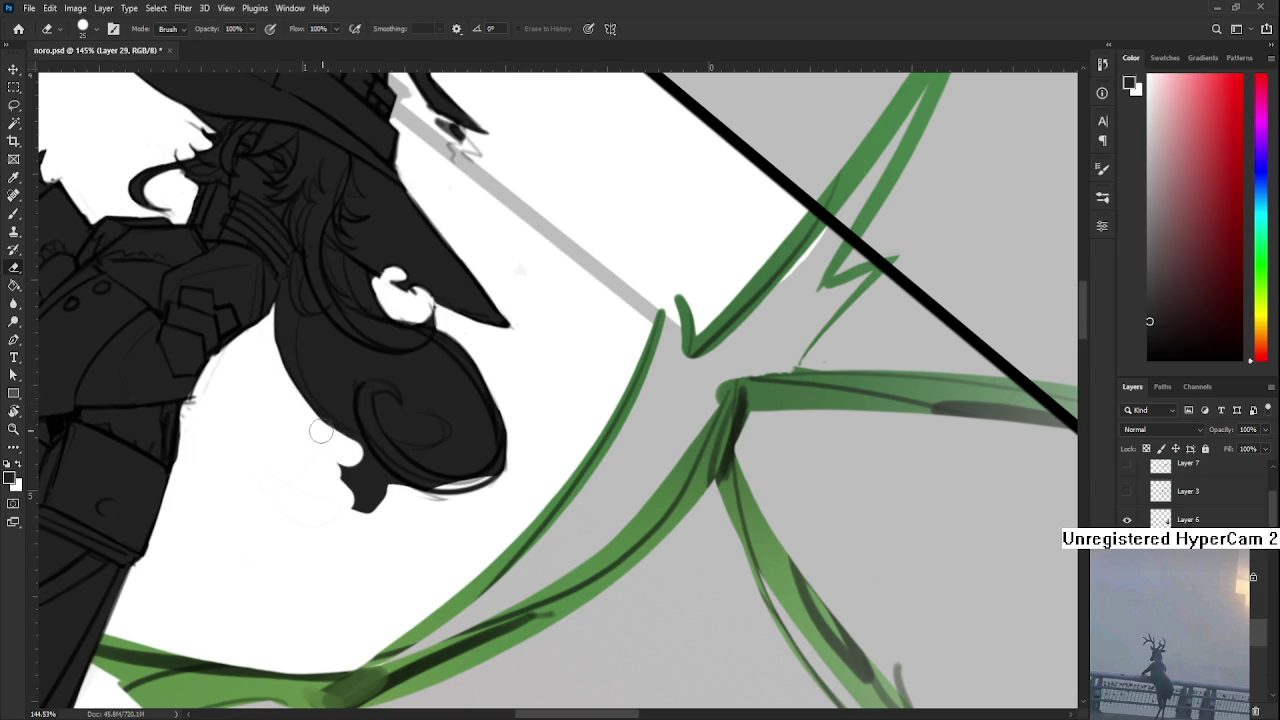
mouse_move(345, 445)
left_mouse_down()
mouse_move(334, 471)
mouse_move(346, 457)
mouse_move(376, 482)
mouse_move(357, 450)
left_mouse_up()
key("r")
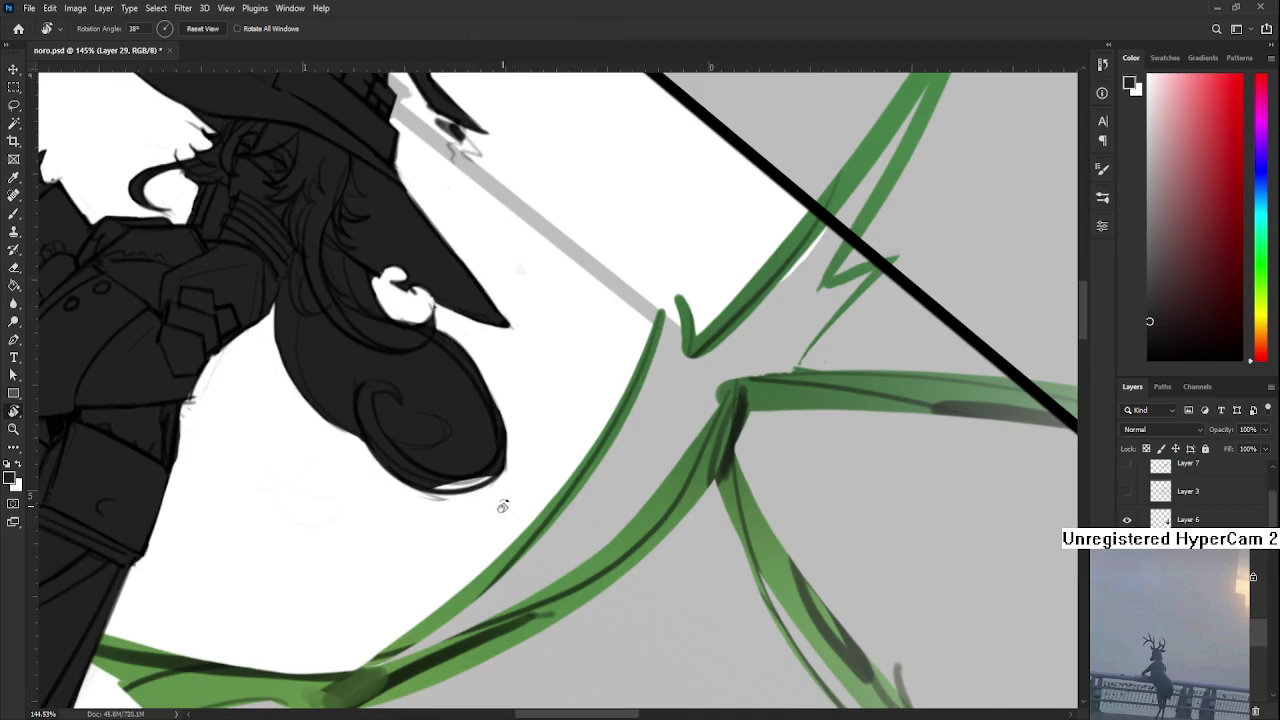
mouse_move(491, 503)
left_mouse_down()
mouse_move(306, 517)
mouse_move(368, 566)
left_mouse_up()
Carve white space inside the hair curl and clear black from the top of the swirl
key("b")
key("e")
mouse_move(363, 486)
left_mouse_down()
mouse_move(372, 530)
mouse_move(400, 540)
mouse_move(432, 500)
mouse_move(378, 458)
mouse_move(362, 510)
mouse_move(372, 450)
mouse_move(388, 437)
mouse_move(378, 452)
mouse_move(440, 457)
mouse_move(452, 478)
mouse_move(400, 385)
mouse_move(373, 393)
mouse_move(400, 350)
mouse_move(375, 395)
mouse_move(425, 340)
mouse_move(430, 365)
left_mouse_up()
mouse_move(428, 362)
left_mouse_down()
mouse_move(350, 469)
mouse_move(350, 450)
mouse_move(330, 465)
mouse_move(343, 443)
mouse_move(336, 502)
left_mouse_up()
key("b")
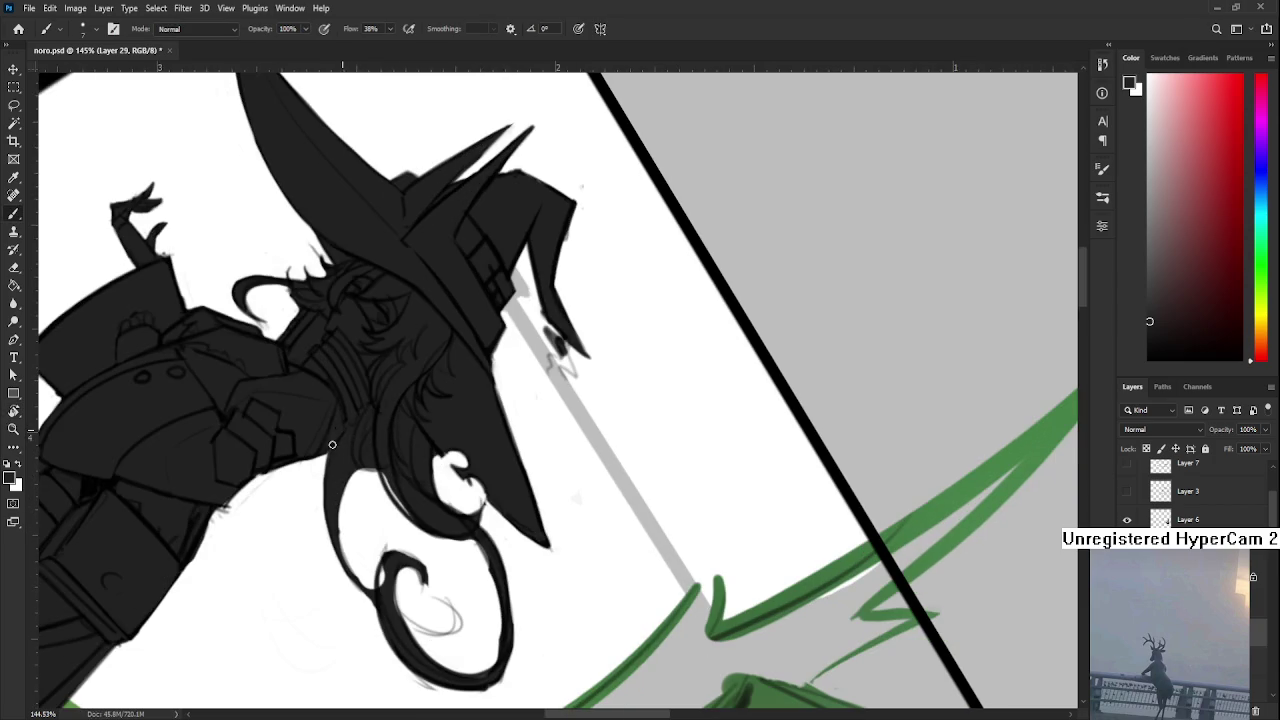
Thicken the swirl's inner curl and erase faint marks beside it with a size-5 eraser
scroll(350, 440, "down", 3)
scroll(377, 488, "down", 2)
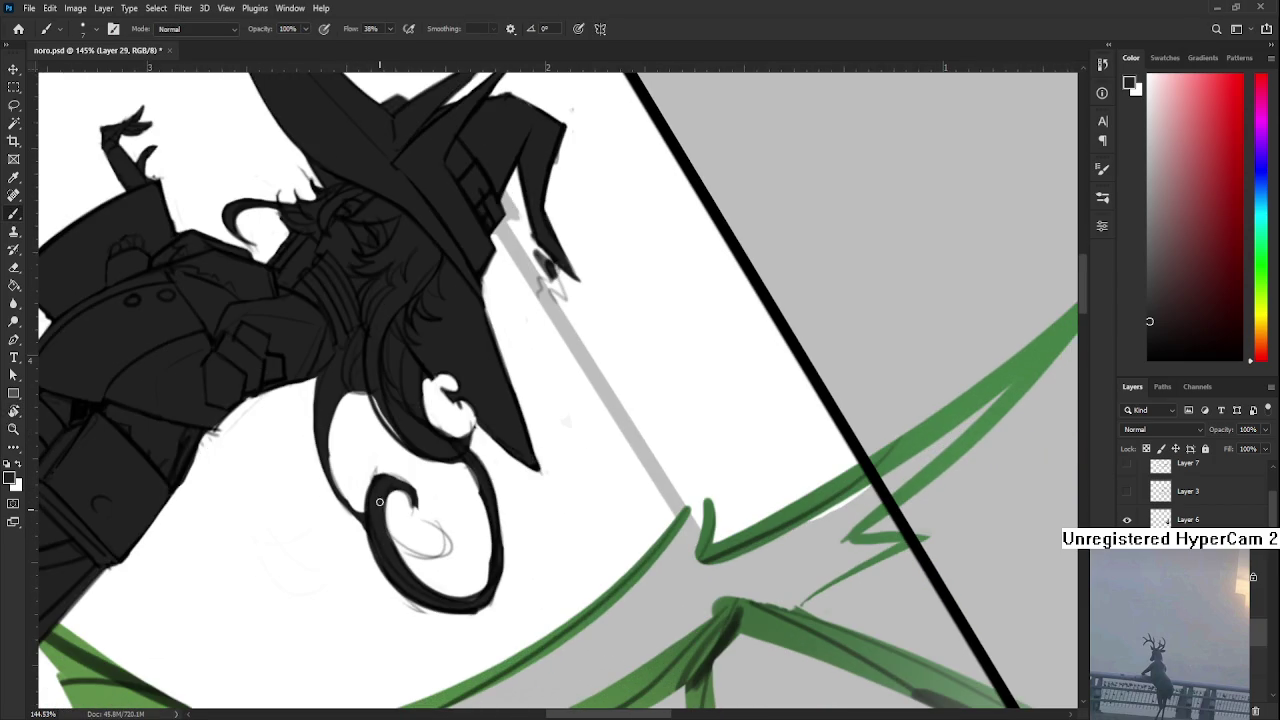
mouse_move(382, 478)
left_mouse_down()
mouse_move(414, 510)
mouse_move(404, 518)
mouse_move(311, 385)
left_mouse_up()
key("r")
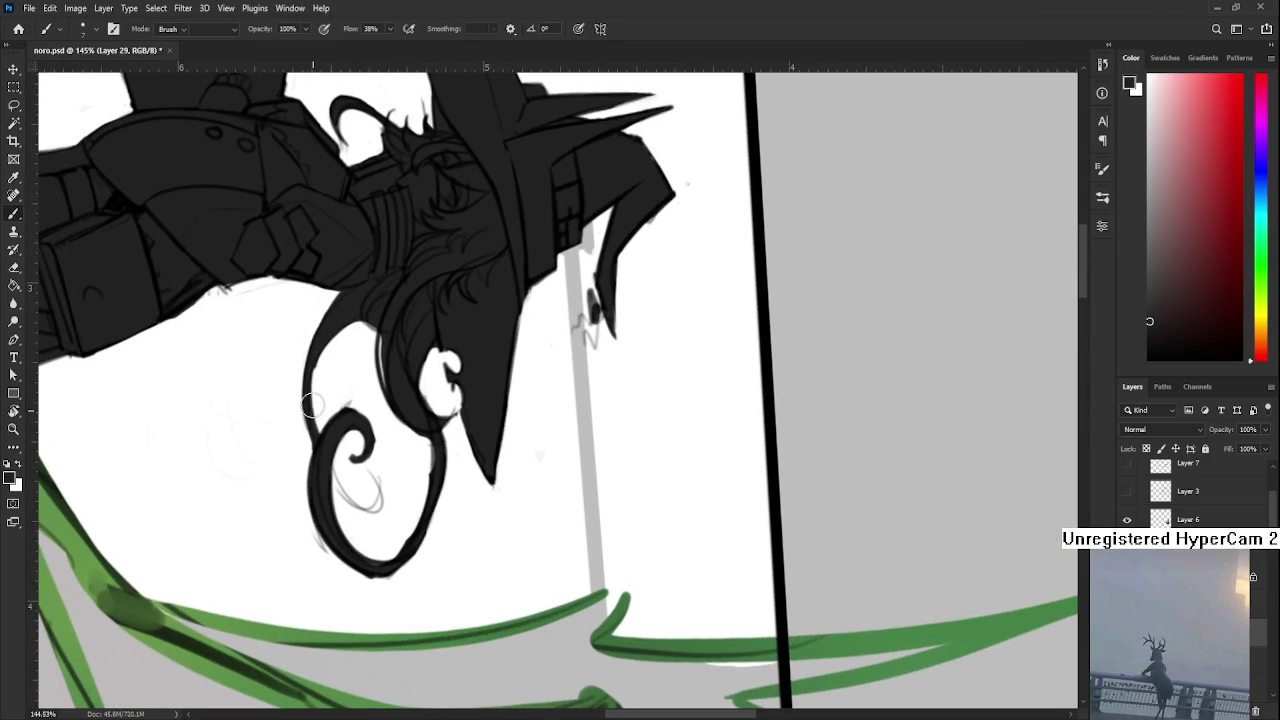
key("e")
key("bracketleft")
key("bracketleft")
key("bracketleft")
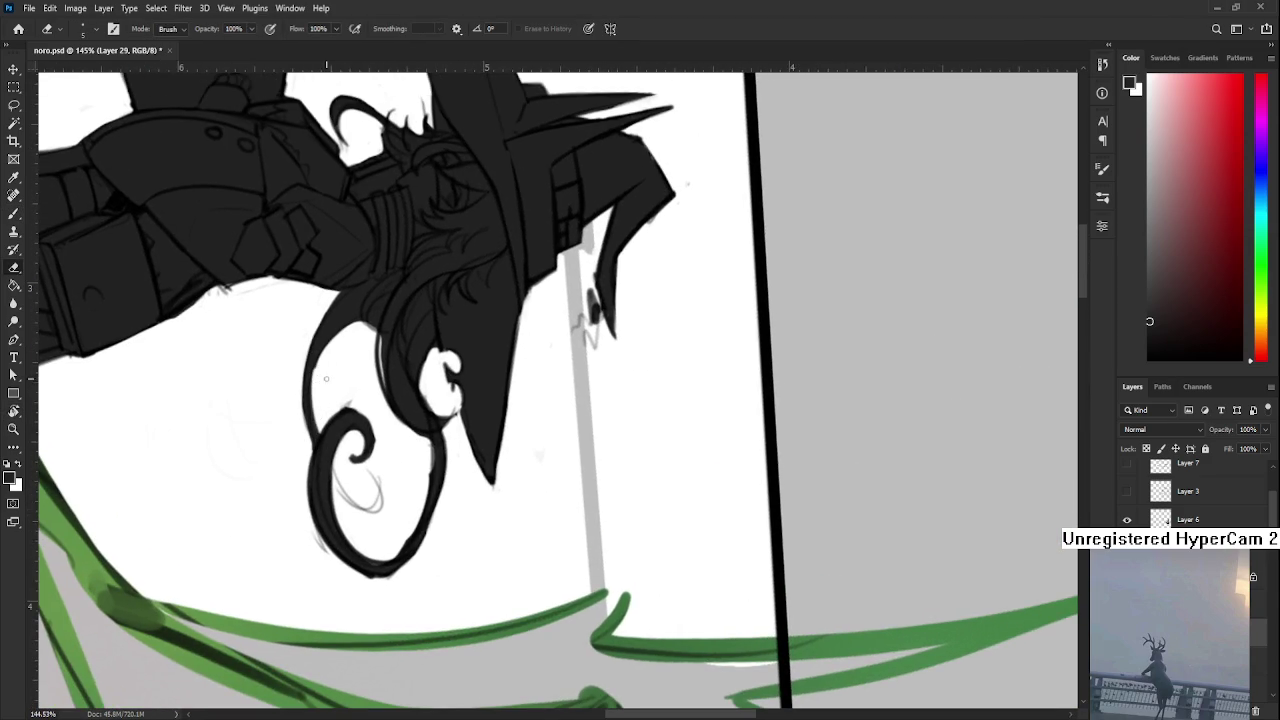
mouse_move(316, 382)
left_mouse_down()
mouse_move(311, 424)
mouse_move(316, 384)
left_mouse_up()
Brush the black inner curve inside the spiral, undoing and redrawing until it sits right
left_click_drag(348, 336, 328, 298)
key("b")
left_click_drag(320, 432, 356, 462)
key("ctrl+z")
mouse_move(314, 420)
left_mouse_down()
mouse_move(362, 438)
mouse_move(357, 476)
mouse_move(362, 462)
mouse_move(350, 476)
mouse_move(326, 460)
mouse_move(340, 476)
left_mouse_up()
key("ctrl+z")
mouse_move(362, 434)
left_mouse_down()
mouse_move(366, 466)
mouse_move(350, 474)
mouse_move(361, 432)
mouse_move(339, 465)
left_mouse_up()
key("e")
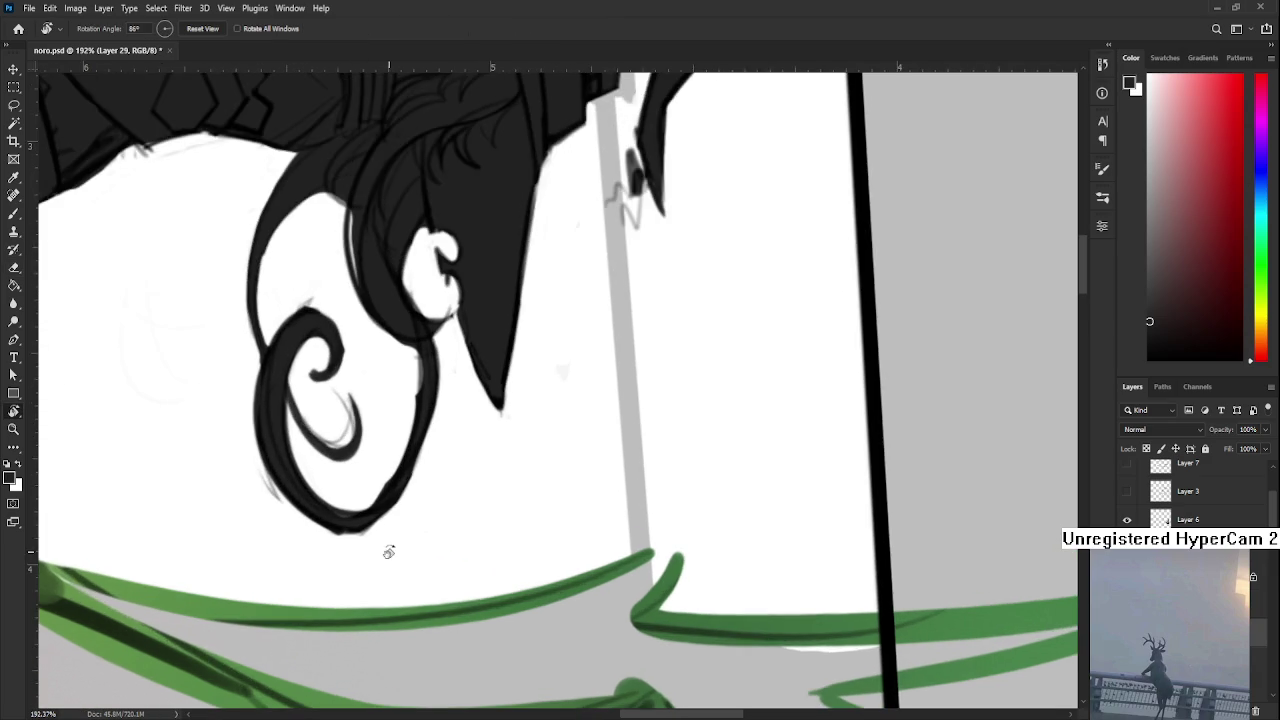
Zoom in on the curl and rotate the canvas view to 120°
left_click_drag(380, 550, 557, 386)
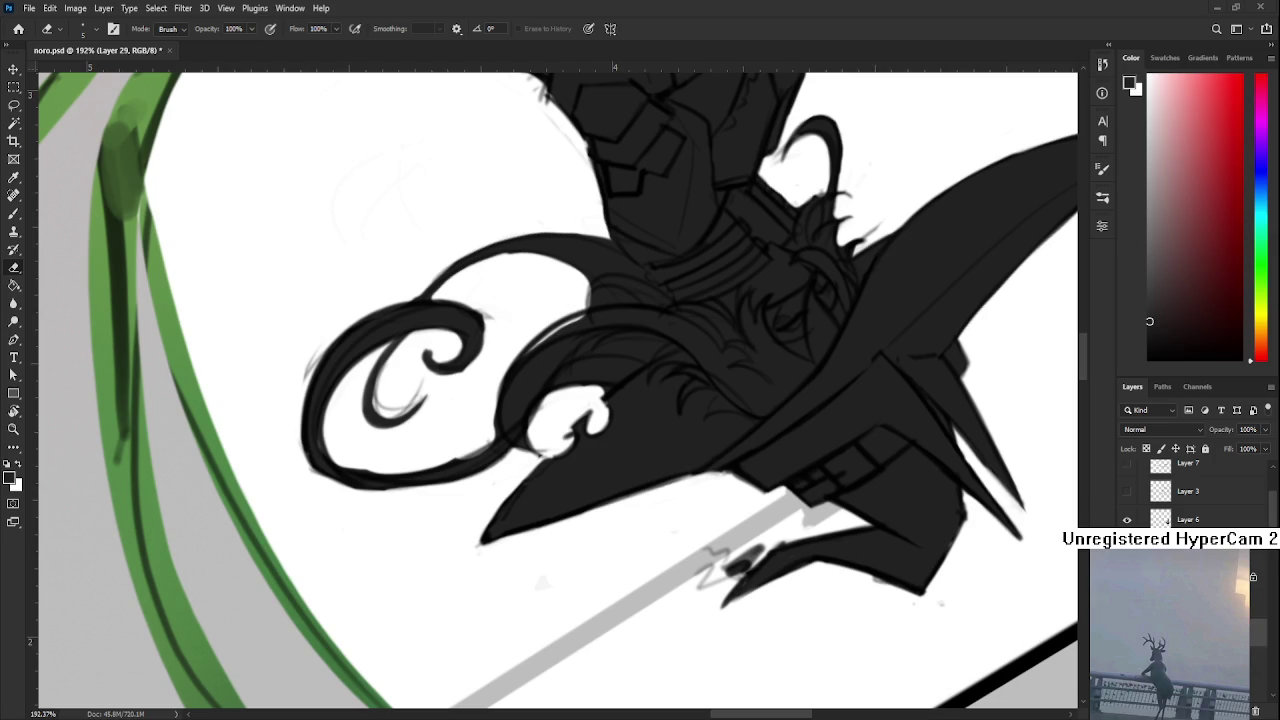
key("r")
left_click_drag(560, 380, 240, 455)
key("b")
key("e")
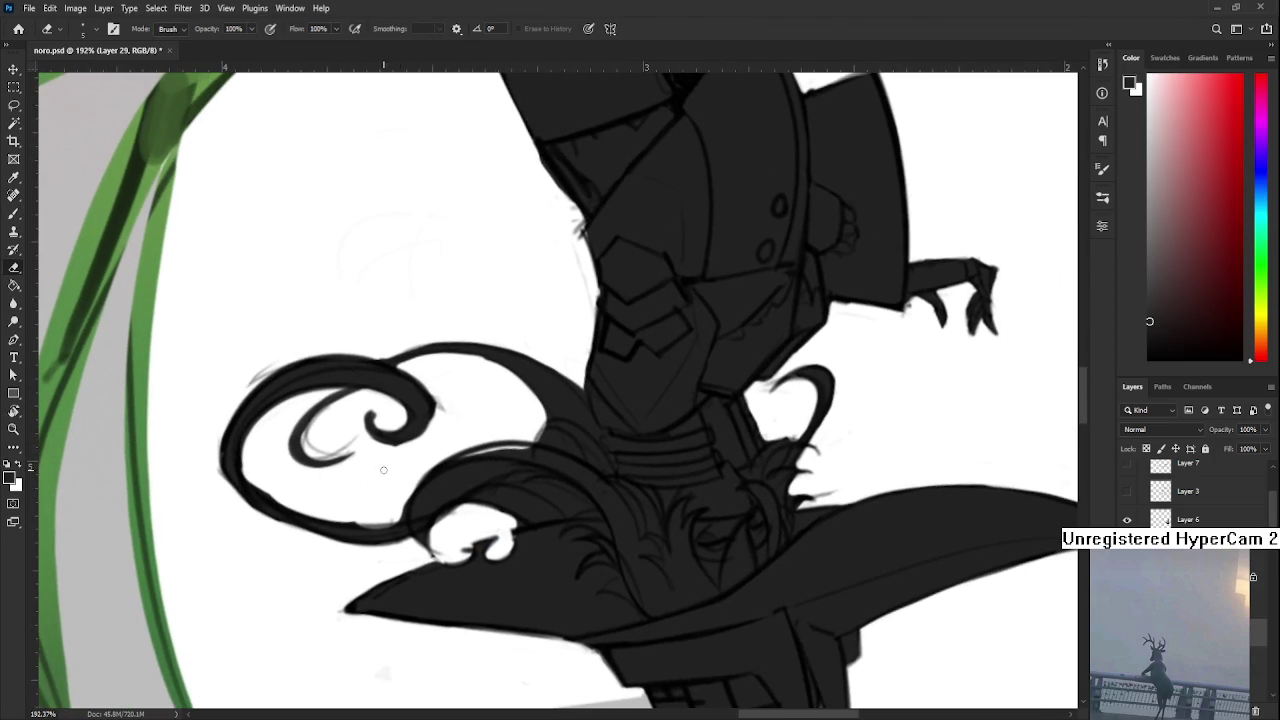
key("r")
left_click_drag(374, 471, 345, 306)
key("b")
key("e")
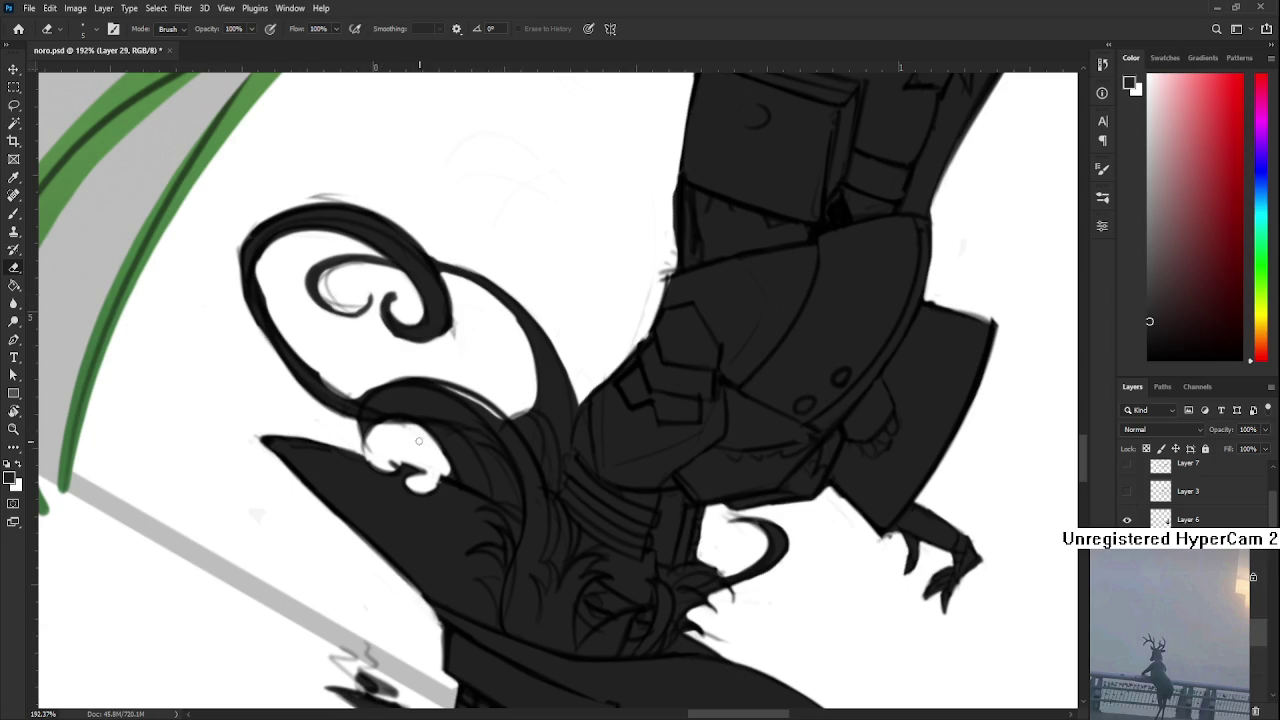
key("r")
left_click_drag(440, 418, 444, 500)
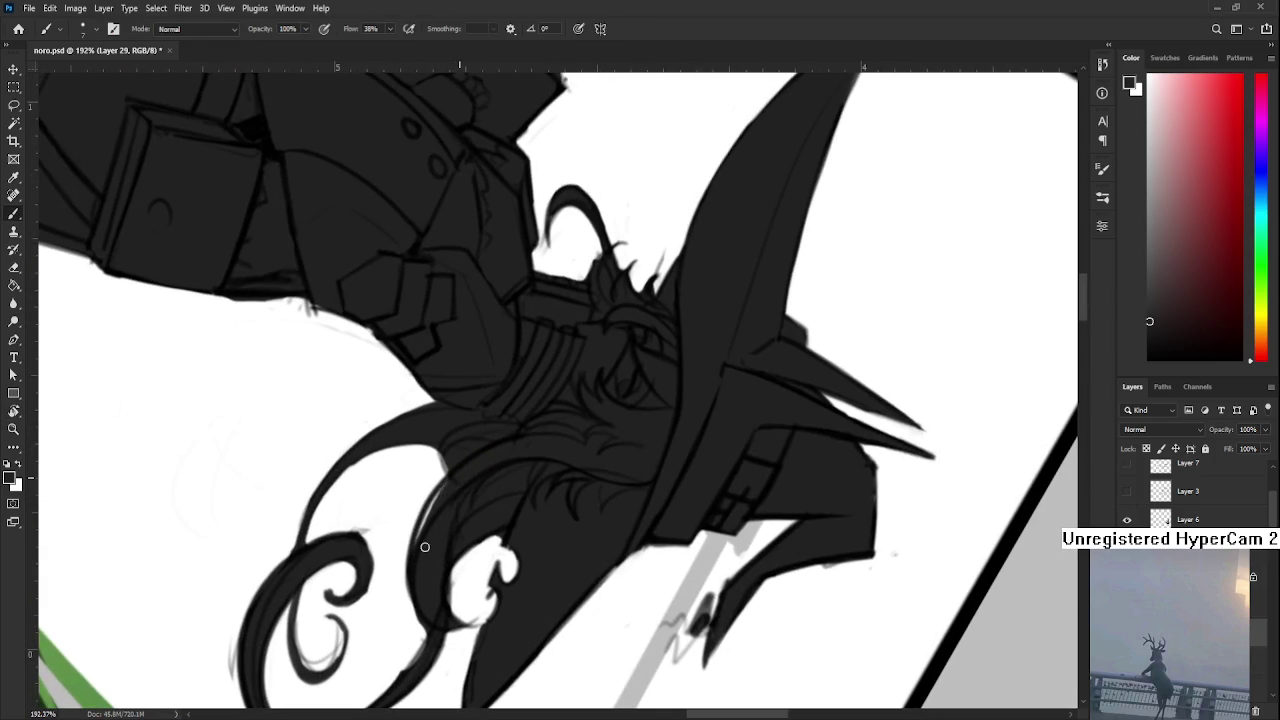
Darken the curl's trailing line and erase a small spot on its tail edge
key("e")
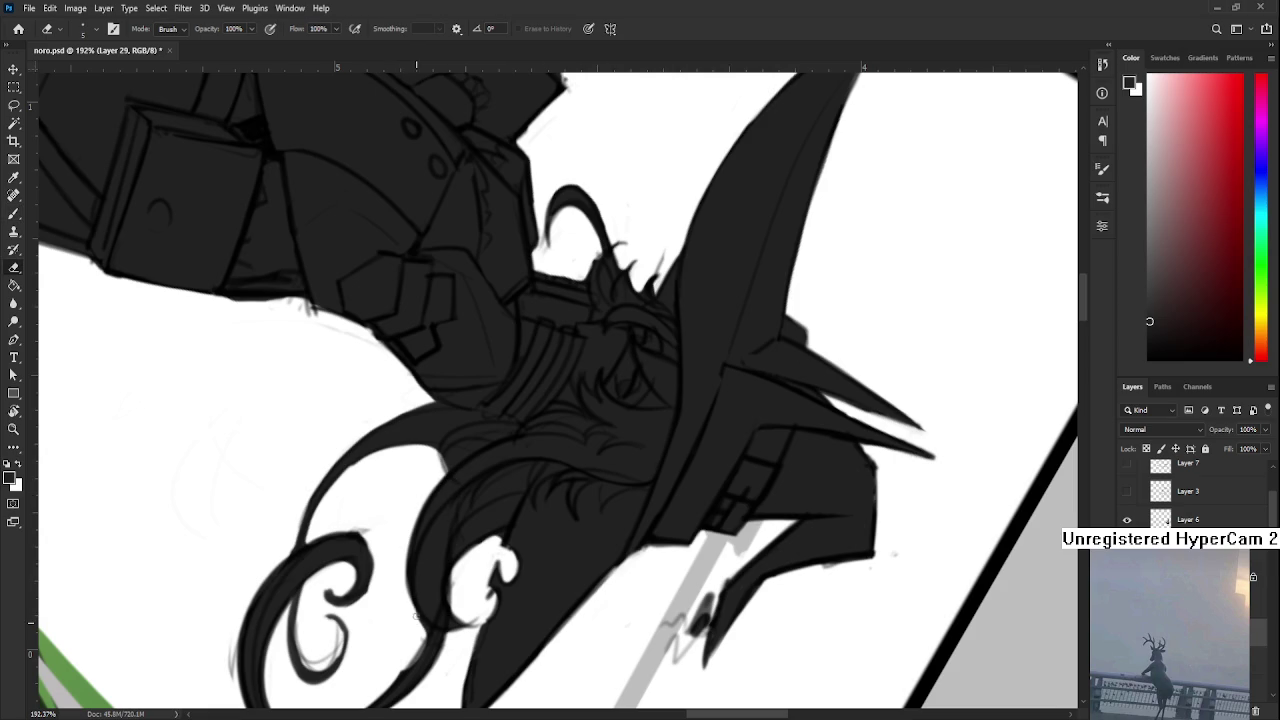
key("b")
left_click_drag(409, 678, 440, 620)
key("e")
mouse_move(430, 468)
left_mouse_down()
mouse_move(449, 448)
mouse_move(450, 466)
mouse_move(488, 442)
mouse_move(388, 517)
mouse_move(350, 490)
left_mouse_up()
key("r")
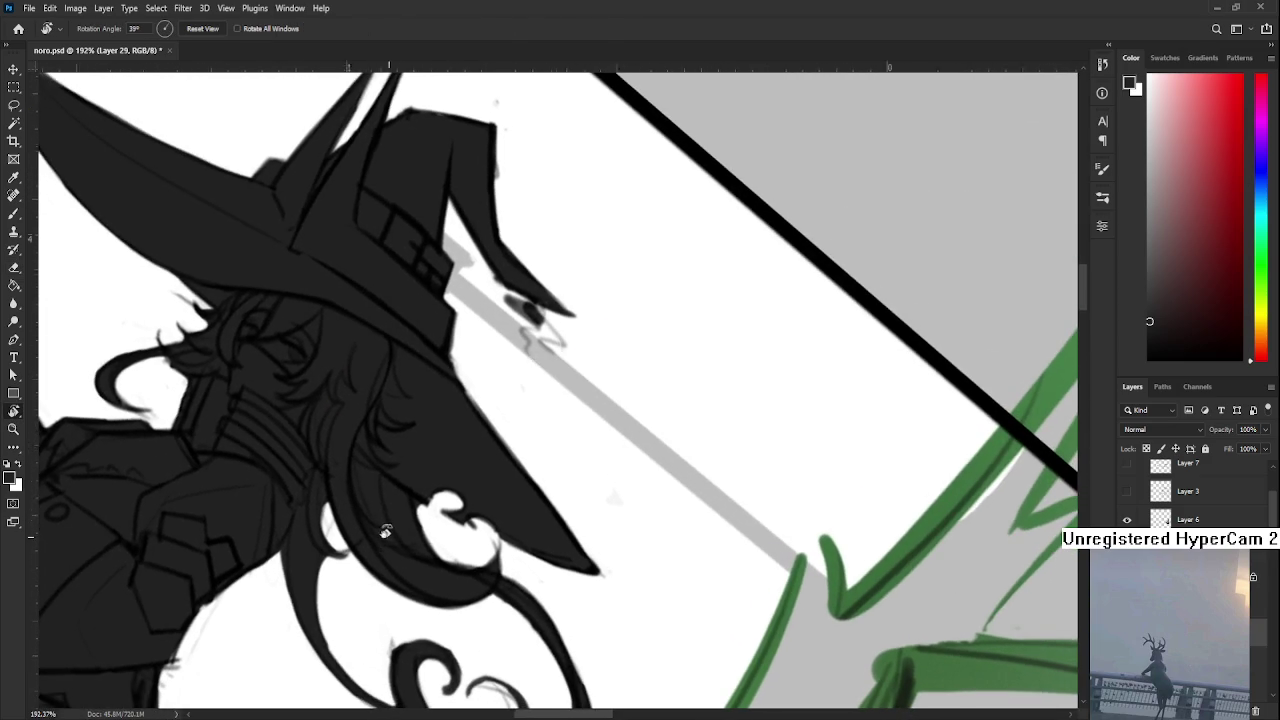
Zoom out and rotate the canvas view back to upright
key("b")
key("e")
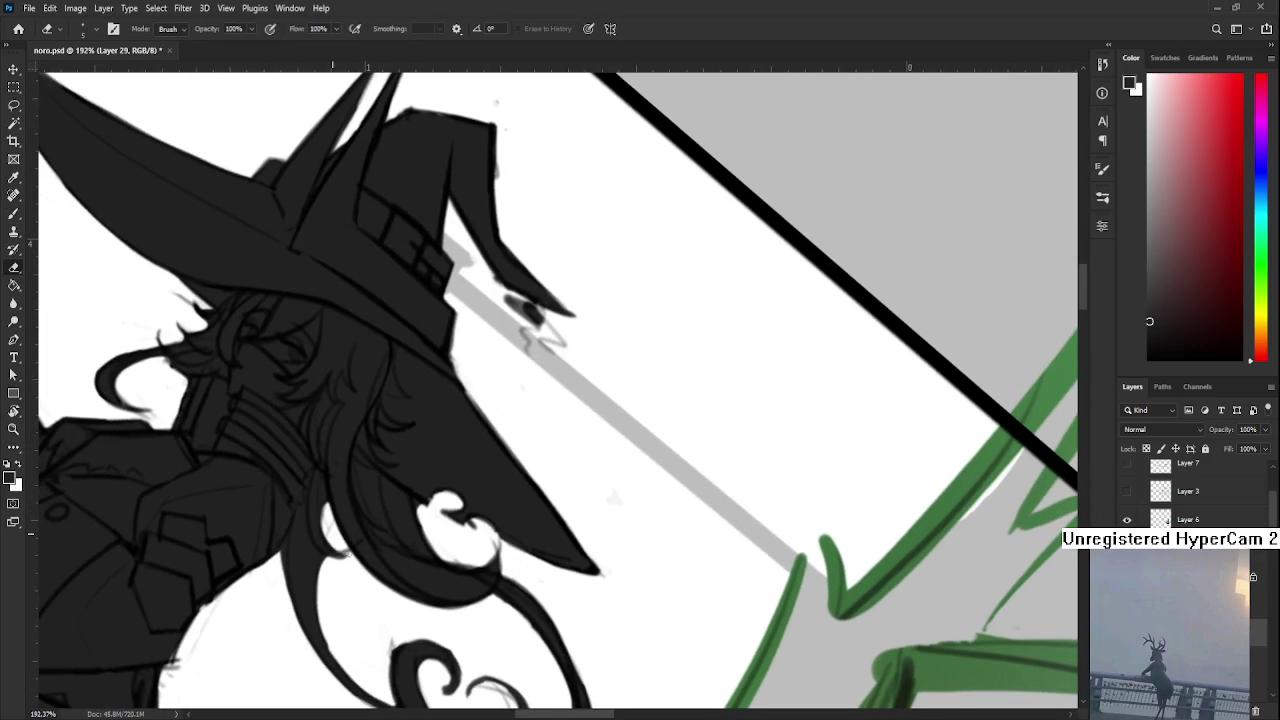
scroll(332, 535, "down", 1)
scroll(325, 530, "down", 1)
key("r")
left_click_drag(451, 514, 425, 447)
key("e")
key("r")
scroll(457, 461, "down", 2)
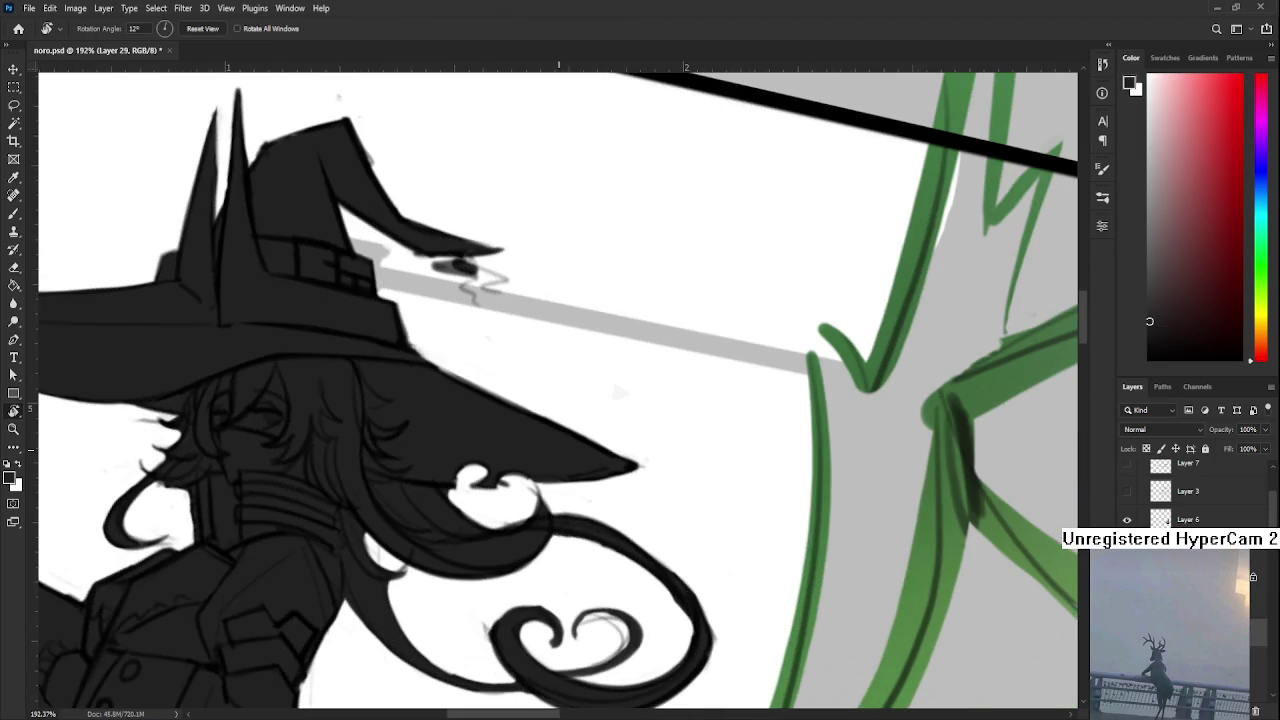
scroll(394, 538, "down", 2)
mouse_move(394, 538)
left_mouse_down()
mouse_move(372, 563)
mouse_move(510, 521)
left_mouse_up()
Review the panel from the small witch to the gun witch, then sample white from the face
scroll(372, 563, "down", 2)
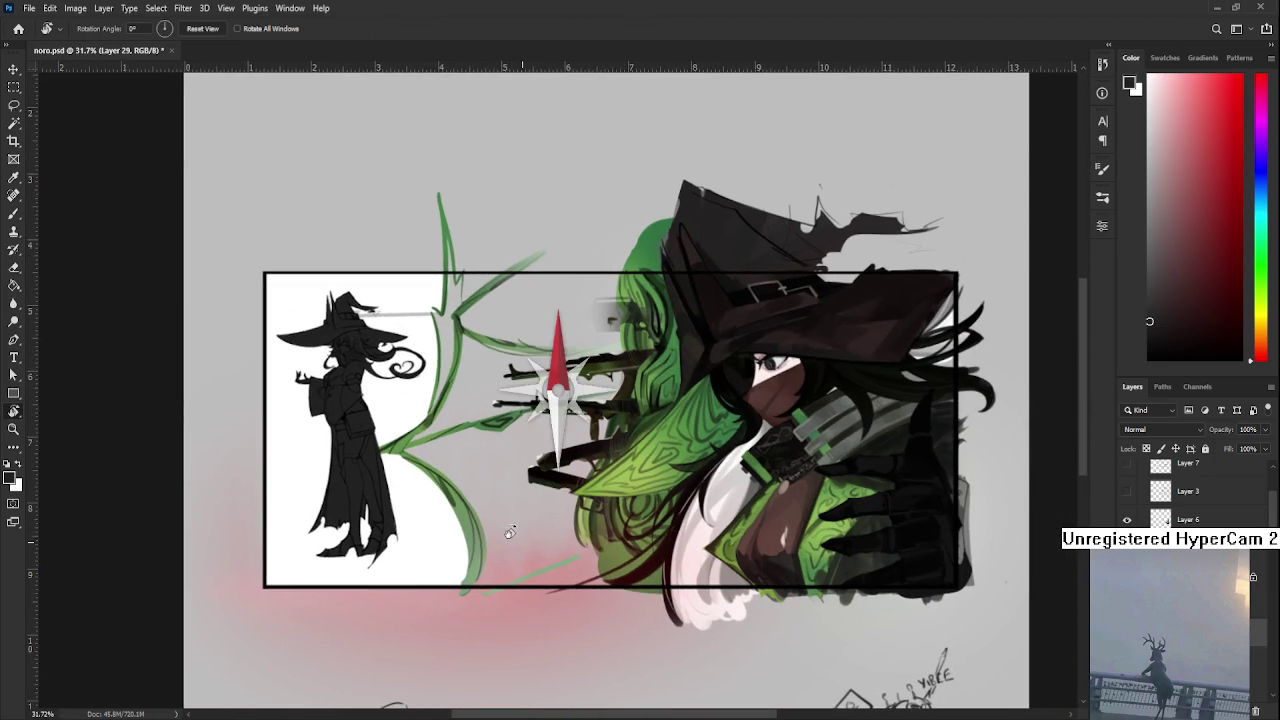
scroll(370, 440, "up", 2)
scroll(370, 440, "up", 1)
scroll(372, 440, "up", 1)
scroll(368, 478, "up", 1)
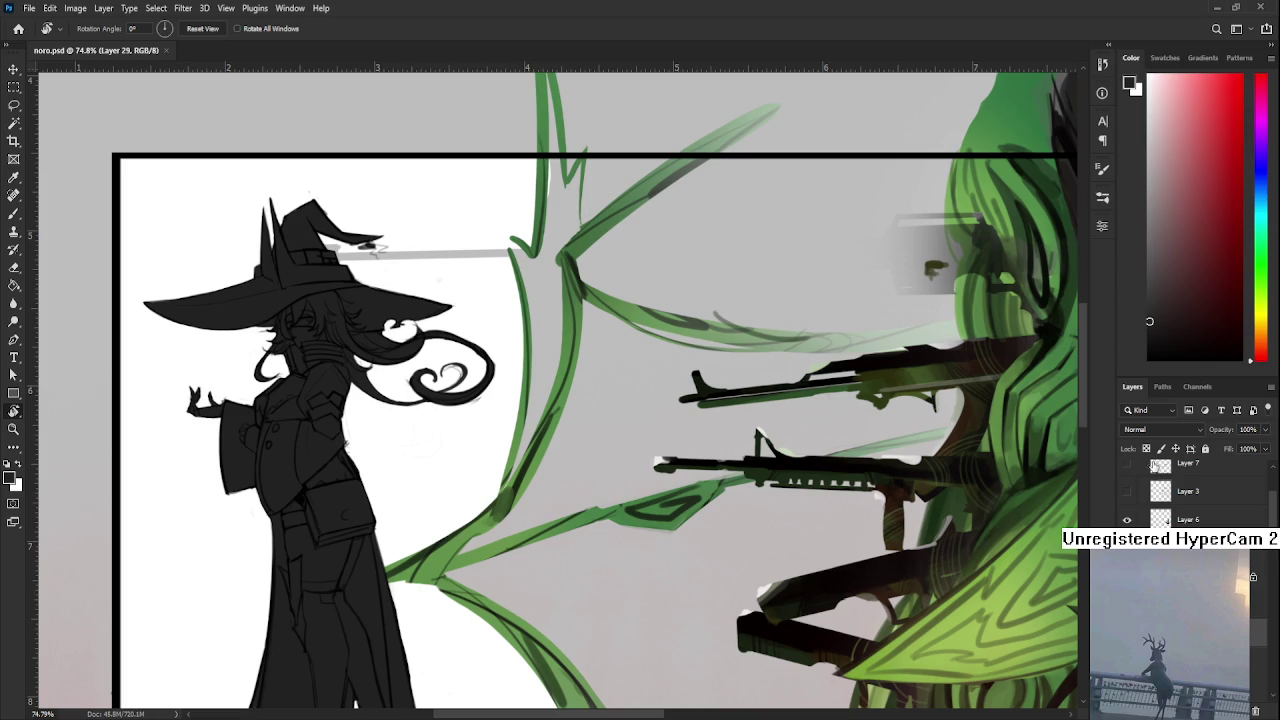
left_click_drag(394, 428, 462, 477)
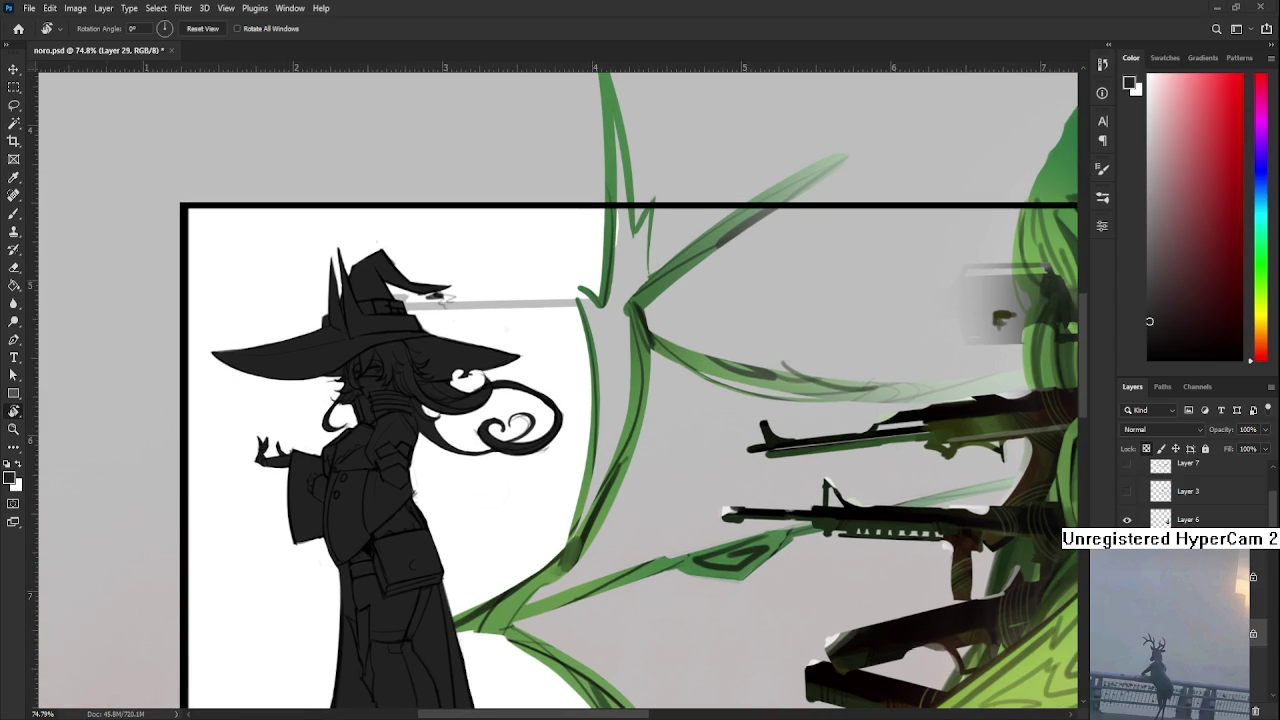
left_click_drag(834, 517, 414, 517)
key("b")
left_click(944, 457, "alt")
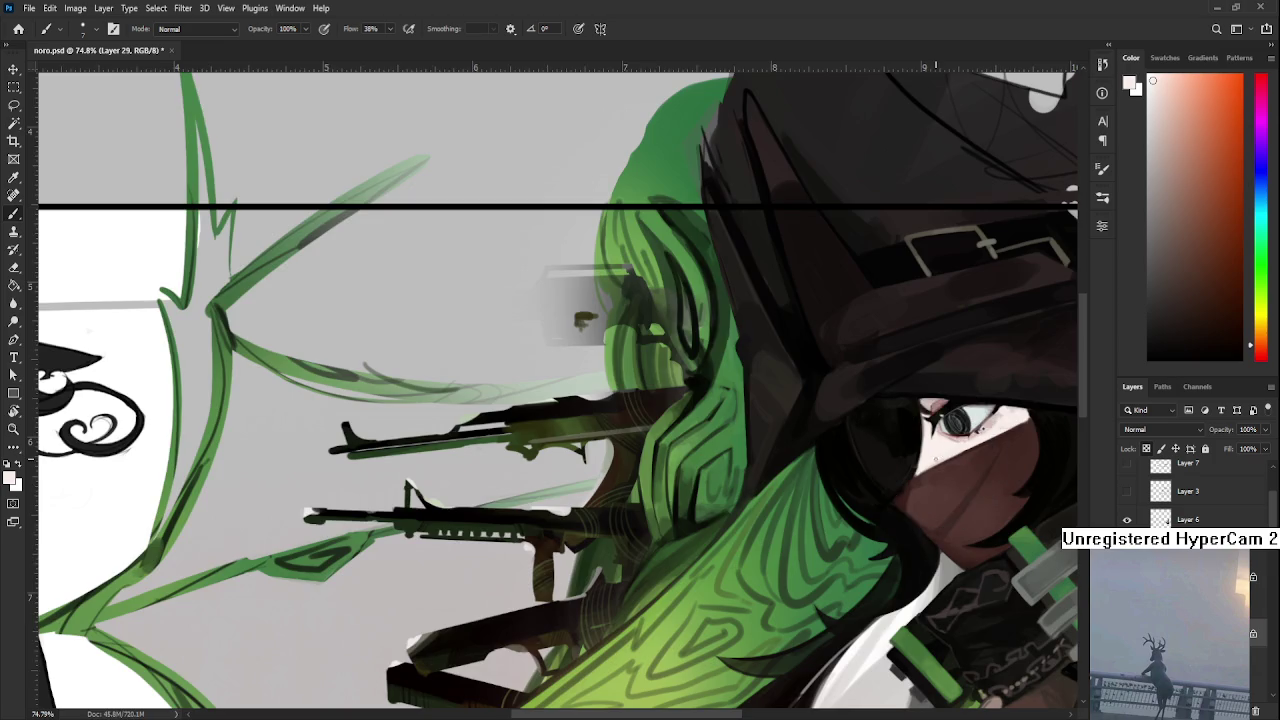
Paint white over the small witch's eye under her hair, sampling light greys from the face
scroll(343, 513, "up", 5)
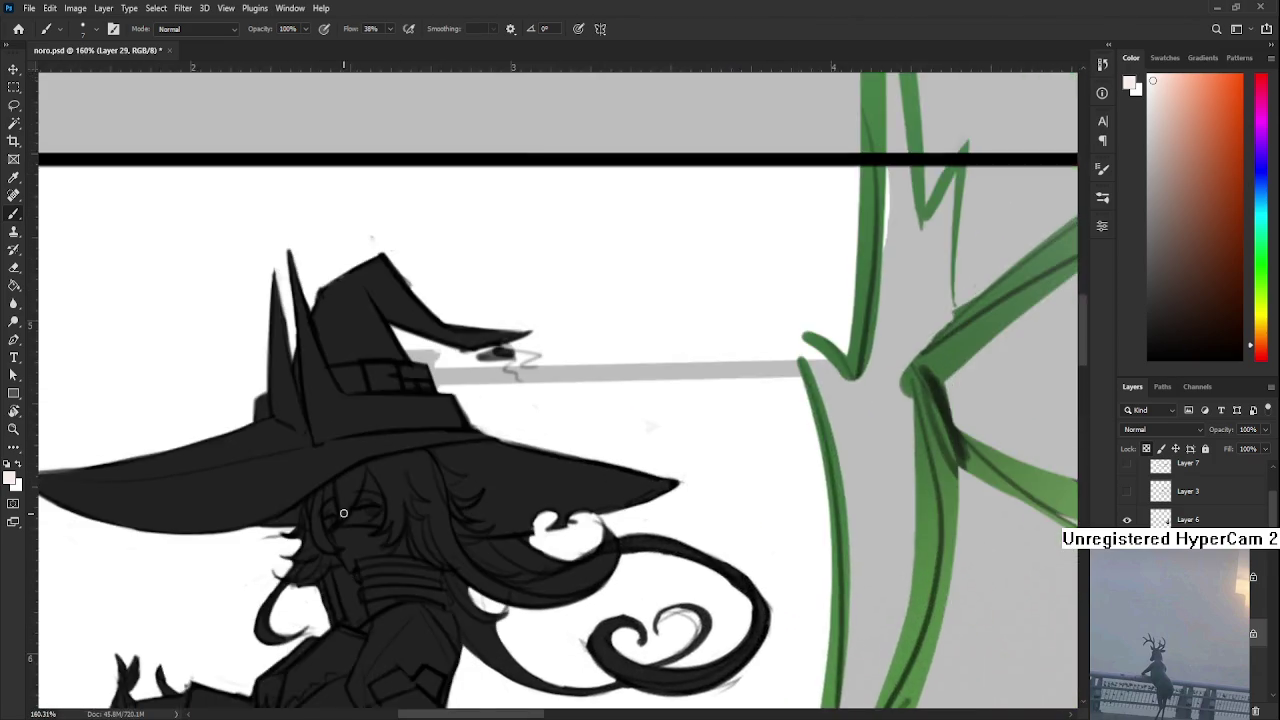
scroll(343, 513, "up", 2)
mouse_move(320, 478)
left_mouse_down()
mouse_move(324, 536)
mouse_move(320, 480)
left_mouse_up()
mouse_move(323, 528)
left_mouse_down()
mouse_move(384, 500)
mouse_move(379, 523)
mouse_move(395, 520)
mouse_move(374, 448)
left_mouse_up()
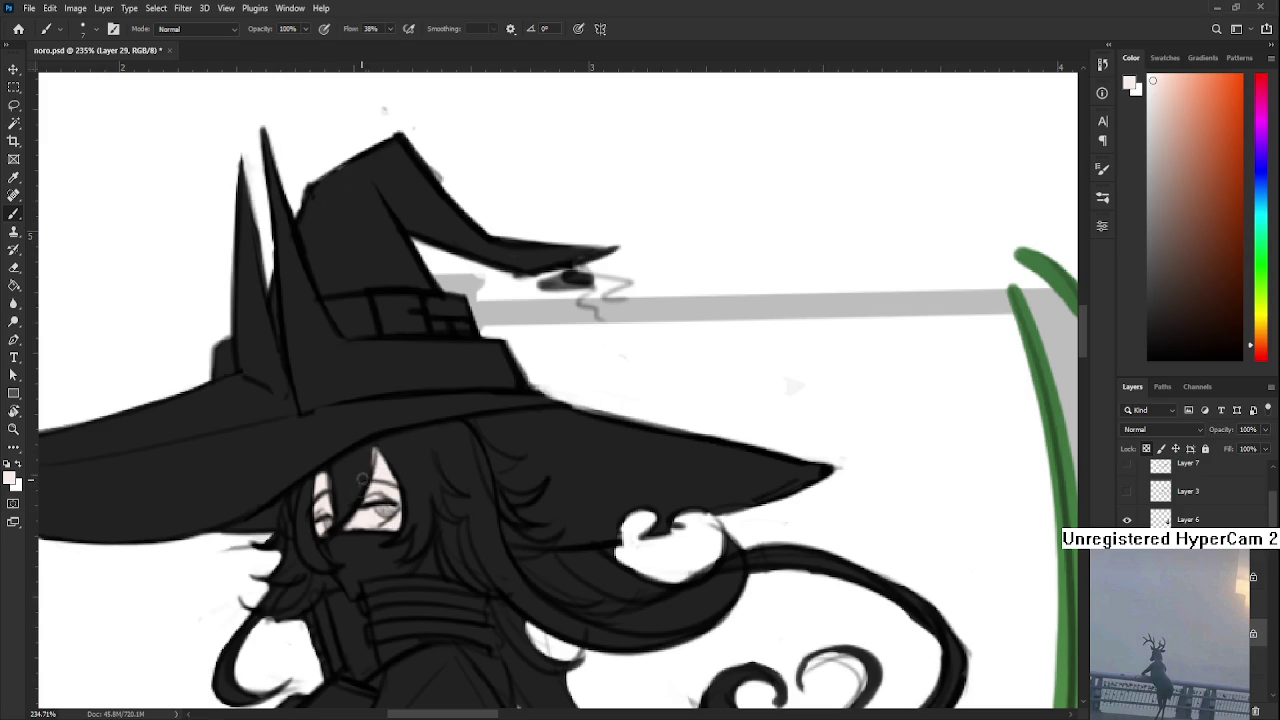
left_click(360, 463, "alt")
left_click(325, 485, "alt")
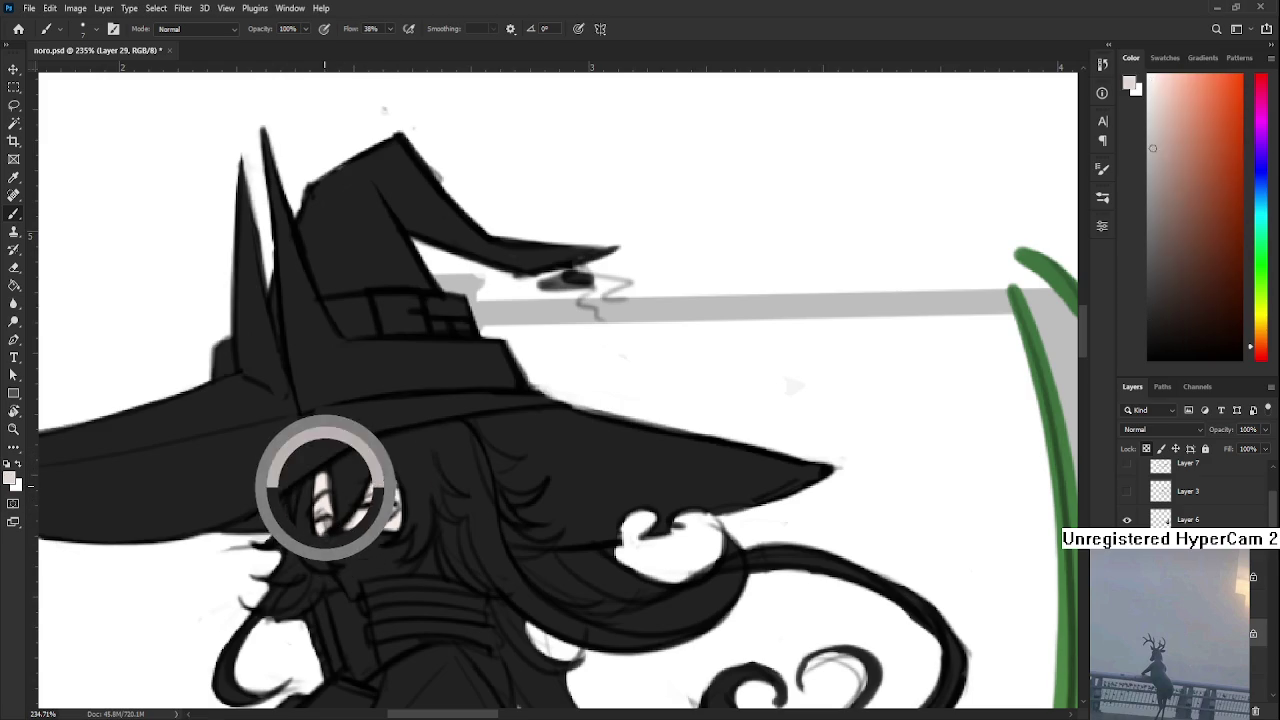
left_click(328, 478, "alt")
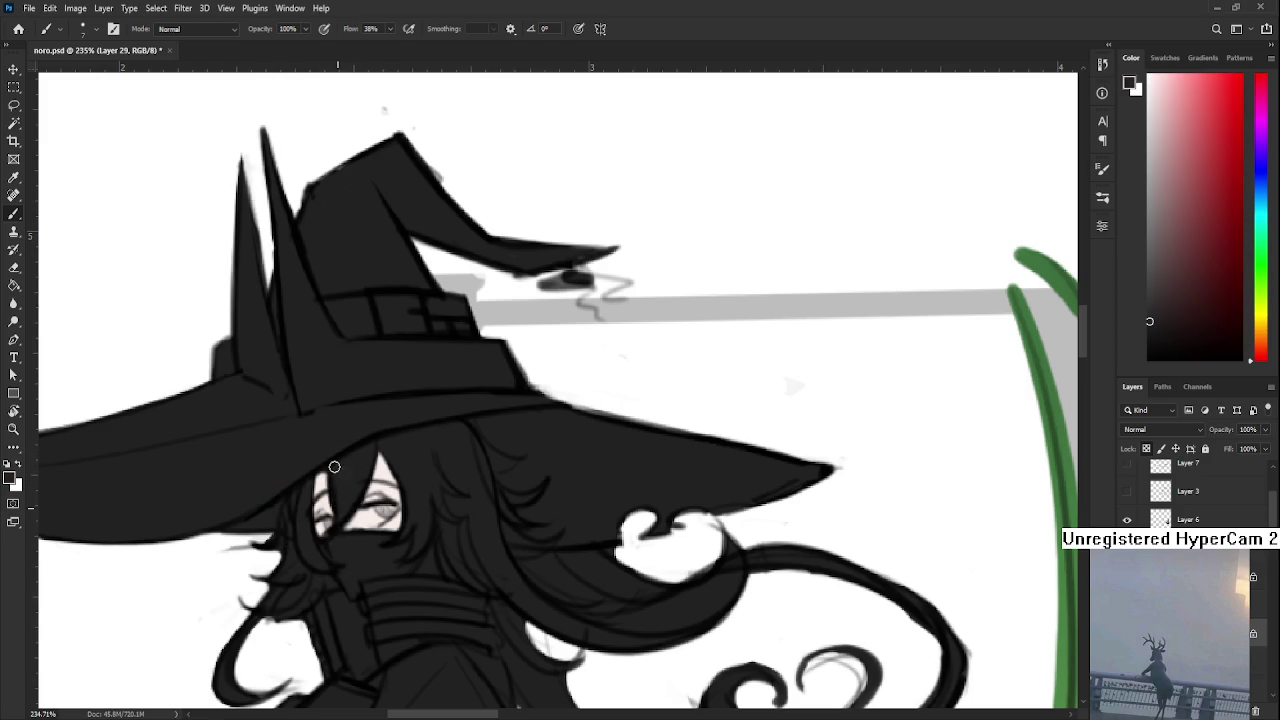
Repaint the eye whites with a light bluish-white
scroll(345, 490, "down", 5)
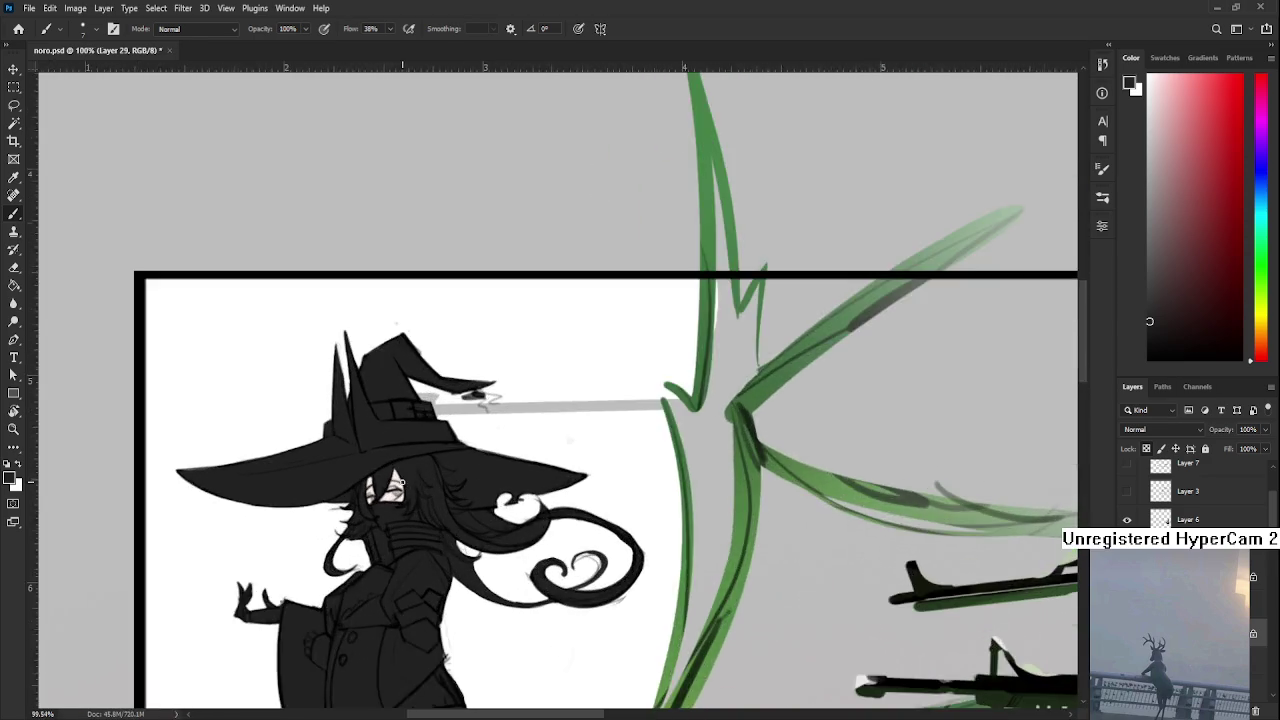
scroll(403, 483, "right", 5)
scroll(693, 577, "up", 4)
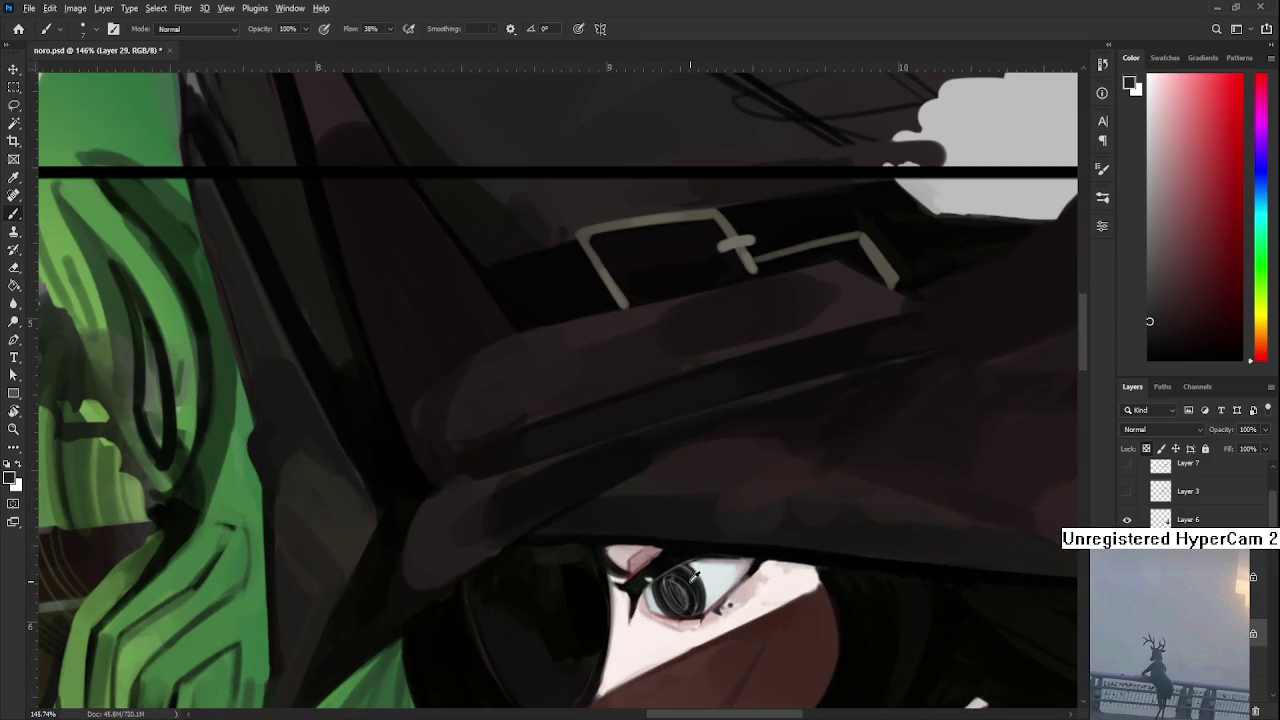
left_click_drag(223, 514, 589, 555)
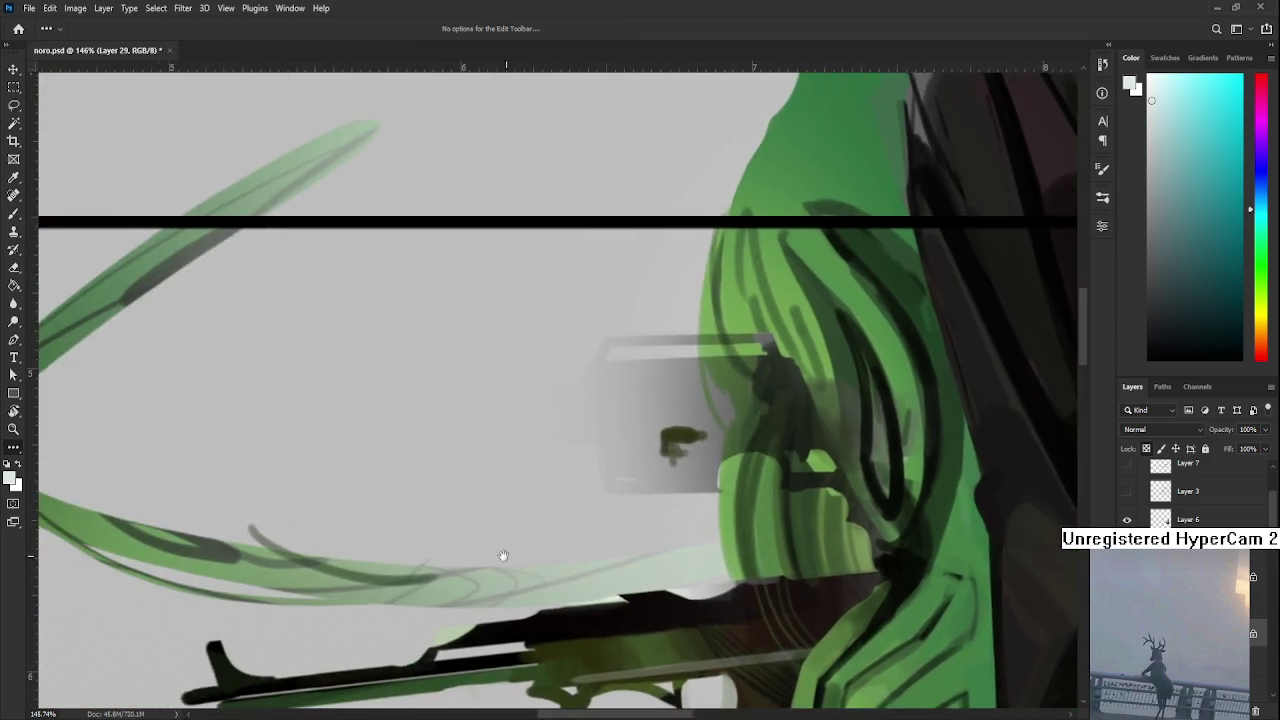
scroll(589, 555, "left", 5)
scroll(250, 585, "left", 4)
scroll(112, 568, "up", 2)
scroll(416, 596, "up", 3)
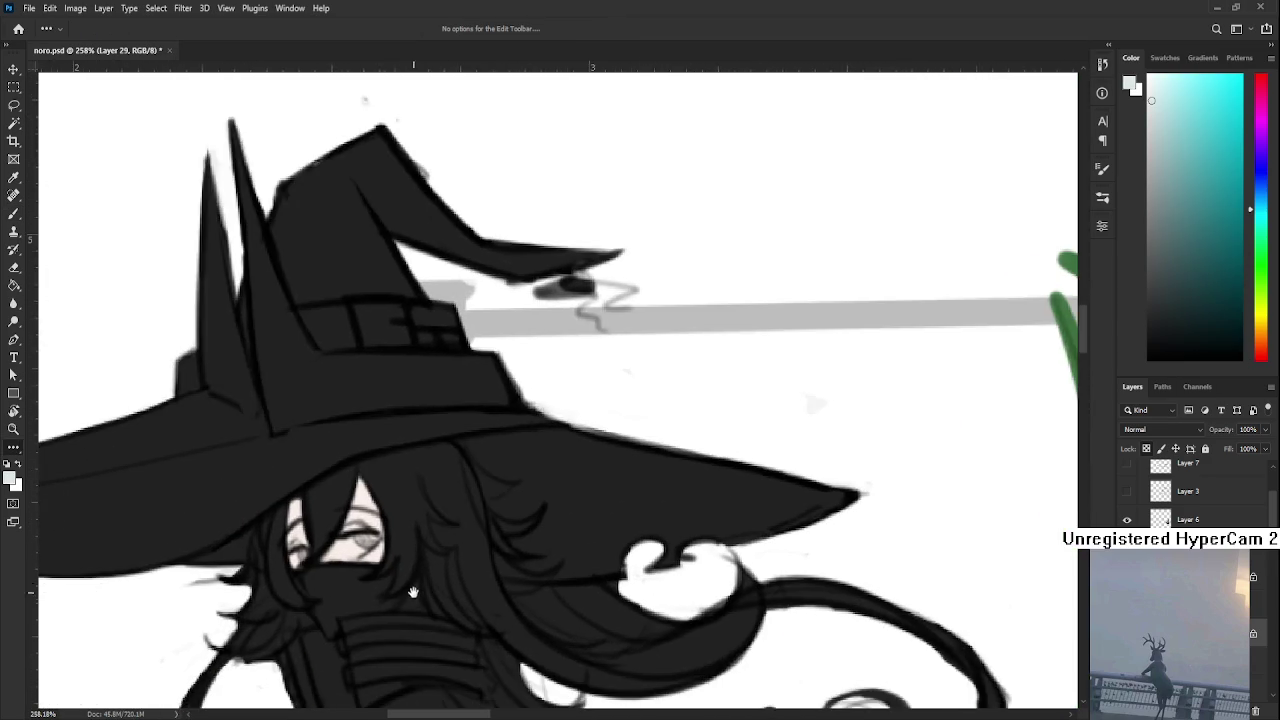
scroll(350, 558, "up", 1)
key("b")
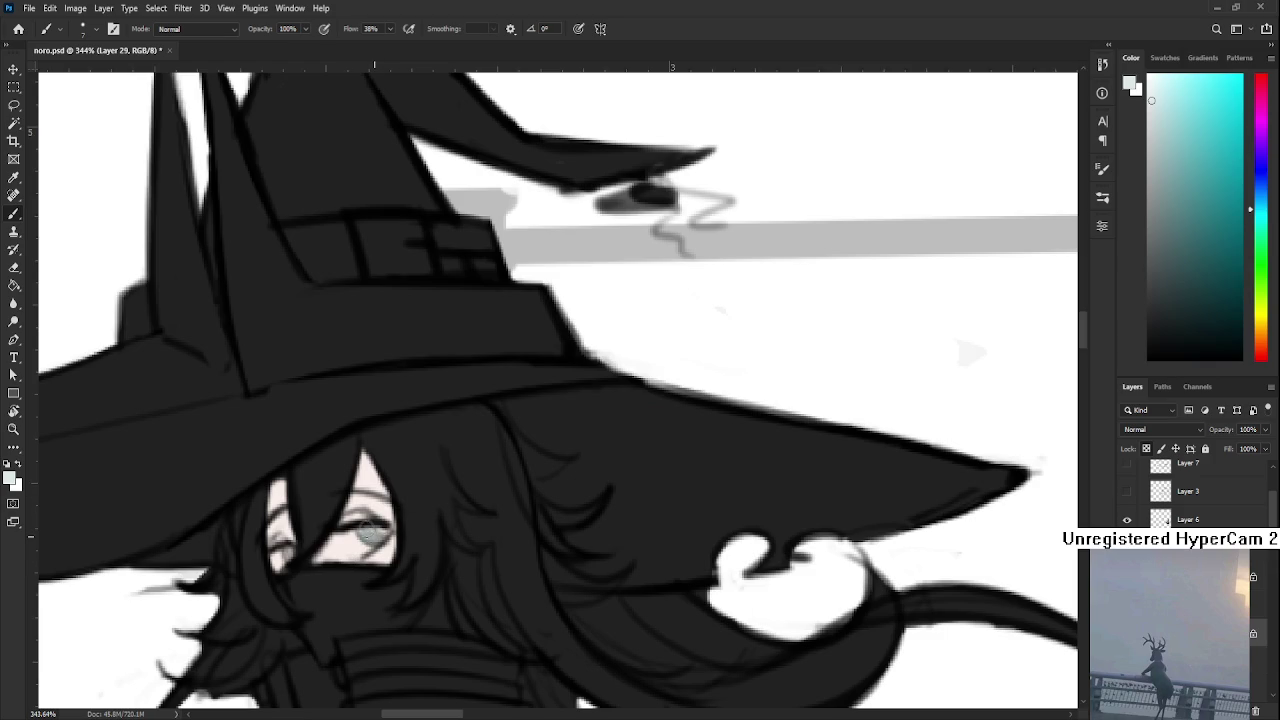
left_click_drag(368, 526, 358, 540)
Paint a dark grey iris and pupil glancing to the side
left_click(296, 522, "alt")
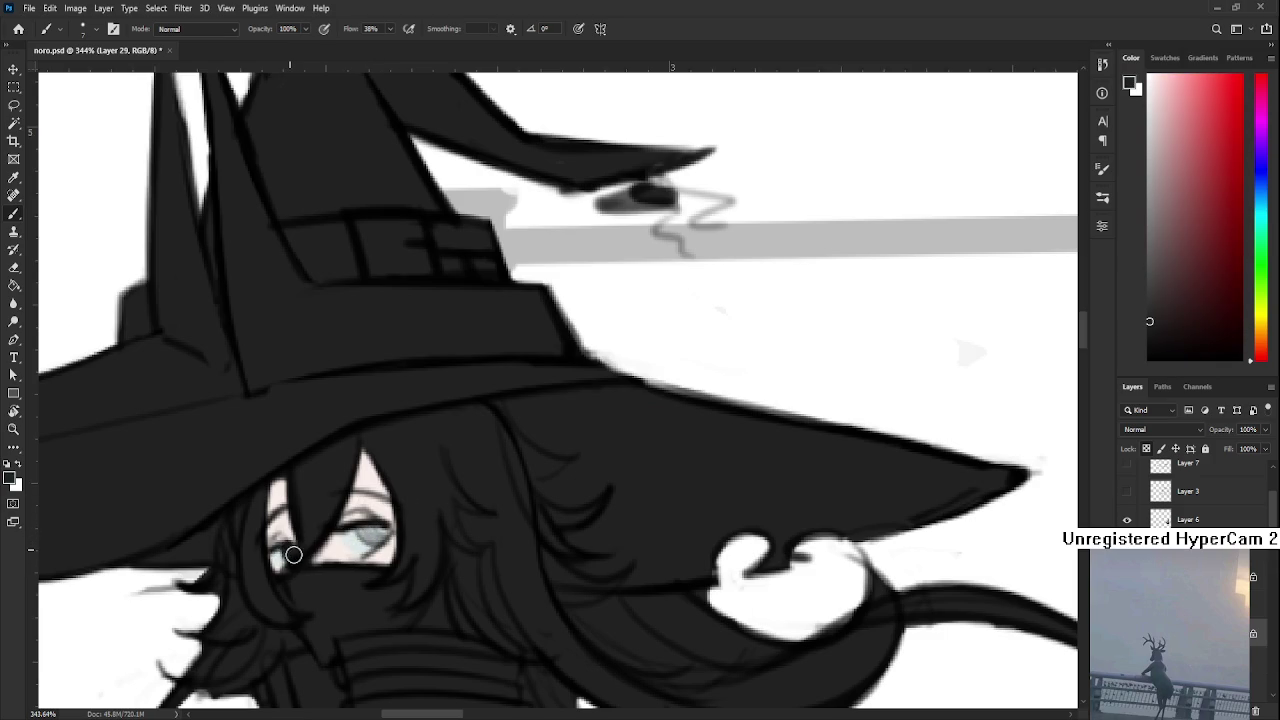
mouse_move(362, 543)
left_mouse_down()
mouse_move(360, 530)
mouse_move(382, 540)
mouse_move(370, 537)
mouse_move(392, 526)
left_mouse_up()
scroll(410, 526, "down", 3)
scroll(433, 520, "down", 3)
scroll(433, 518, "down", 2)
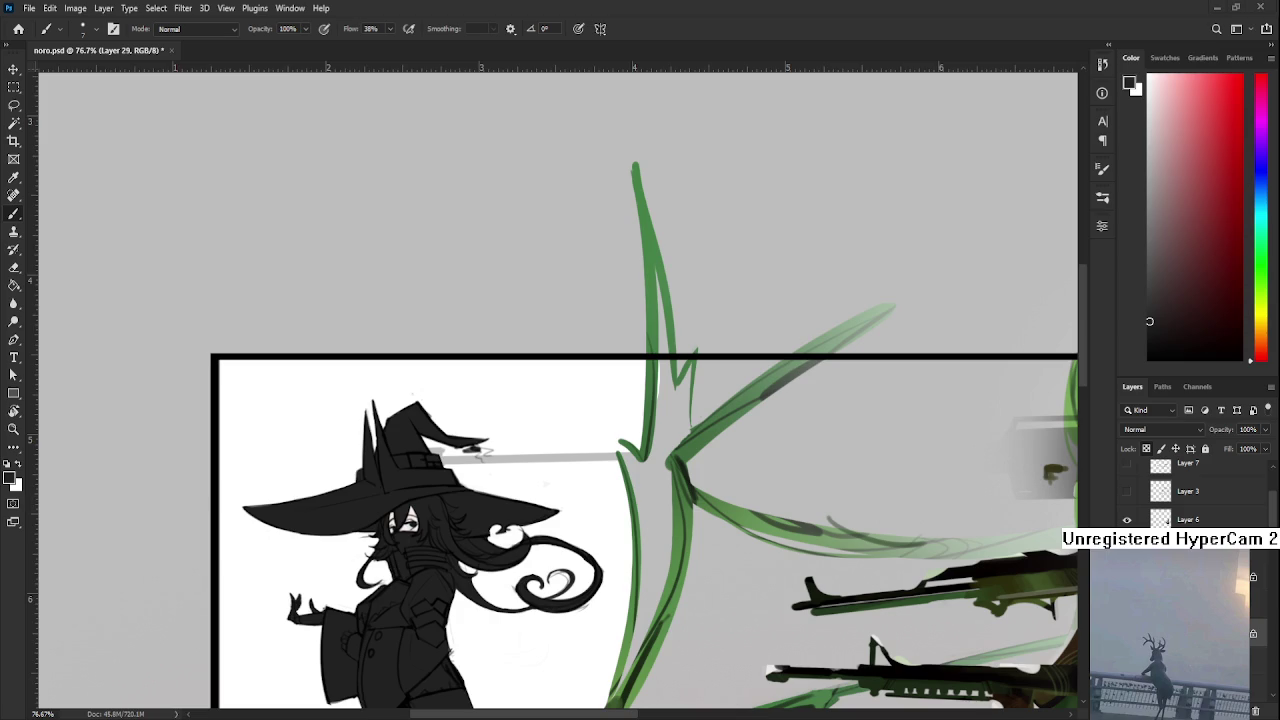
scroll(475, 586, "down", 3)
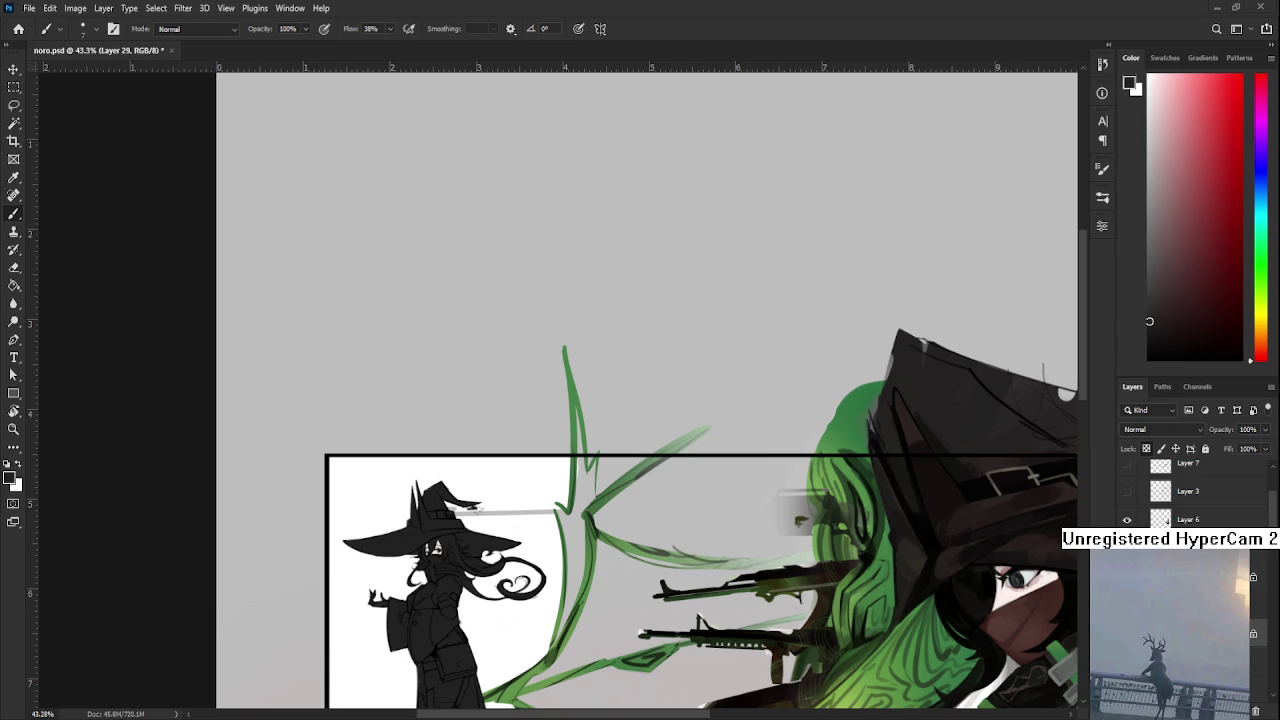
scroll(840, 565, "up", 1)
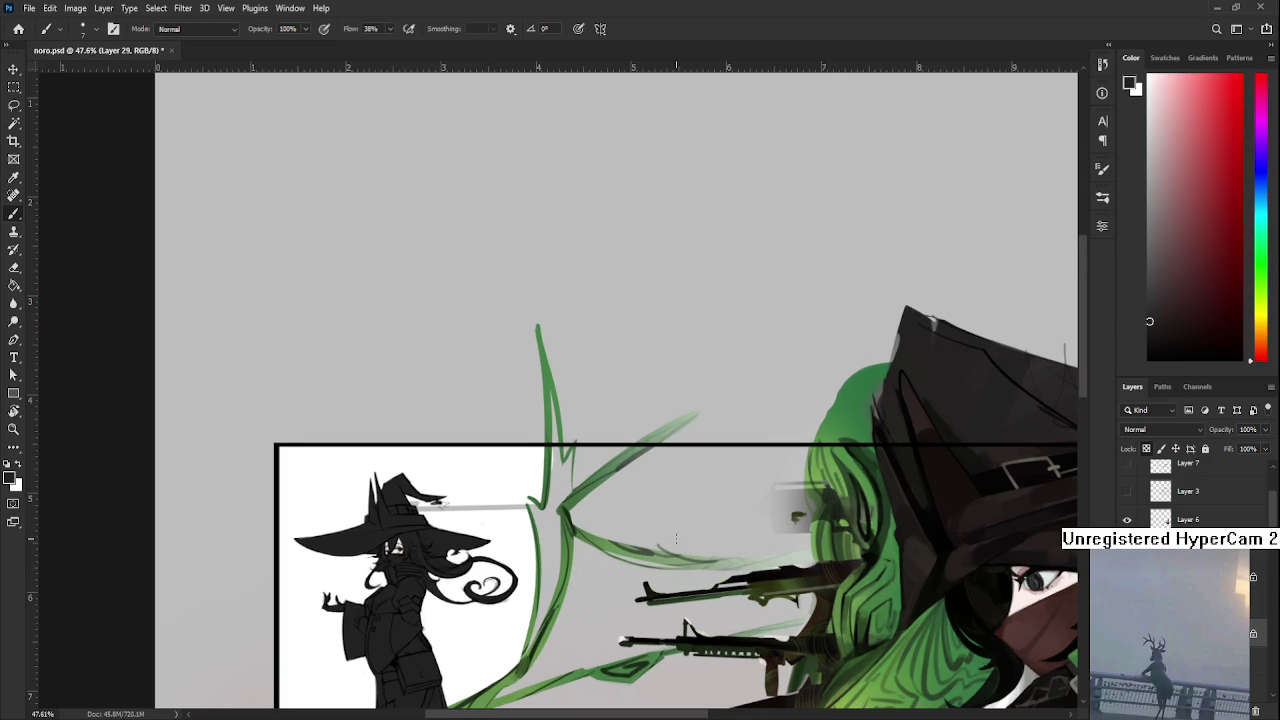
Pan the view across to the large green-haired gun witch
scroll(676, 540, "up", 1)
scroll(520, 540, "up", 2)
scroll(430, 582, "up", 1)
scroll(430, 582, "down", 1)
scroll(450, 580, "down", 1)
scroll(480, 576, "down", 1)
scroll(508, 572, "down", 1)
scroll(508, 572, "down", 2)
left_click_drag(508, 572, 600, 500)
scroll(736, 556, "up", 1)
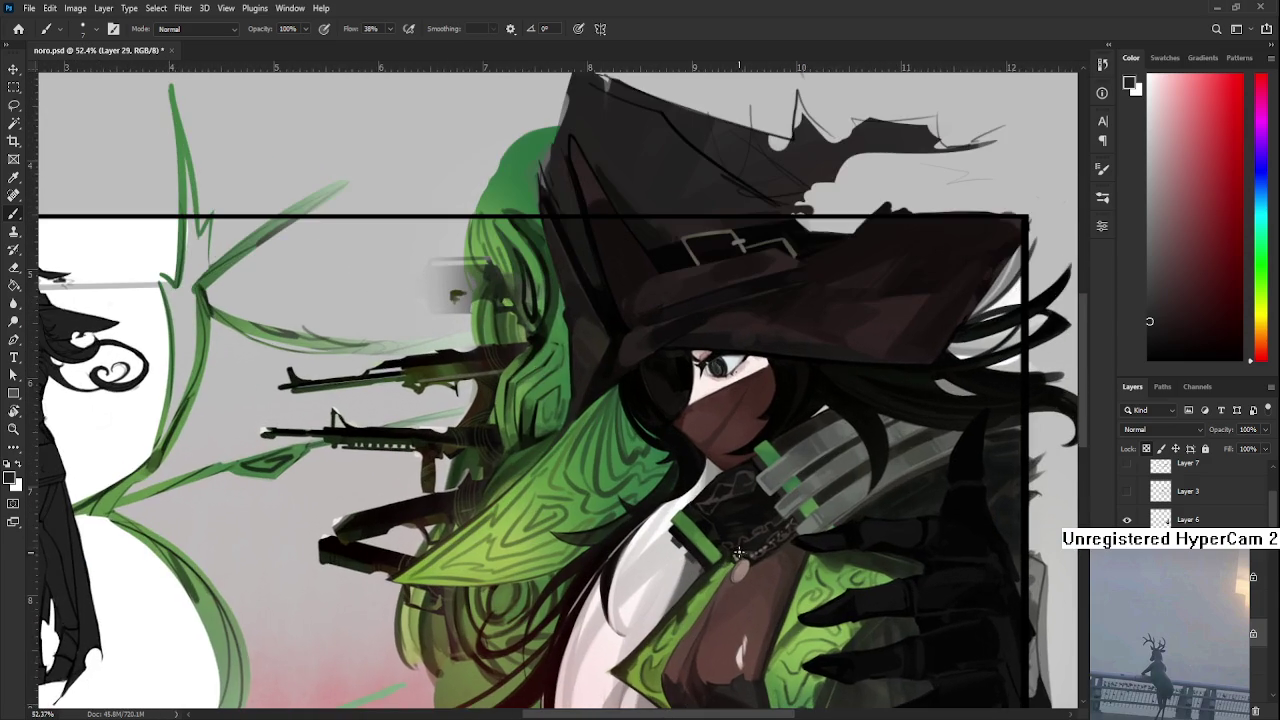
scroll(736, 556, "up", 2)
Sample the mid green of the gun witch's hair as the painting colour
right_click(800, 645, "alt+shift")
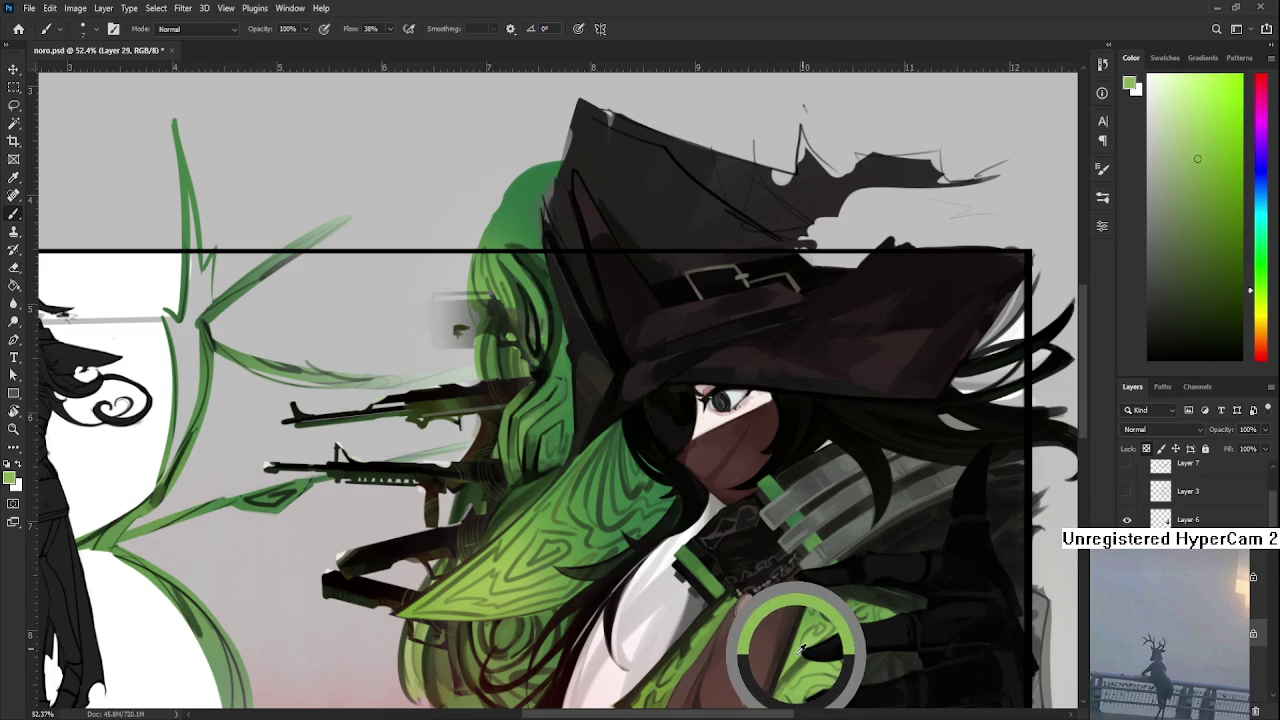
left_click(660, 492, "alt")
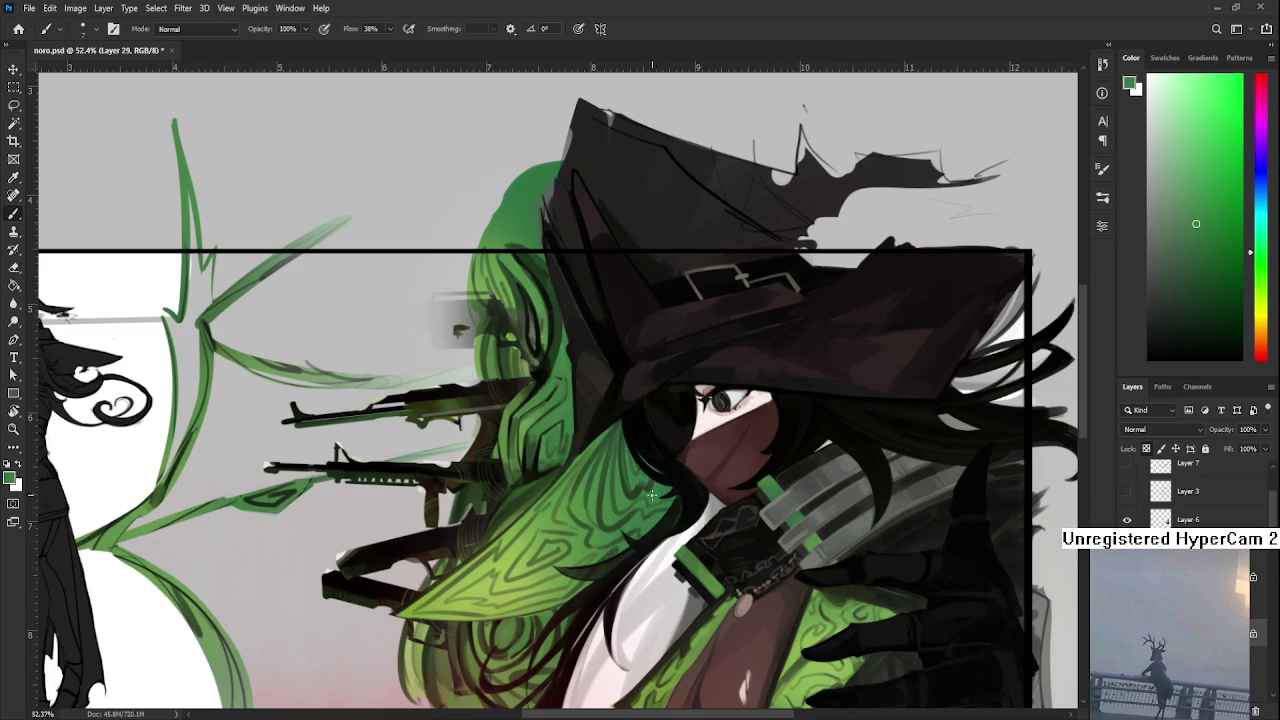
scroll(657, 488, "down", 2)
scroll(372, 469, "up", 2)
scroll(372, 469, "up", 1)
scroll(372, 469, "up", 1)
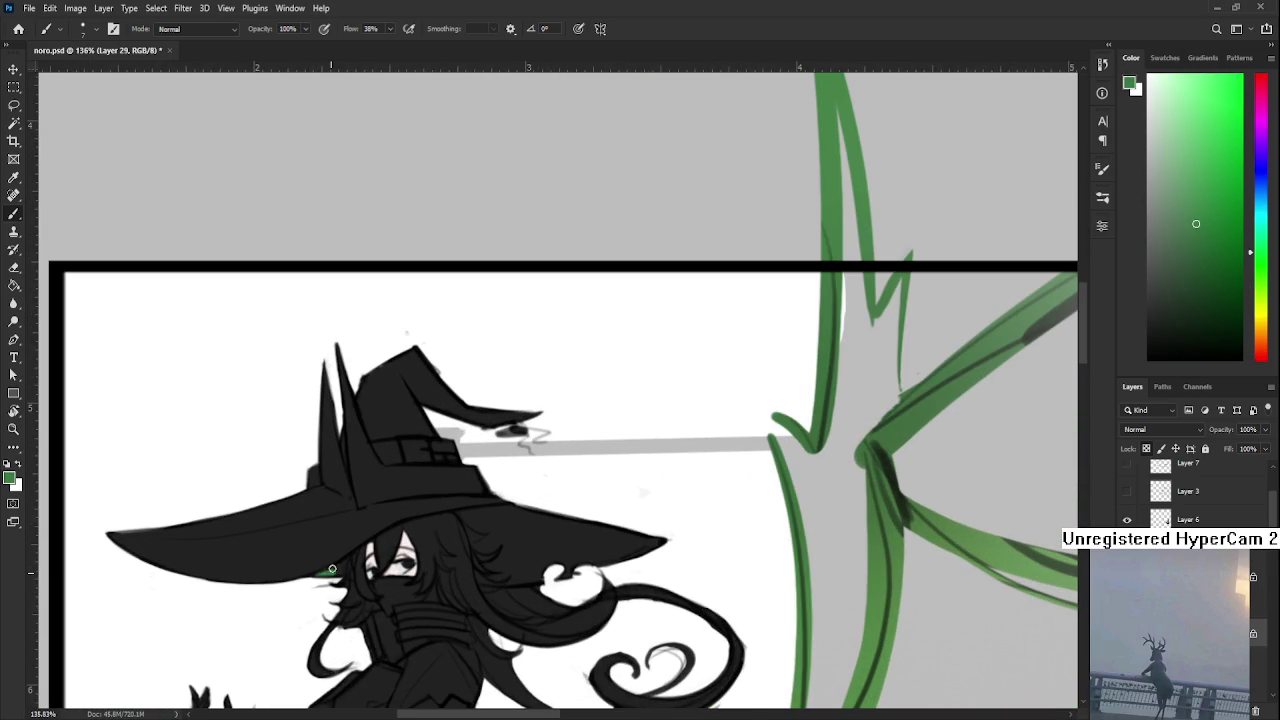
Brush a small green accent into the dark hair under the left hat brim
left_click(338, 565, "alt")
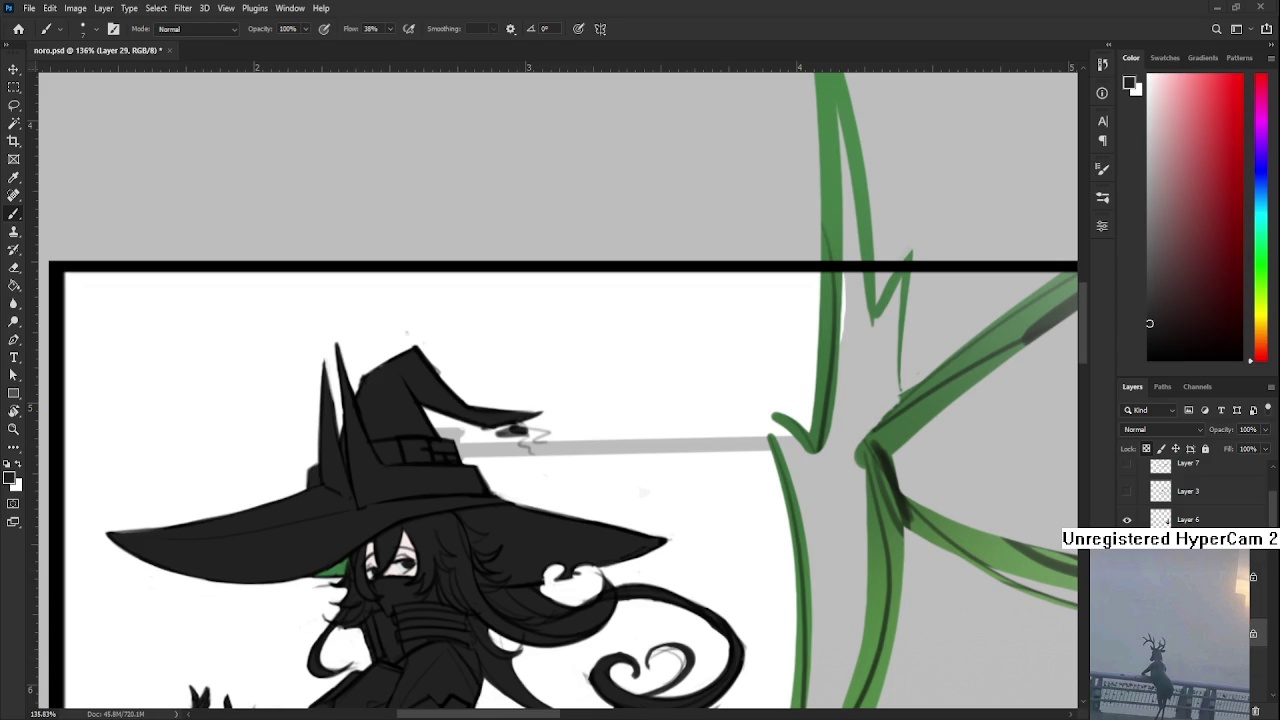
scroll(560, 390, "down", 3)
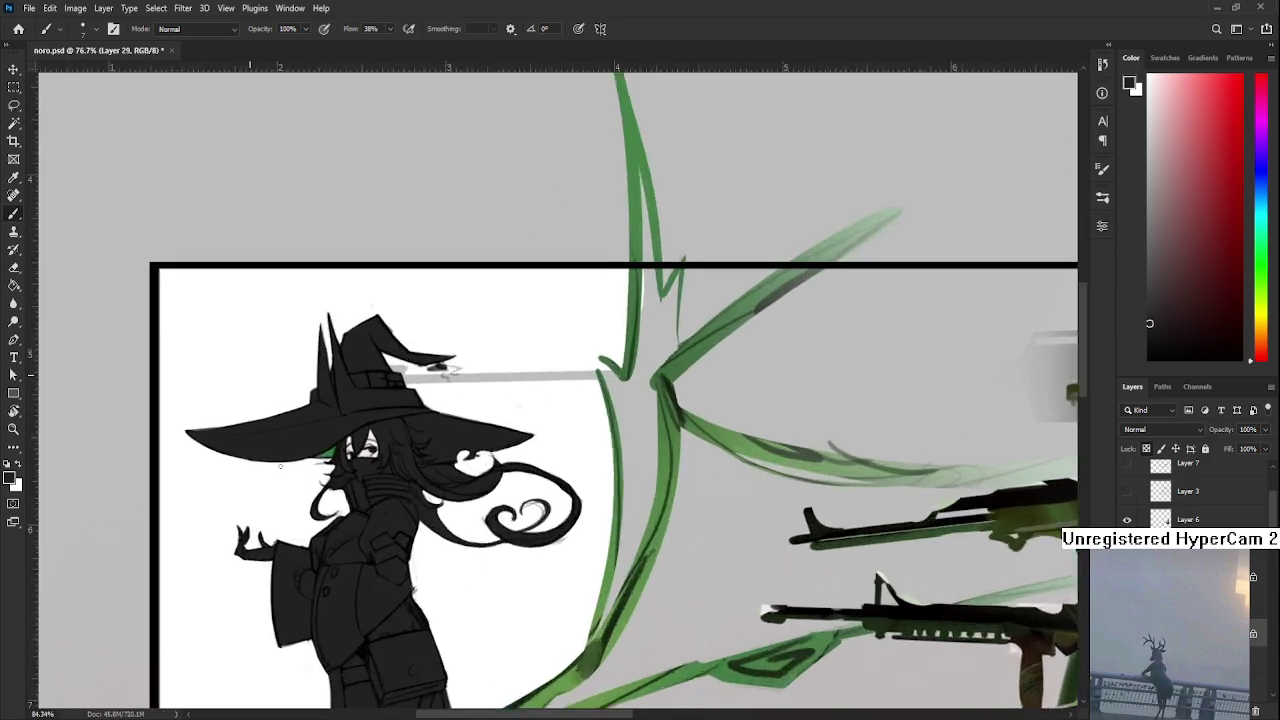
Sample the green under the hat brim and tilt the canvas to a comfortable angle
scroll(280, 465, "up", 5)
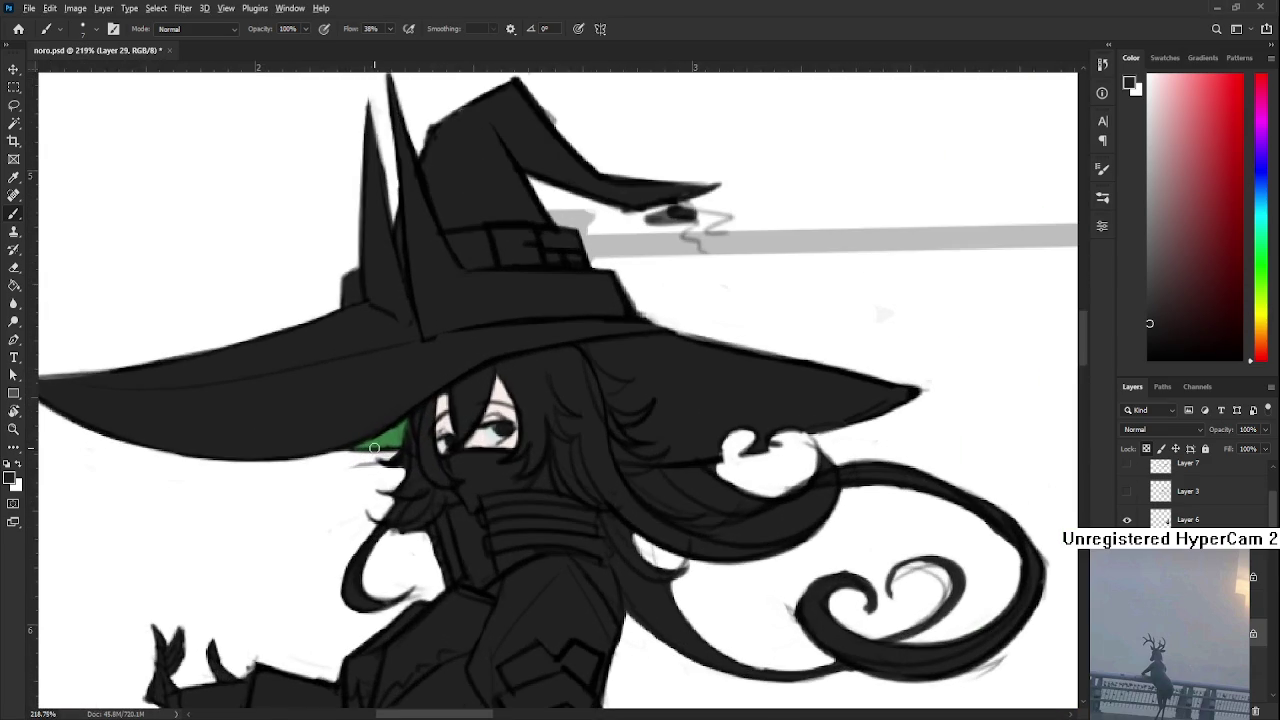
left_click(400, 435, "alt")
scroll(400, 435, "up", 2)
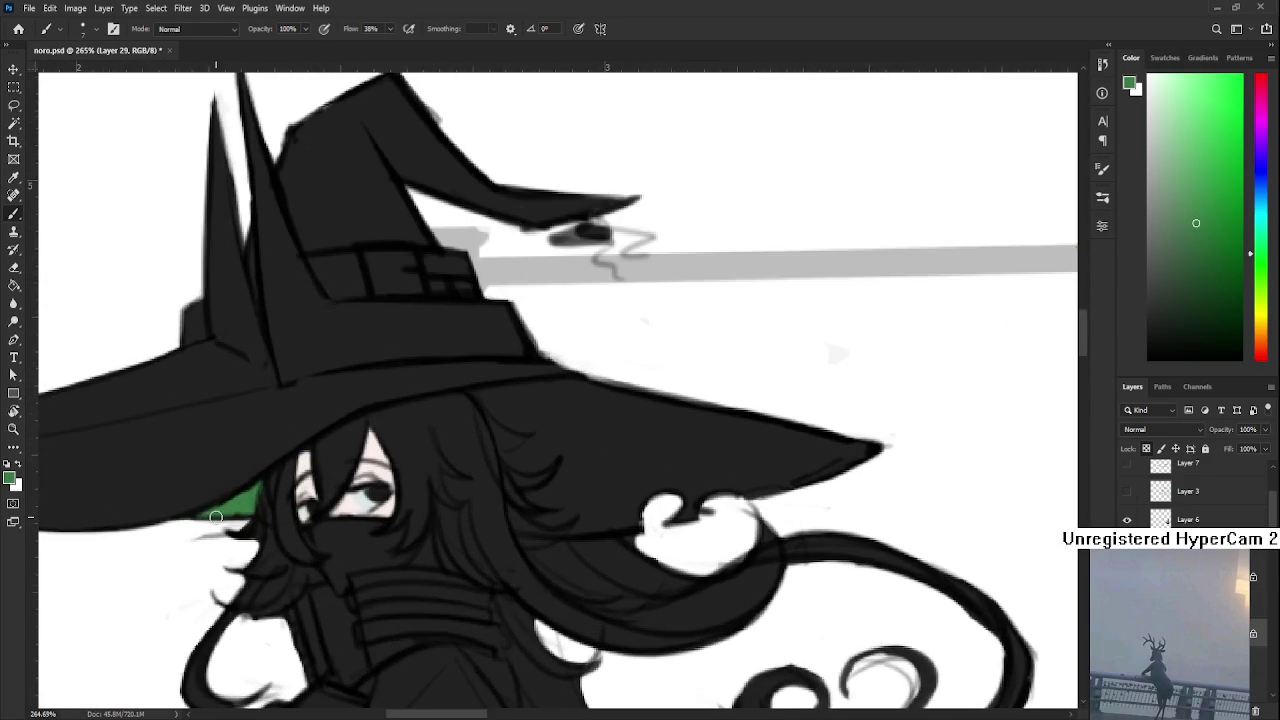
left_click(272, 502, "alt")
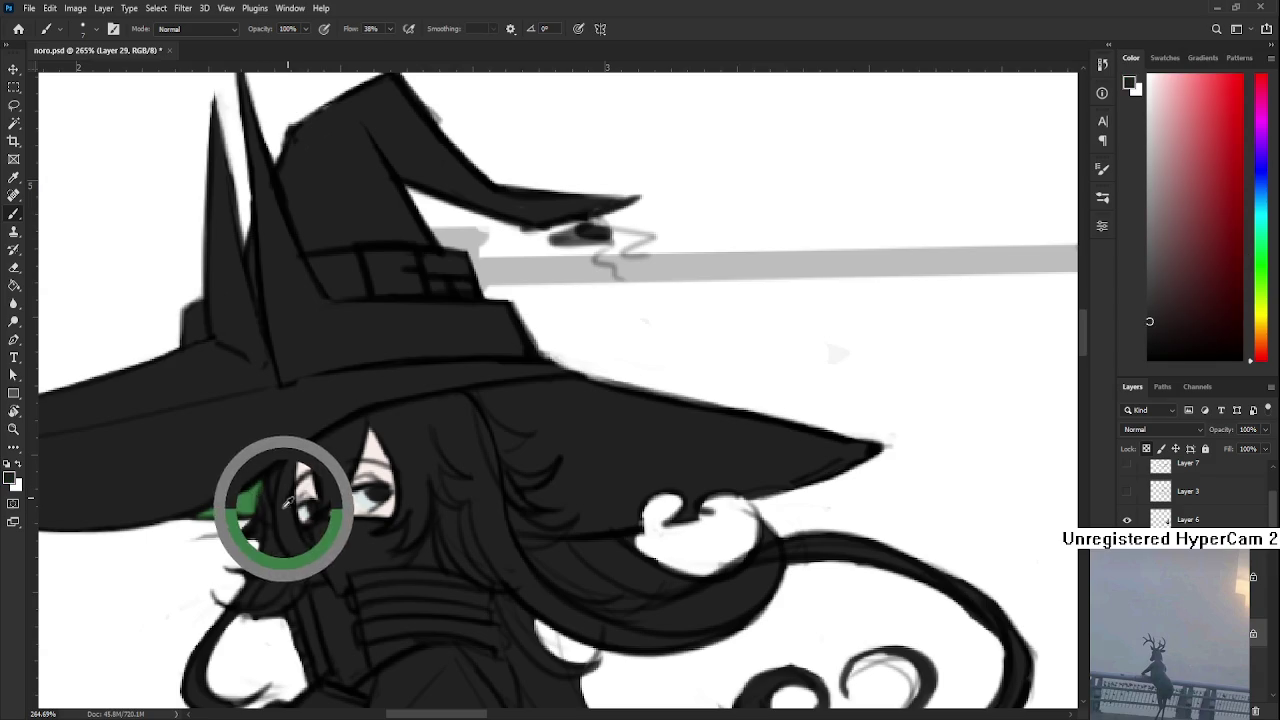
left_click(253, 494, "alt")
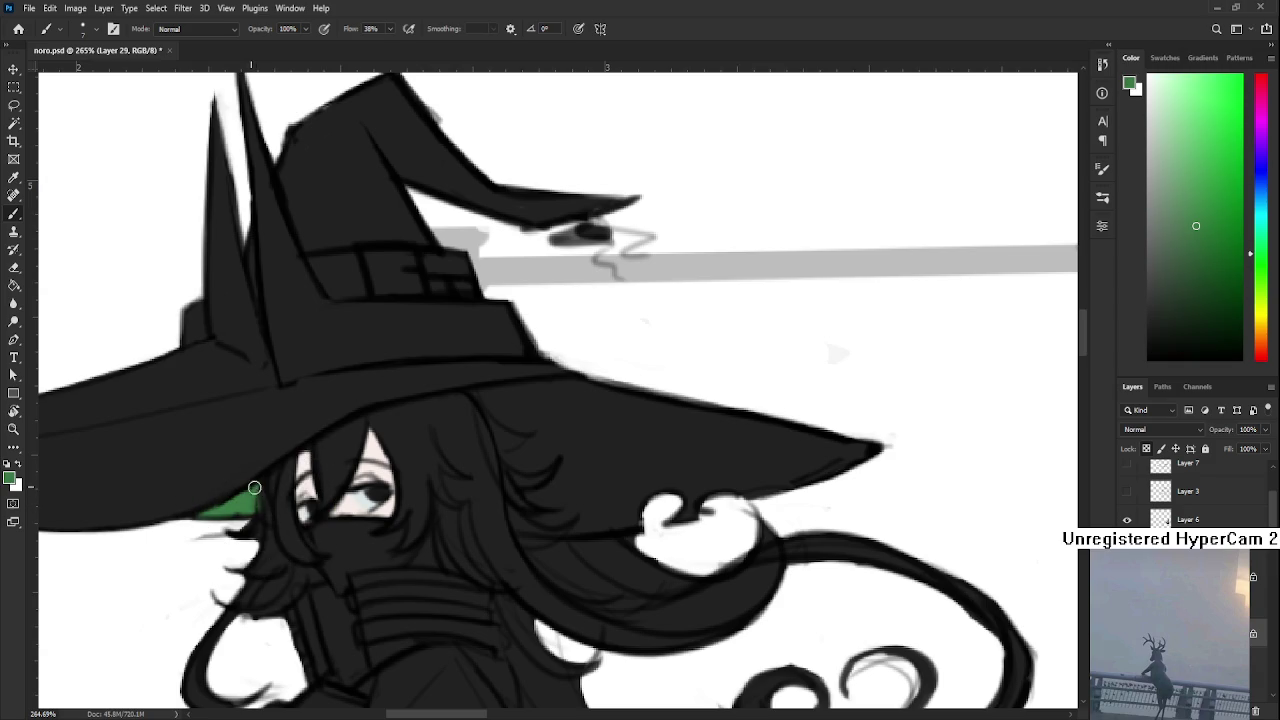
left_click(281, 497, "alt")
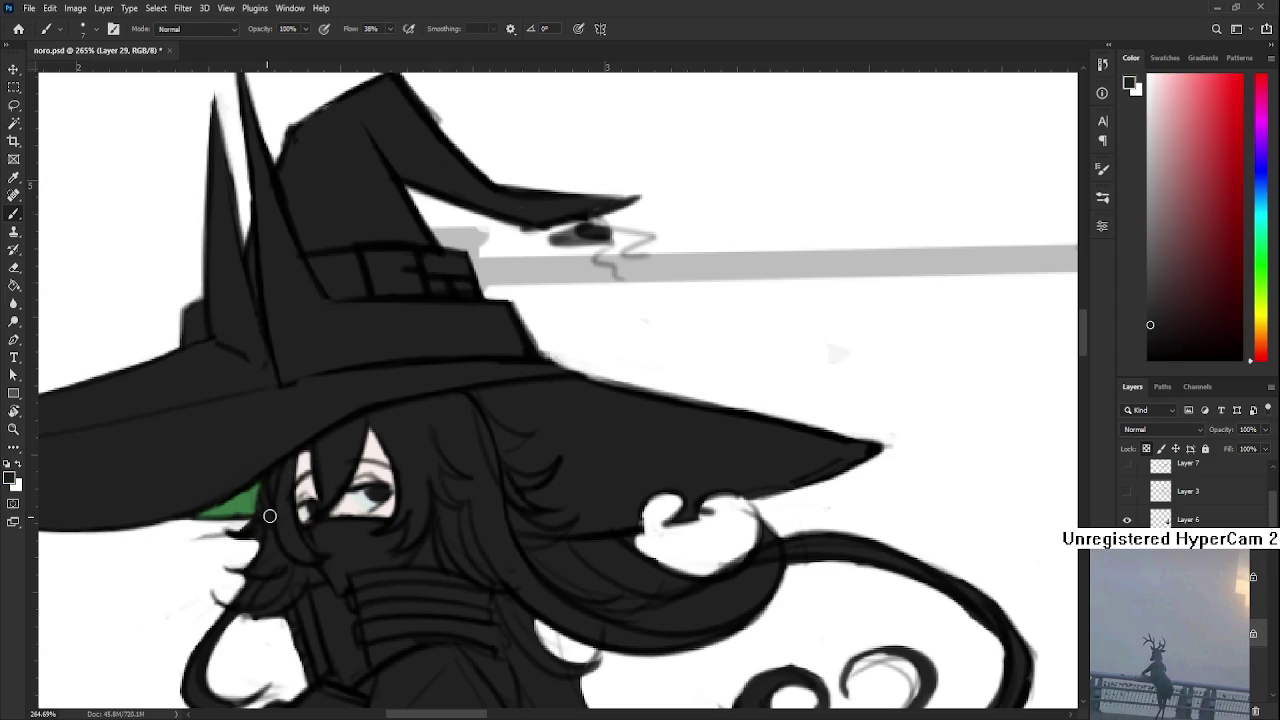
left_click(237, 503, "alt")
left_click_drag(237, 503, 25, 593)
key("r")
mouse_move(323, 514)
left_mouse_down()
mouse_move(377, 528)
mouse_move(318, 523)
mouse_move(346, 443)
mouse_move(385, 429)
mouse_move(245, 537)
left_mouse_up()
scroll(392, 438, "down", 3)
scroll(390, 443, "down", 2)
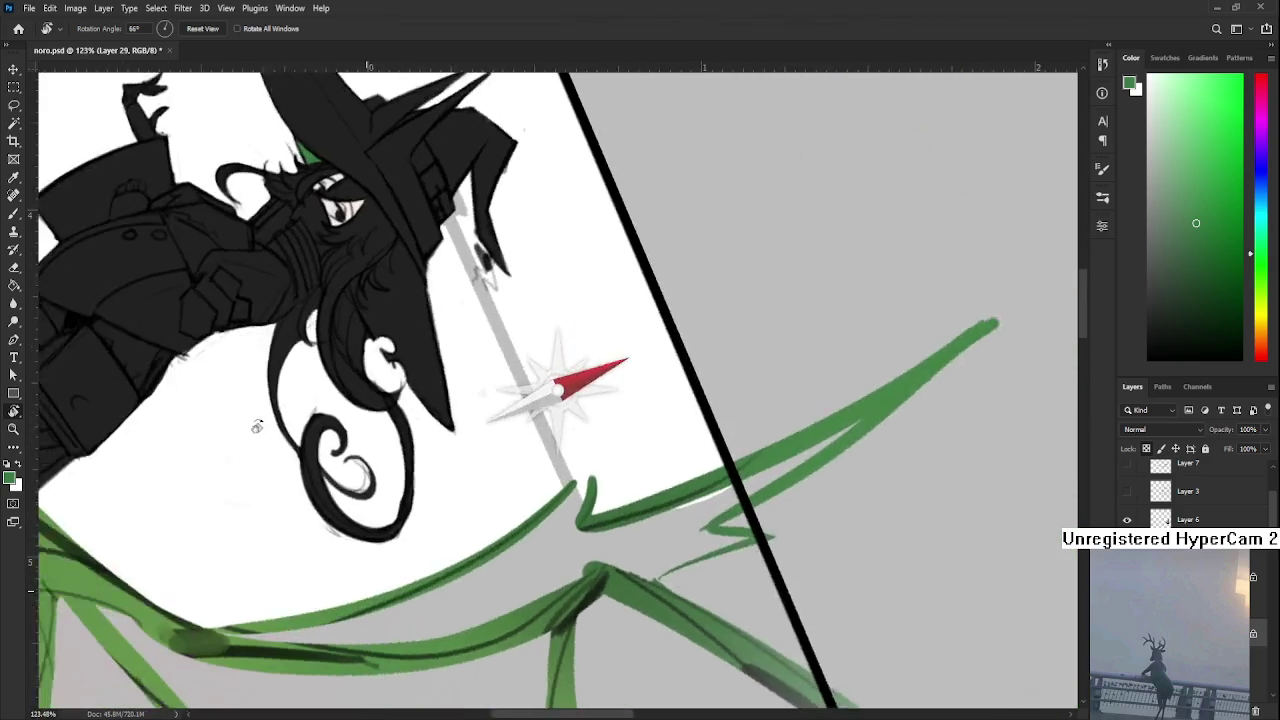
scroll(300, 465, "up", 3)
scroll(300, 465, "up", 2)
Paint a broad green lock under the hat brim, filling gaps between hair strands
key("b")
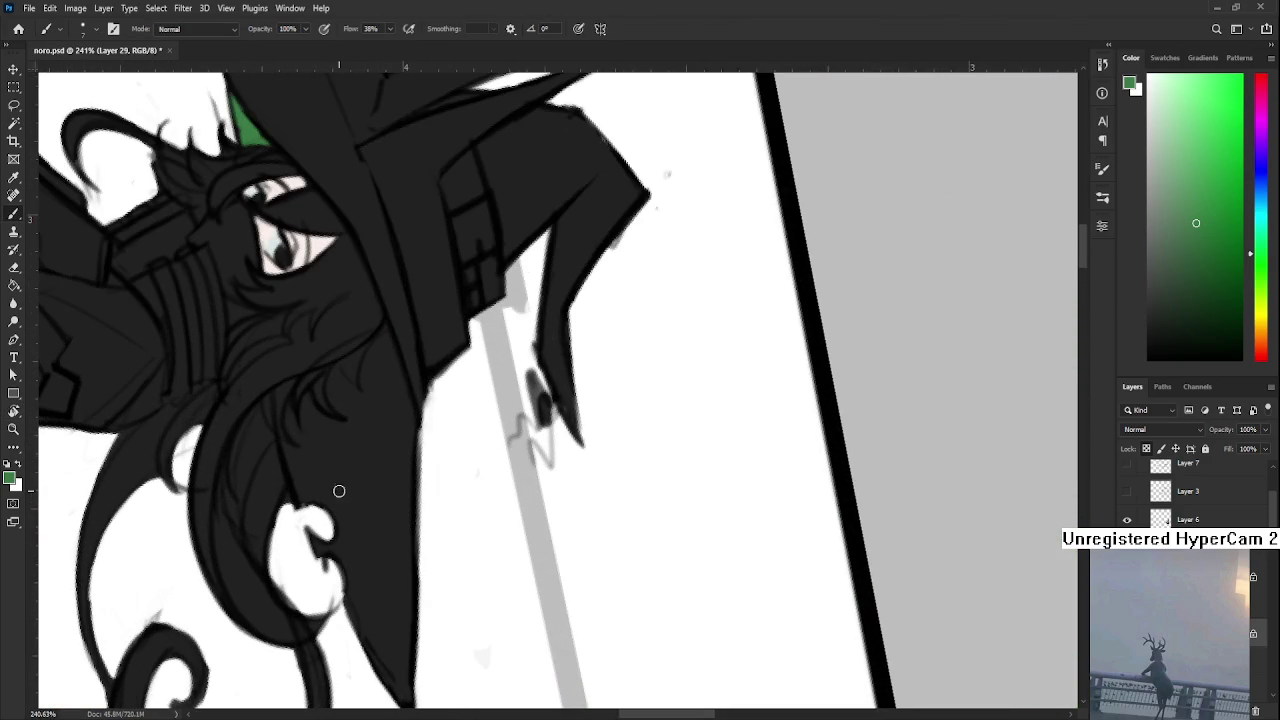
key("bracketright")
key("bracketright")
key("bracketright")
mouse_move(378, 425)
left_mouse_down()
mouse_move(370, 572)
mouse_move(371, 529)
mouse_move(351, 534)
mouse_move(400, 671)
left_mouse_up()
mouse_move(406, 466)
left_mouse_down()
mouse_move(342, 467)
mouse_move(306, 491)
mouse_move(289, 415)
left_mouse_up()
key("bracketleft")
key("bracketleft")
mouse_move(289, 415)
left_mouse_down()
mouse_move(329, 490)
mouse_move(306, 400)
mouse_move(311, 437)
mouse_move(340, 460)
left_mouse_up()
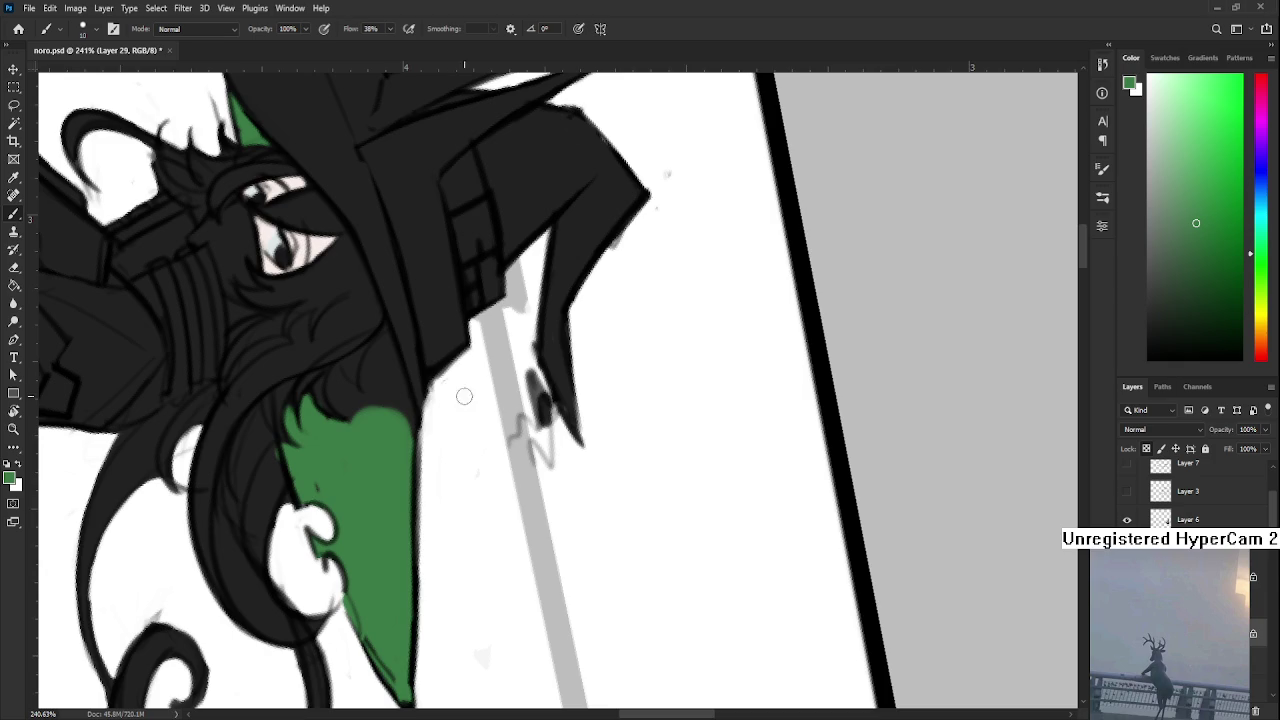
mouse_move(386, 386)
left_mouse_down()
mouse_move(405, 440)
mouse_move(398, 418)
left_mouse_up()
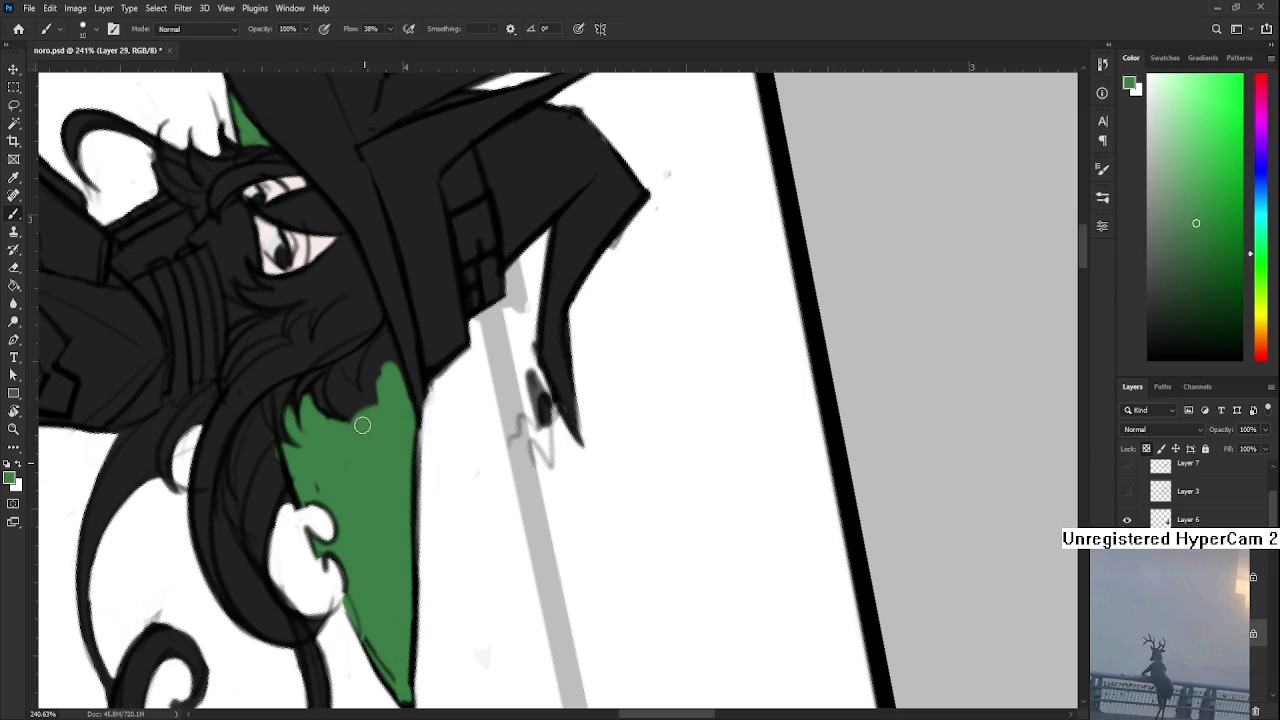
mouse_move(354, 417)
left_mouse_down()
mouse_move(337, 380)
mouse_move(385, 343)
mouse_move(405, 425)
left_mouse_up()
Resample the green and rotate the canvas back toward upright
left_click(357, 365, "alt")
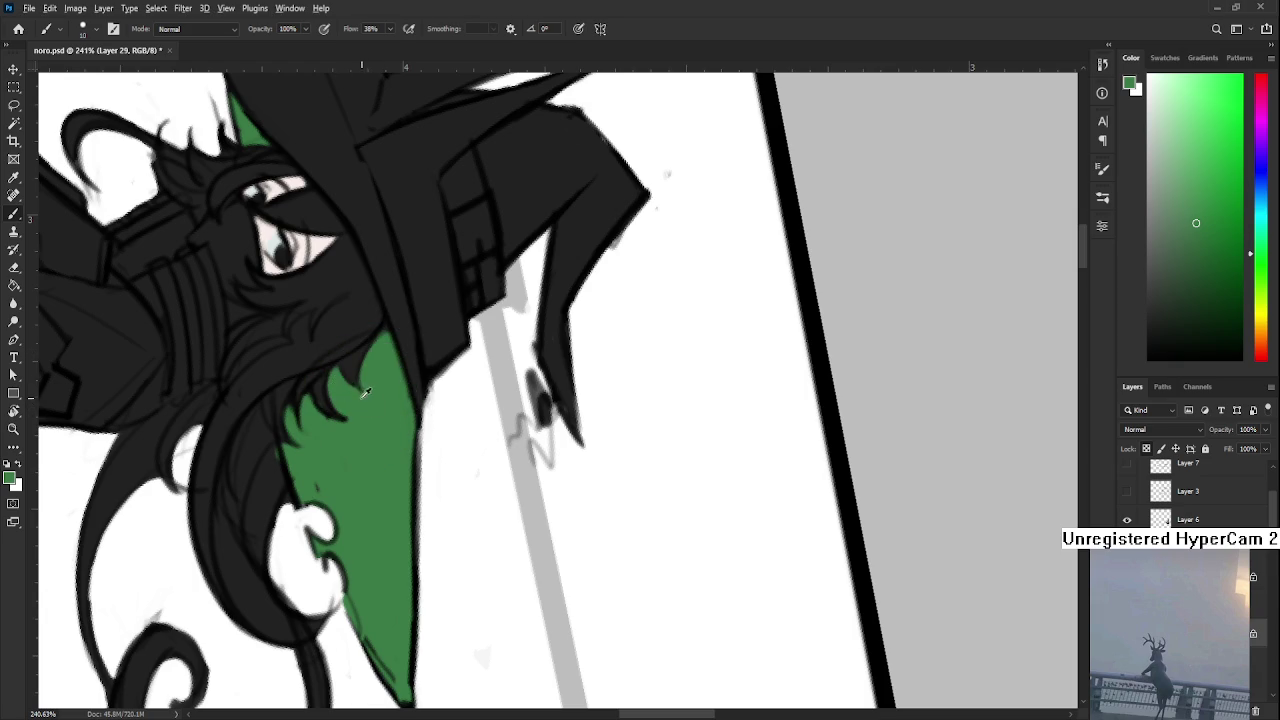
left_click(273, 445, "alt")
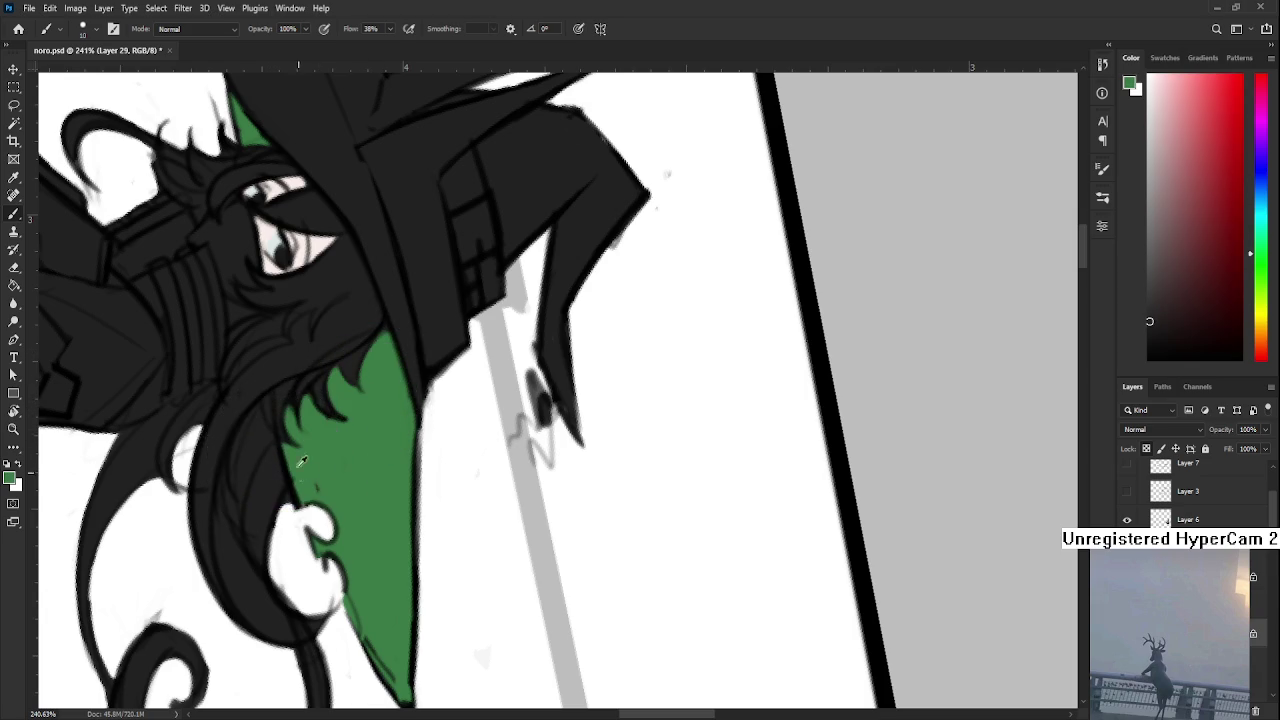
left_click(305, 470, "alt")
key("r")
mouse_move(331, 451)
left_mouse_down()
mouse_move(476, 534)
mouse_move(434, 409)
left_mouse_up()
scroll(427, 398, "down", 10)
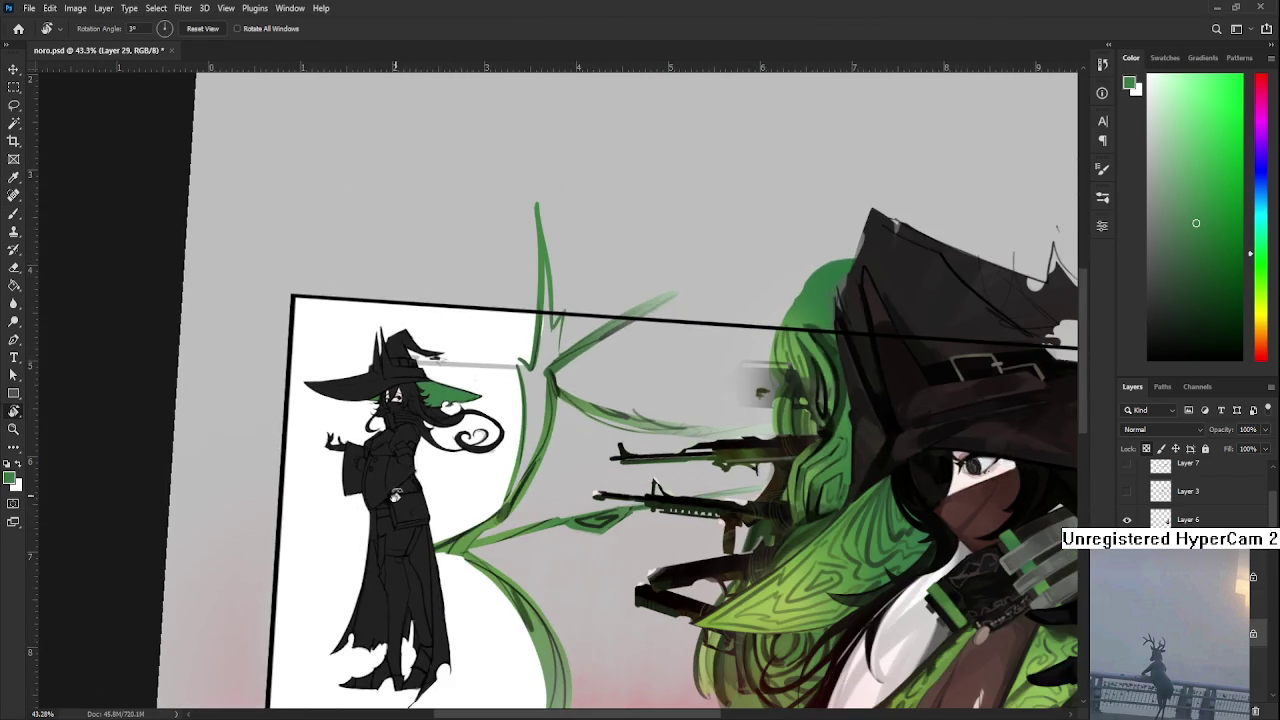
Paint a thin green line along the small witch's collar edge
left_click_drag(420, 480, 404, 554)
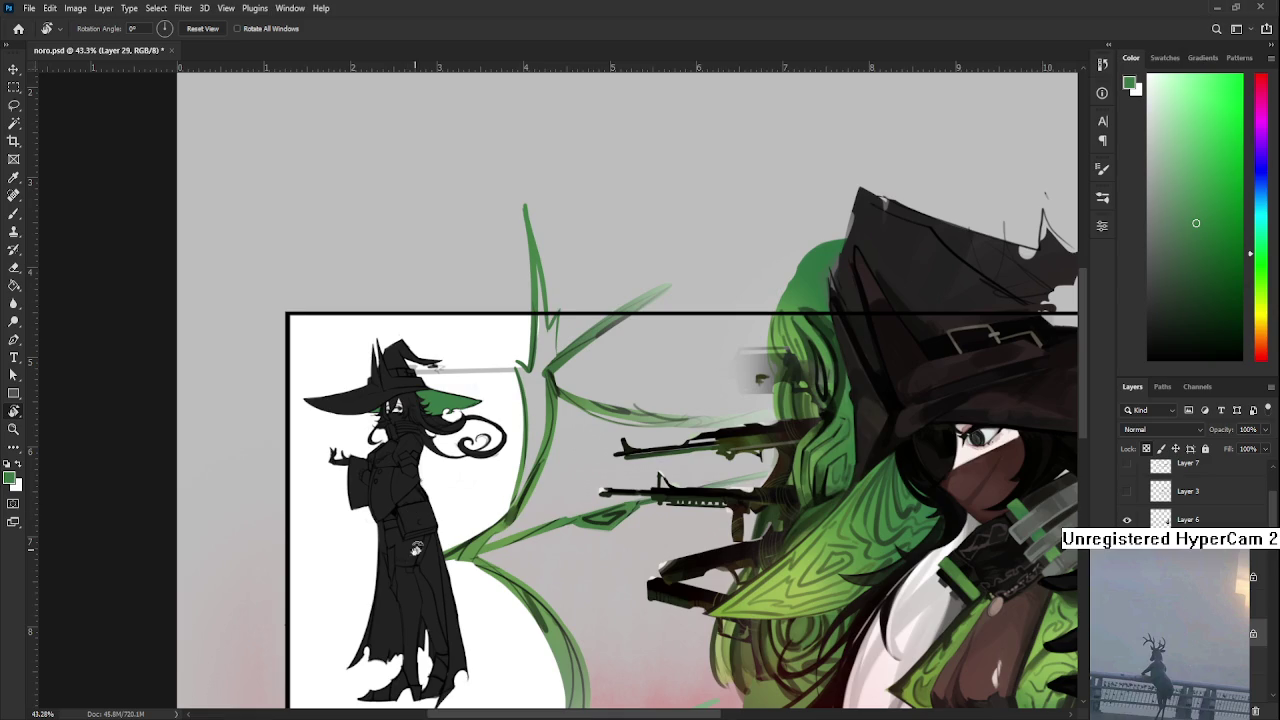
scroll(410, 690, "up", 5)
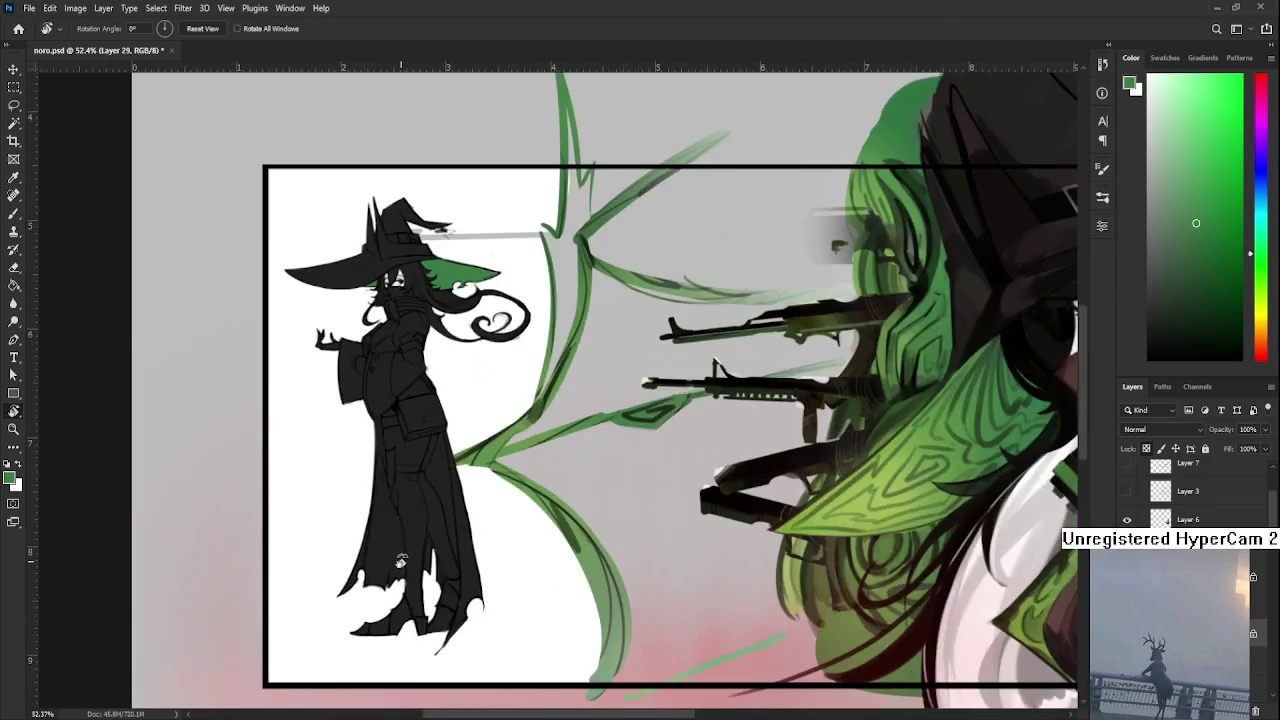
key("b")
scroll(351, 554, "up", 5)
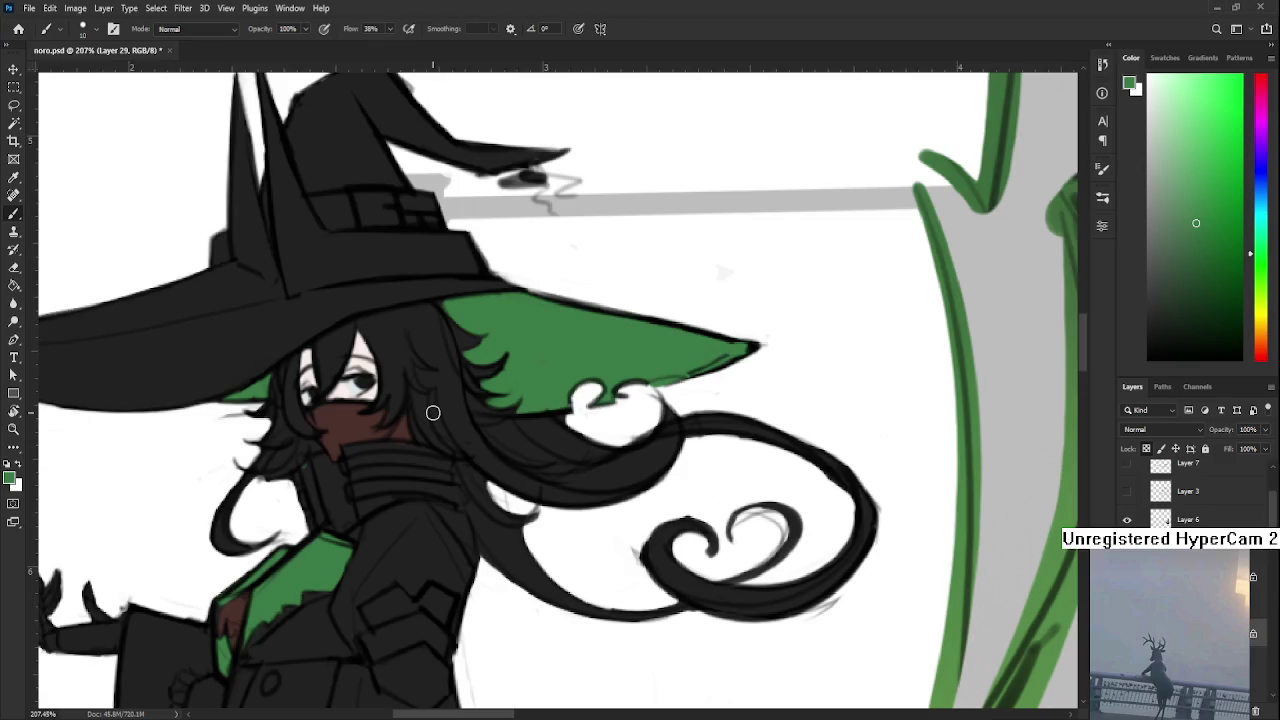
left_click_drag(306, 478, 322, 528)
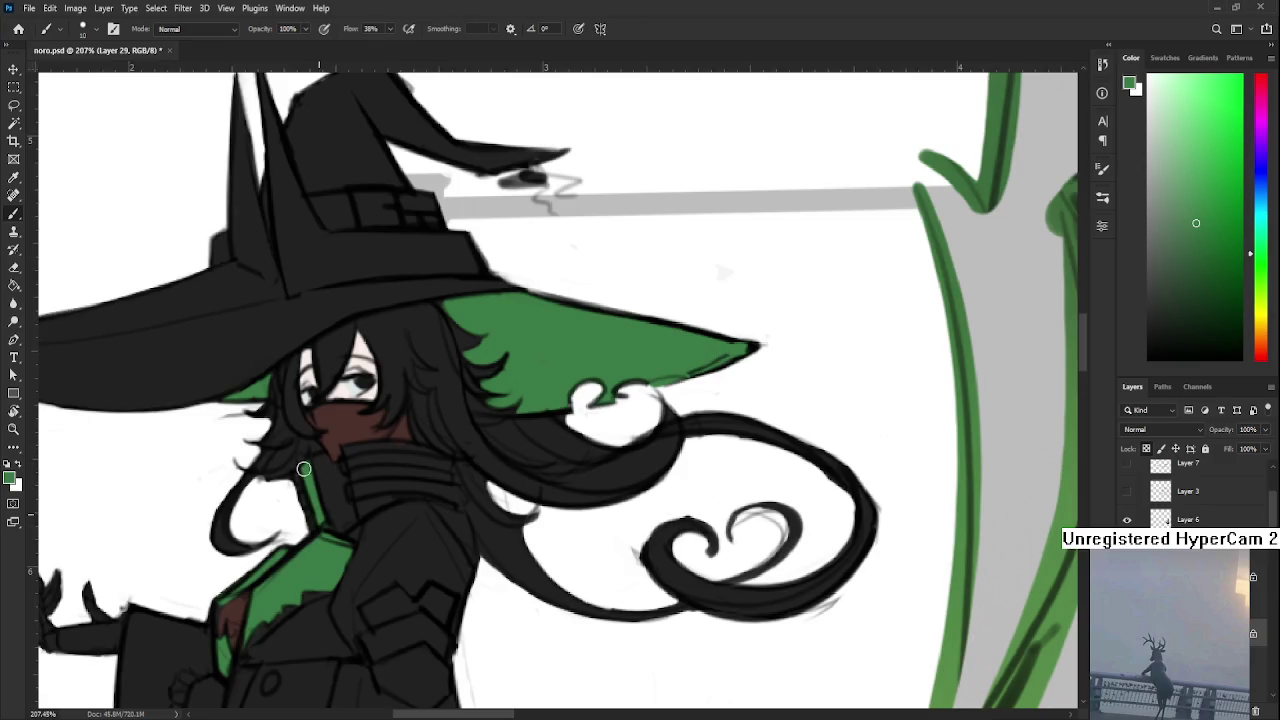
scroll(312, 474, "down", 5)
scroll(559, 532, "down", 2)
scroll(637, 578, "up", 3)
scroll(637, 578, "up", 2)
scroll(637, 578, "down", 2)
Pan across the composition and tilt the canvas to reach the collar
left_click_drag(637, 578, 477, 478)
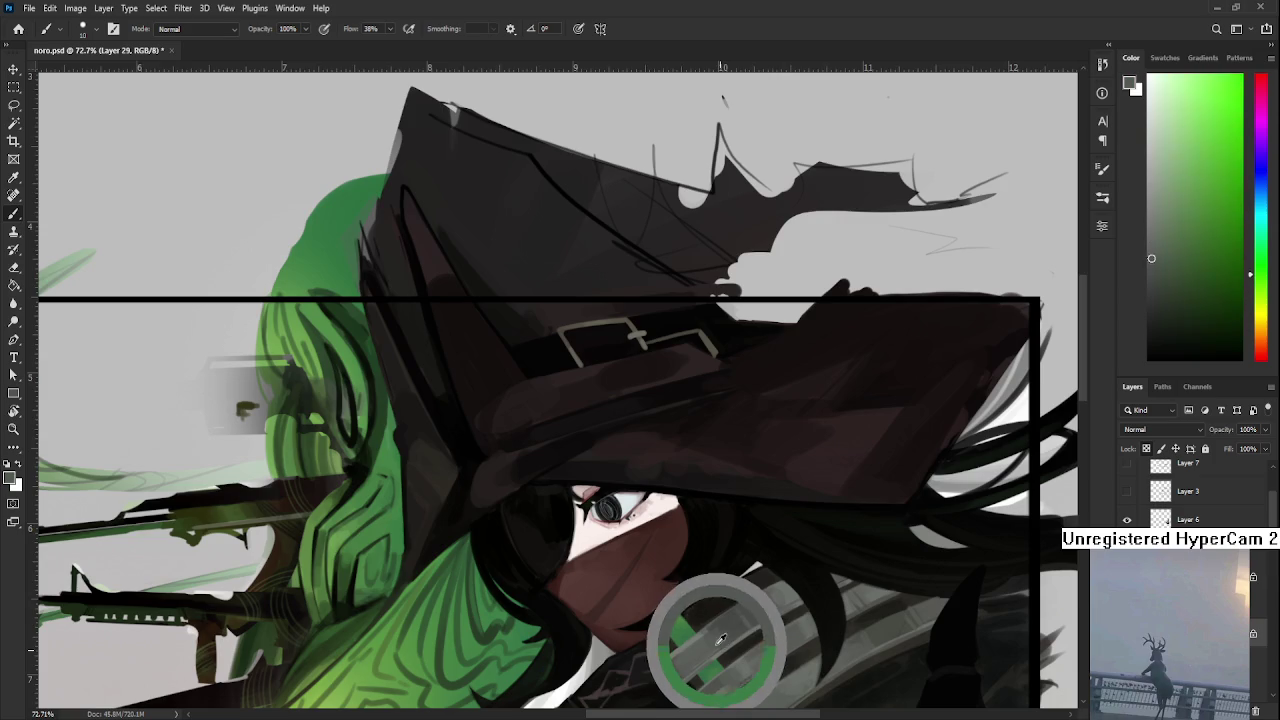
scroll(661, 647, "down", 3)
mouse_move(440, 625)
left_mouse_down()
mouse_move(611, 638)
mouse_move(711, 620)
left_mouse_up()
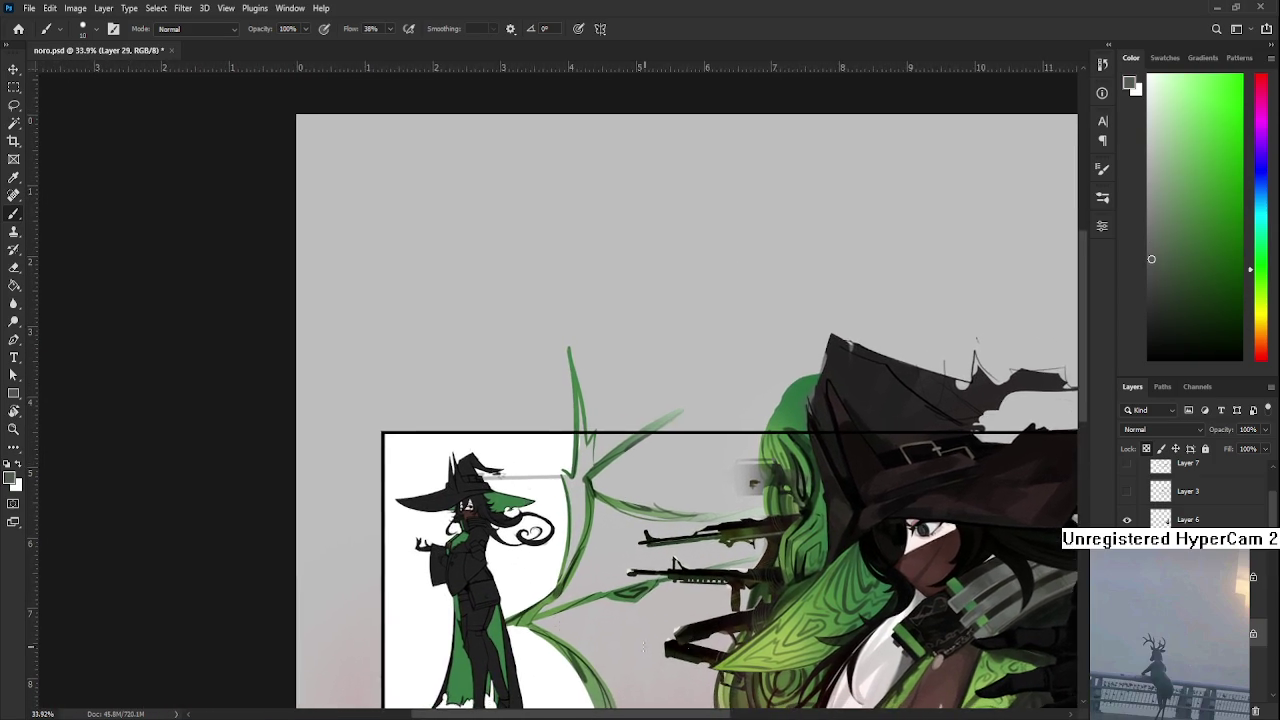
scroll(487, 578, "up", 2)
scroll(487, 578, "up", 2)
scroll(470, 575, "up", 2)
scroll(420, 570, "up", 1)
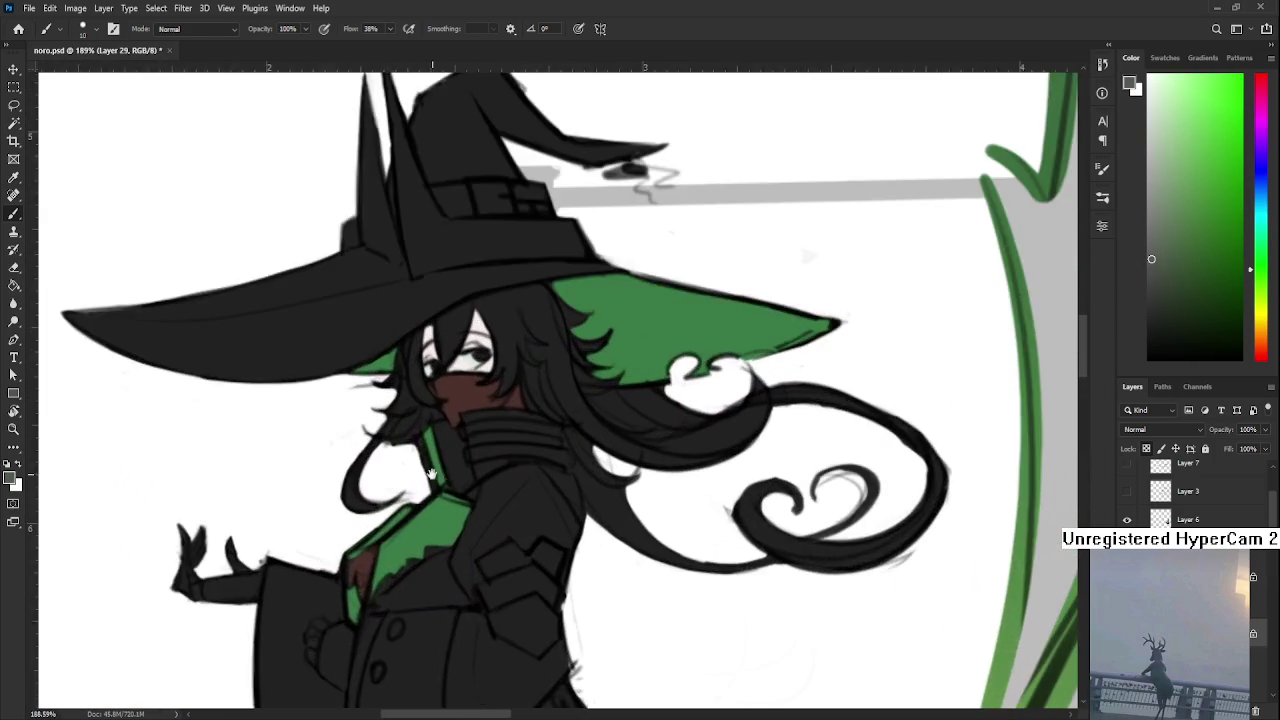
scroll(380, 568, "up", 1)
key("r")
mouse_move(513, 494)
left_mouse_down()
mouse_move(404, 512)
mouse_move(426, 503)
left_mouse_up()
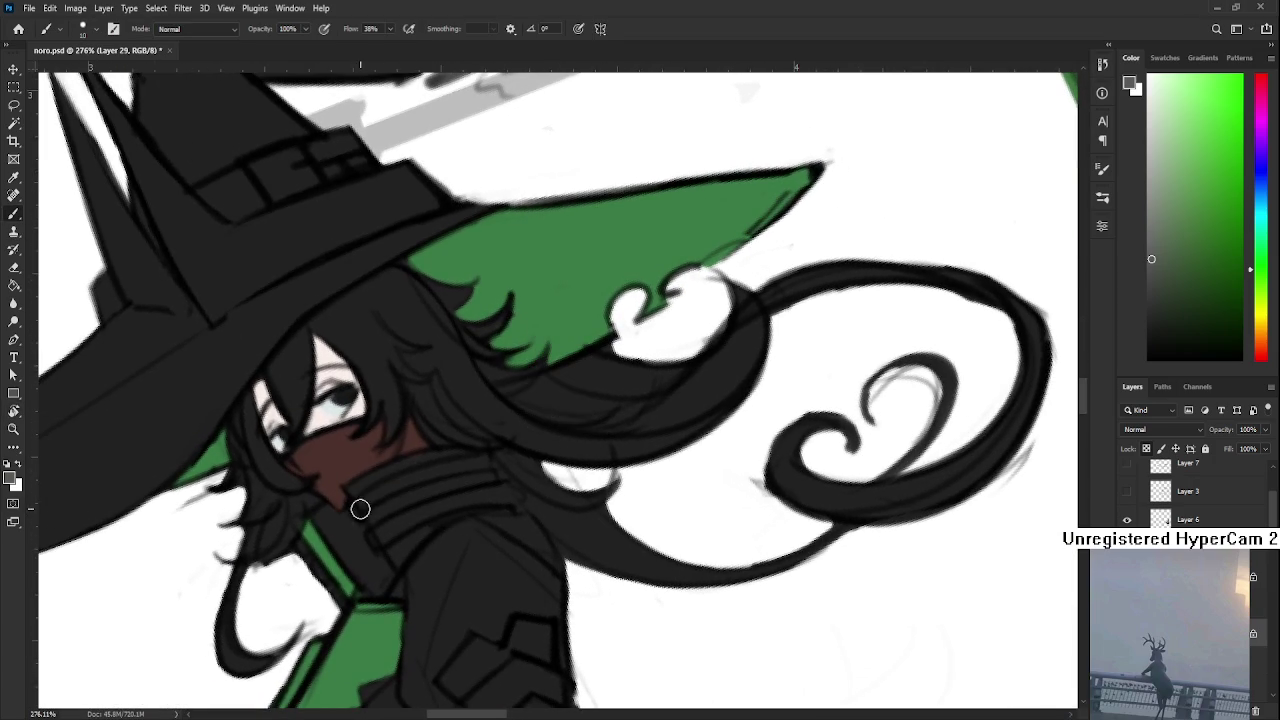
Paint grey stripes across the neck wrap and sample the mask's dark red
mouse_move(380, 540)
left_mouse_down()
mouse_move(440, 503)
mouse_move(504, 489)
left_mouse_up()
left_click(382, 468, "alt")
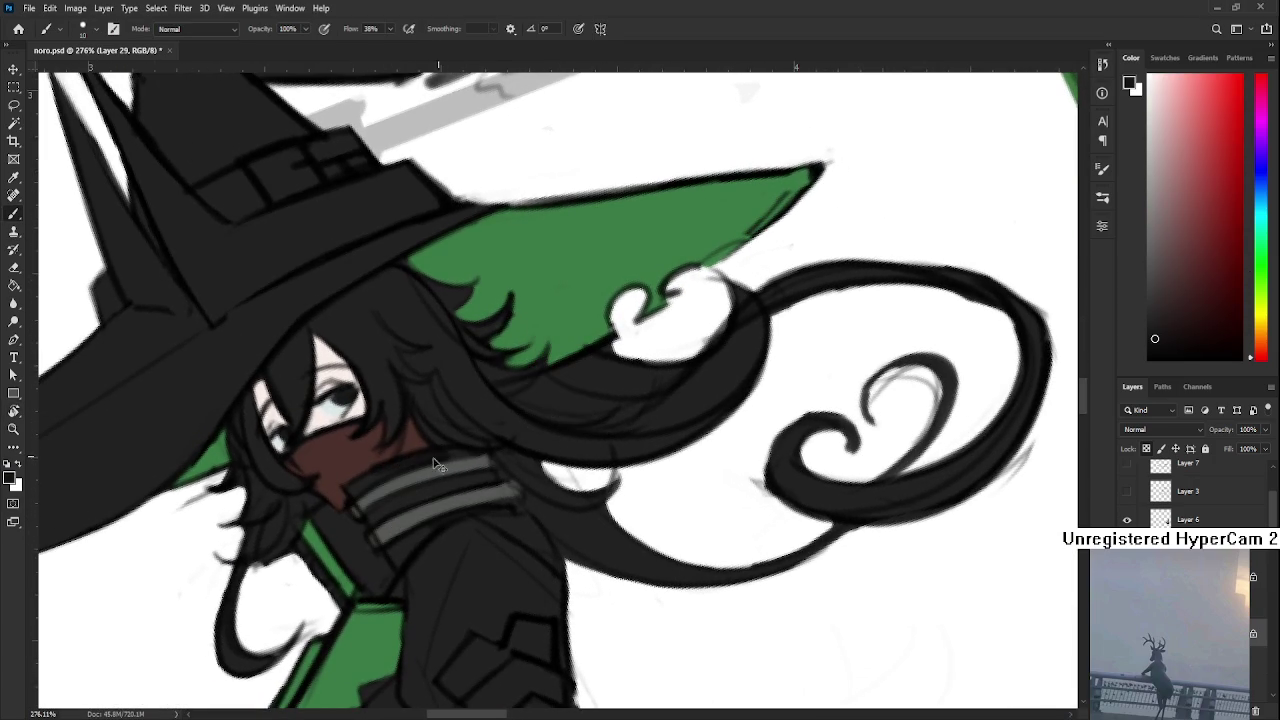
left_click(380, 468, "alt")
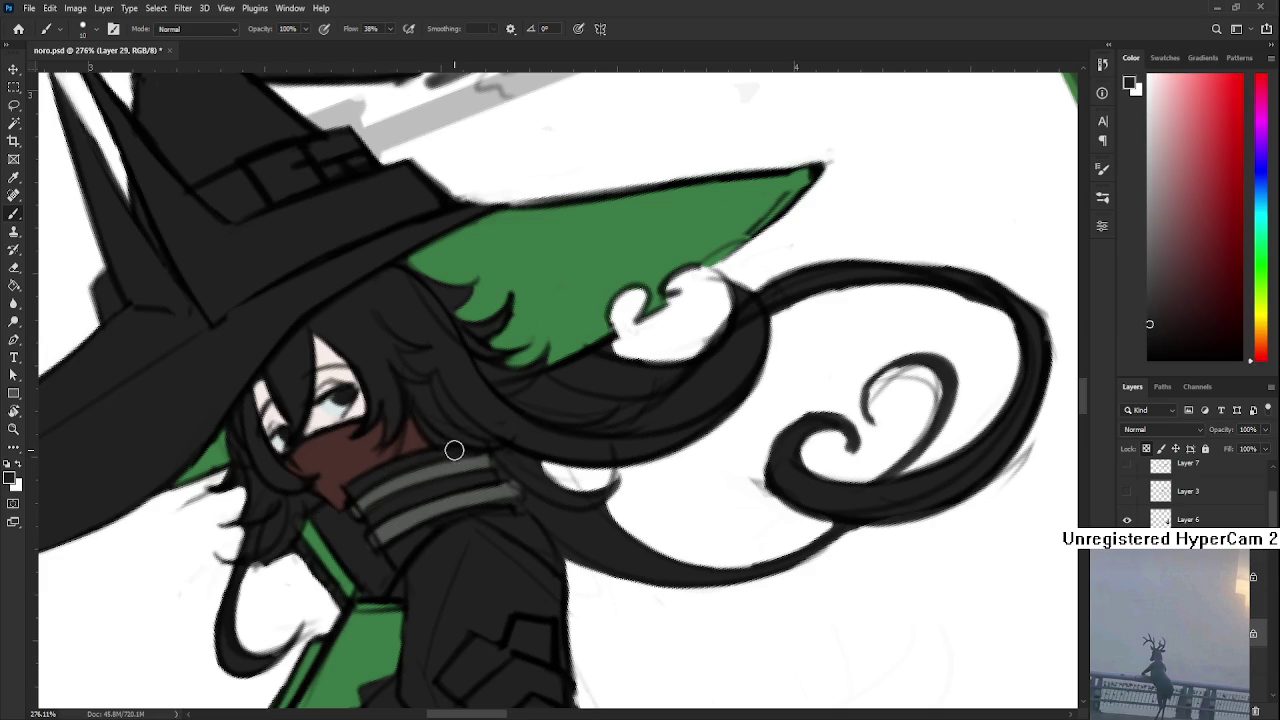
scroll(405, 308, "down", 5, "alt")
key("r")
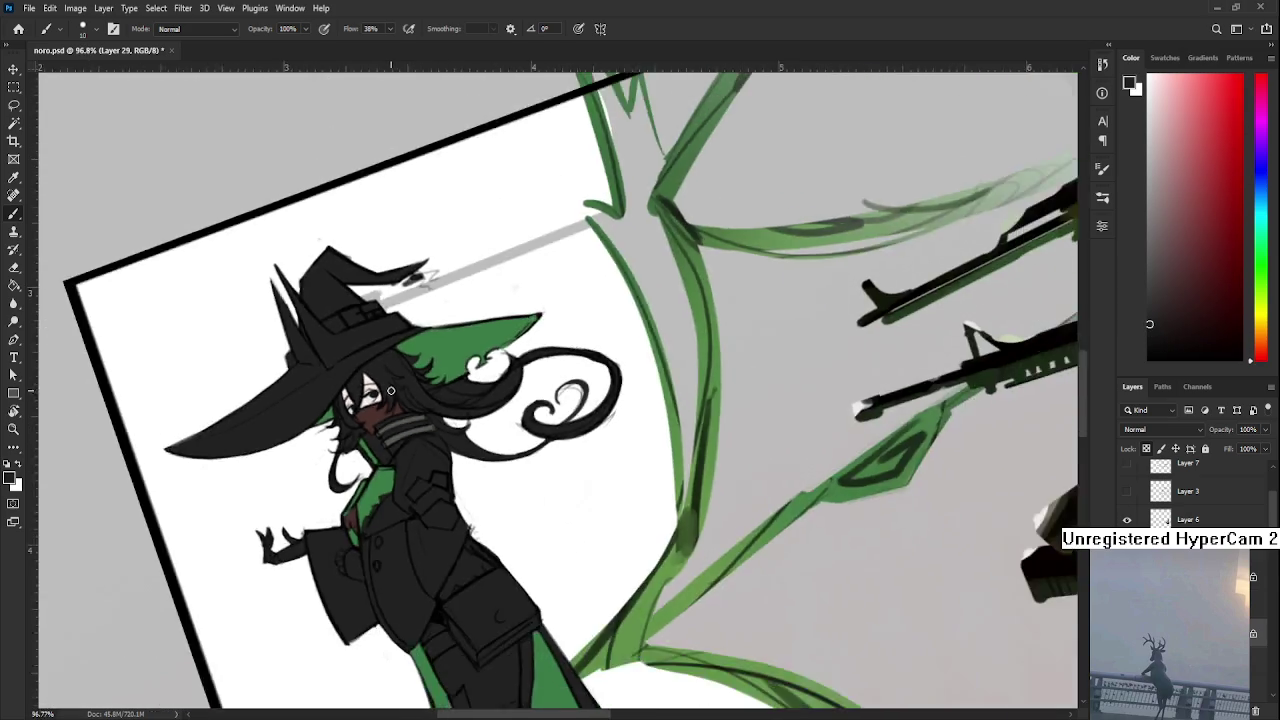
mouse_move(405, 308)
left_mouse_down()
mouse_move(474, 588)
mouse_move(464, 601)
left_mouse_up()
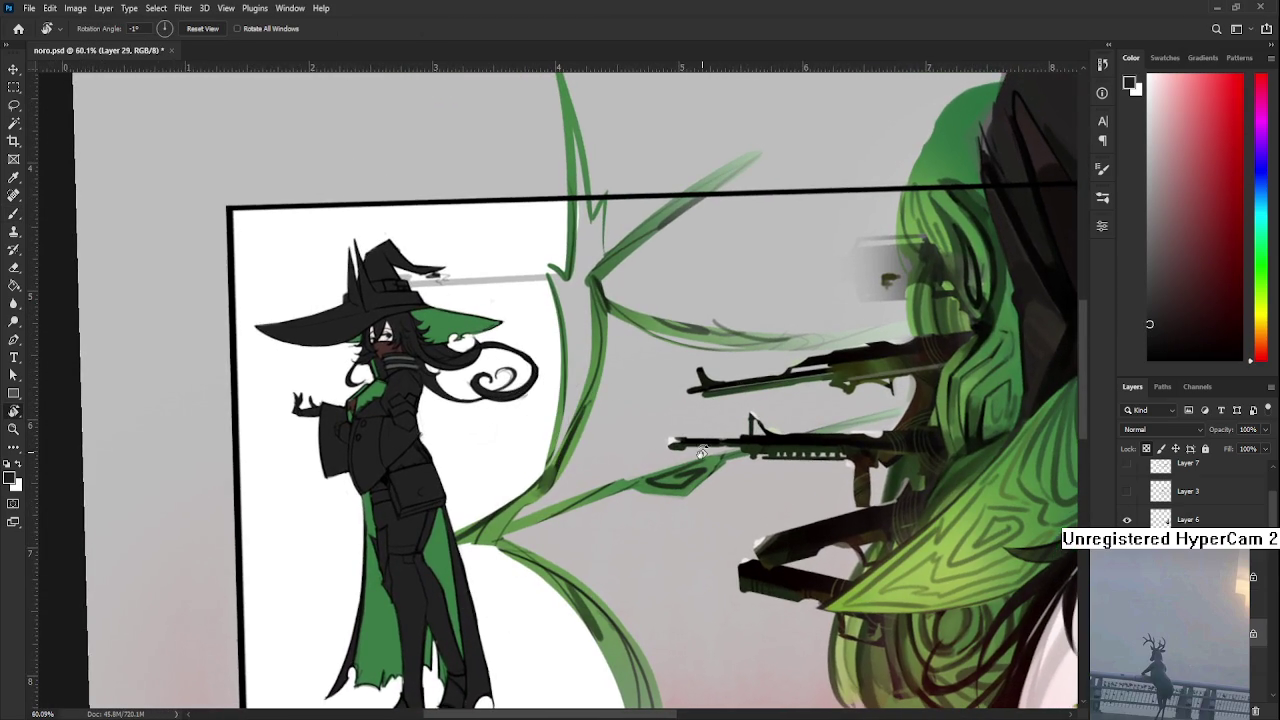
Pick dark red in the Color panel and paint the satchel on the witch's hip
scroll(565, 474, "up", 2, "alt")
scroll(565, 474, "up", 1, "alt")
scroll(317, 425, "up", 2, "alt")
scroll(838, 373, "down", 1, "alt")
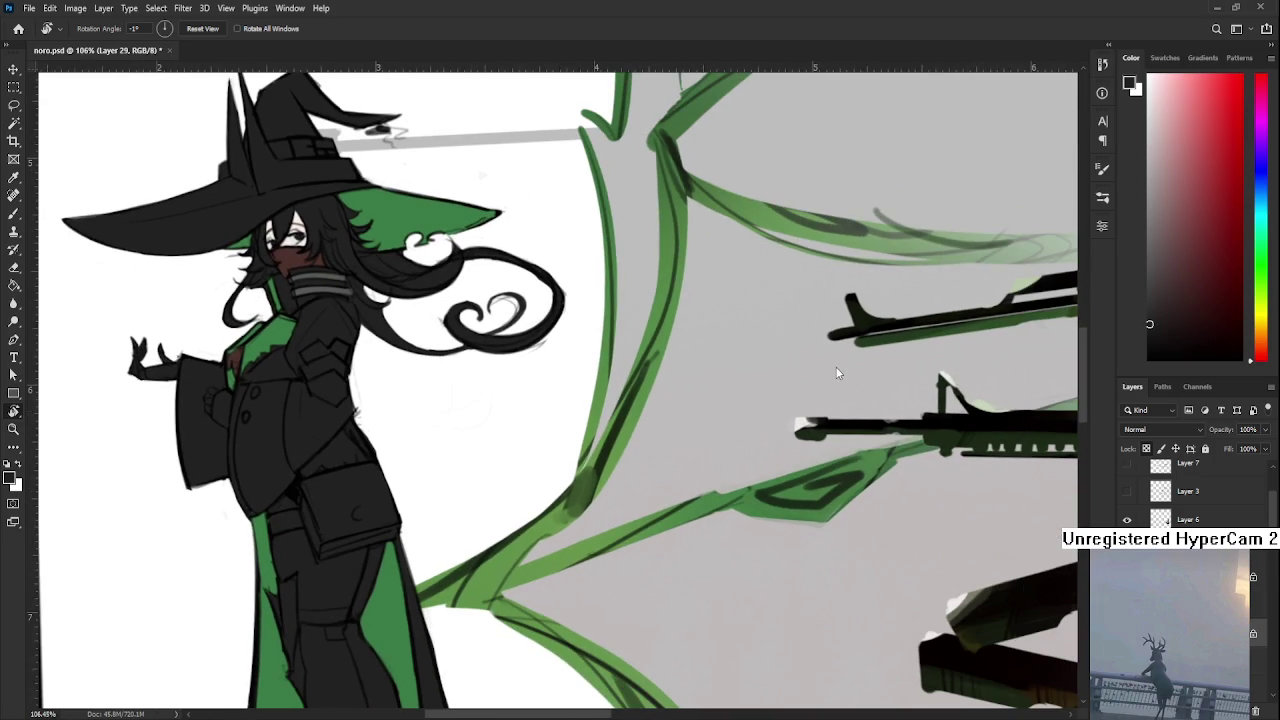
left_click_drag(1163, 296, 1194, 274)
left_click(1258, 358)
key("b")
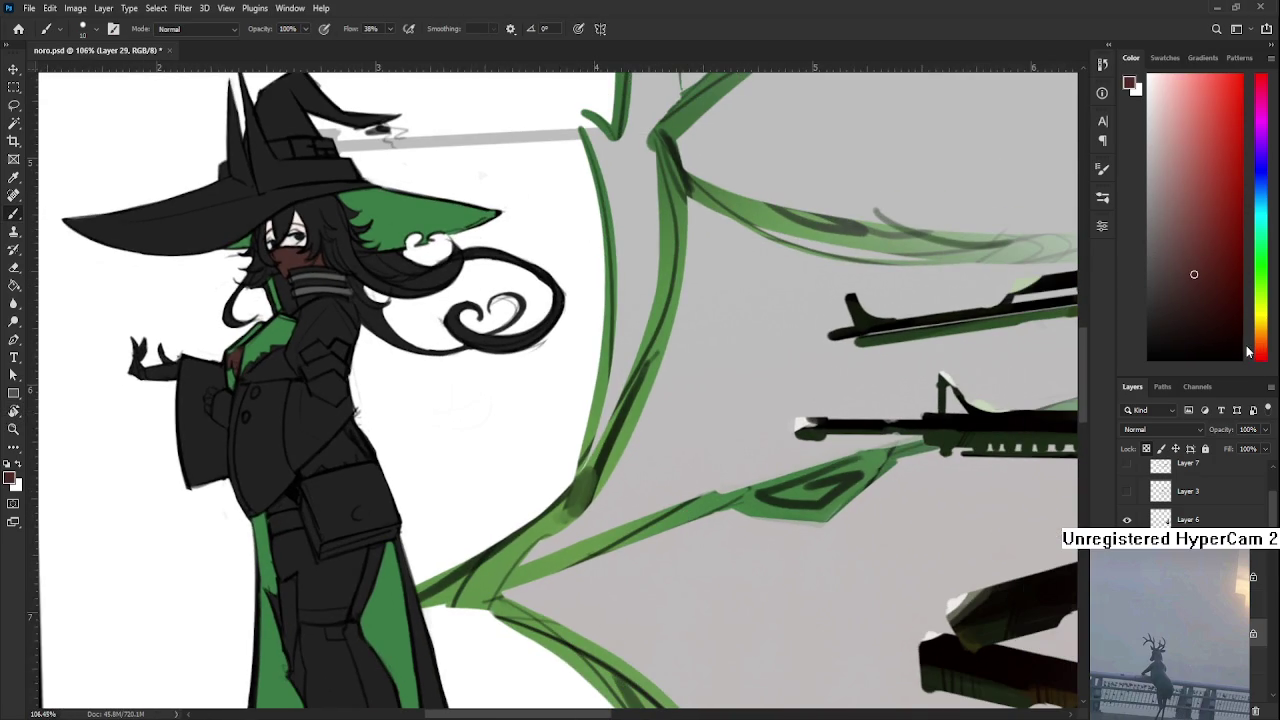
left_click_drag(306, 484, 323, 534)
key("bracketright")
key("bracketright")
key("bracketright")
mouse_move(318, 486)
left_mouse_down()
mouse_move(360, 480)
mouse_move(337, 514)
mouse_move(371, 514)
mouse_move(372, 472)
left_mouse_up()
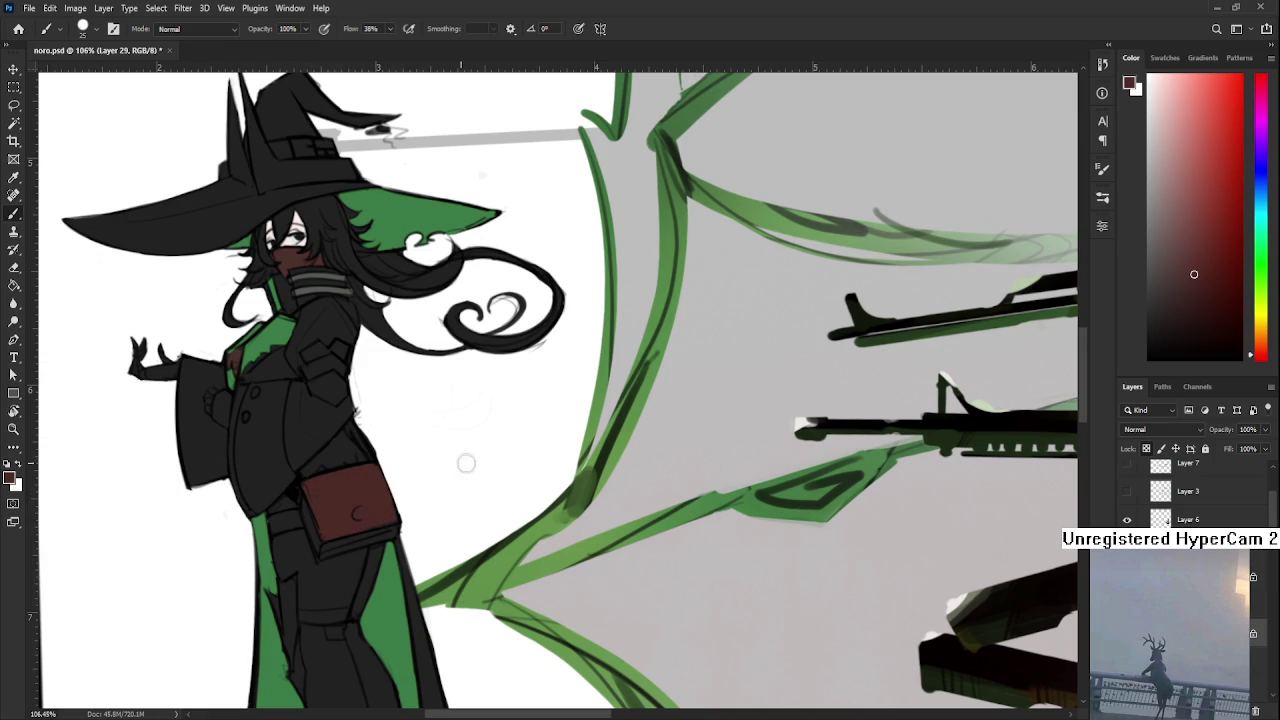
left_click(1152, 72)
Paint greyish-cream page edges along the bag's left and bottom sides, replacing a pale-yellow attempt
left_click_drag(1262, 355, 1262, 316)
left_click_drag(1183, 114, 1162, 97)
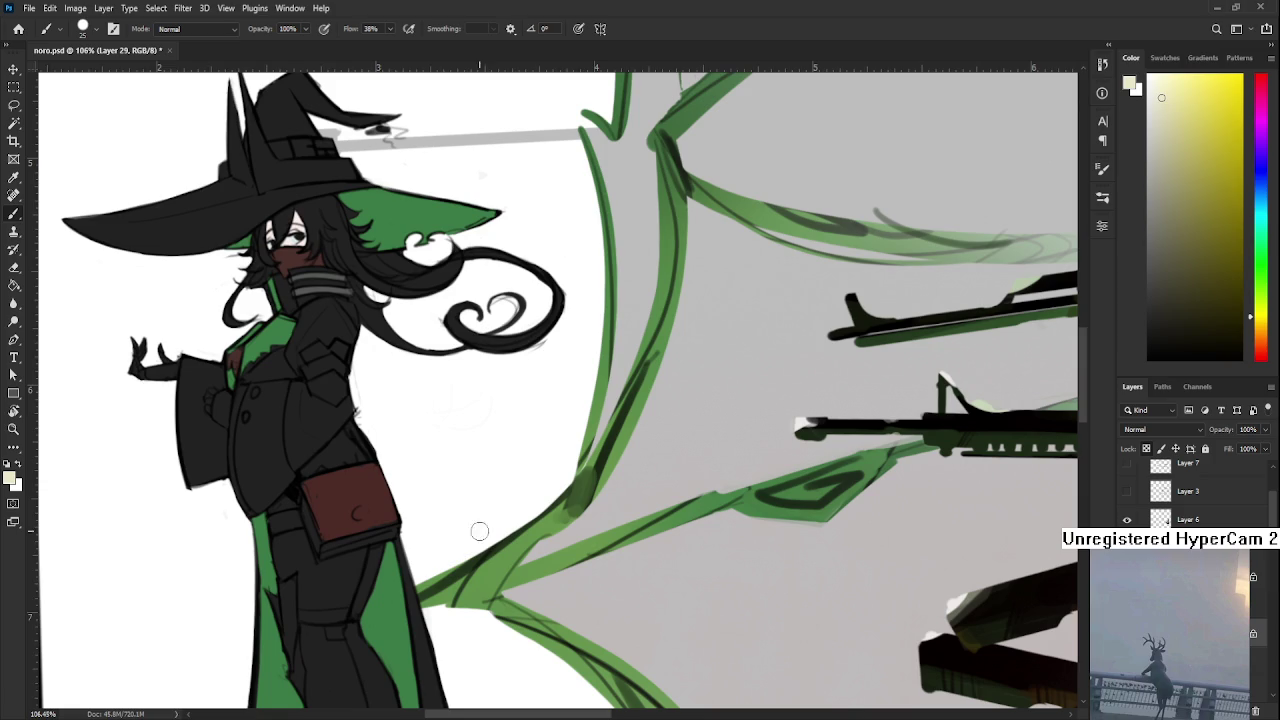
left_click_drag(301, 510, 321, 553)
key("ctrl+z")
left_click(1168, 151)
key("bracketleft")
key("bracketleft")
left_click_drag(304, 505, 318, 545)
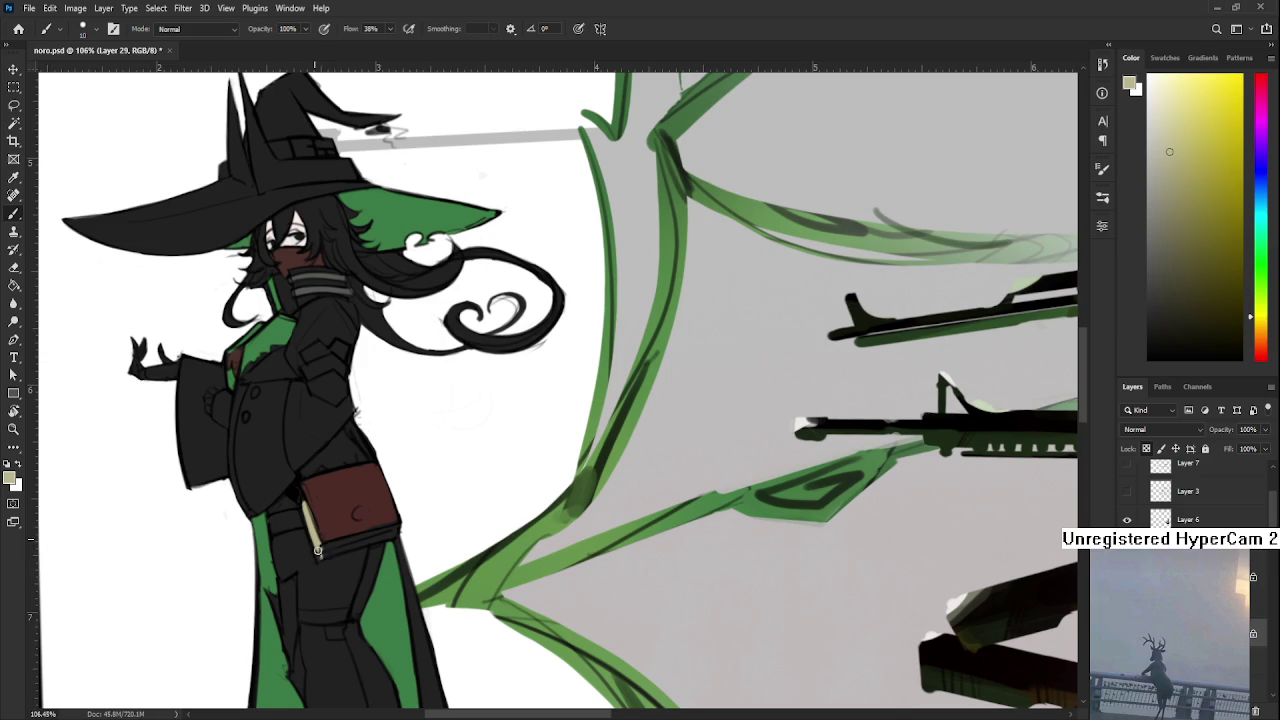
scroll(340, 556, "down", 1)
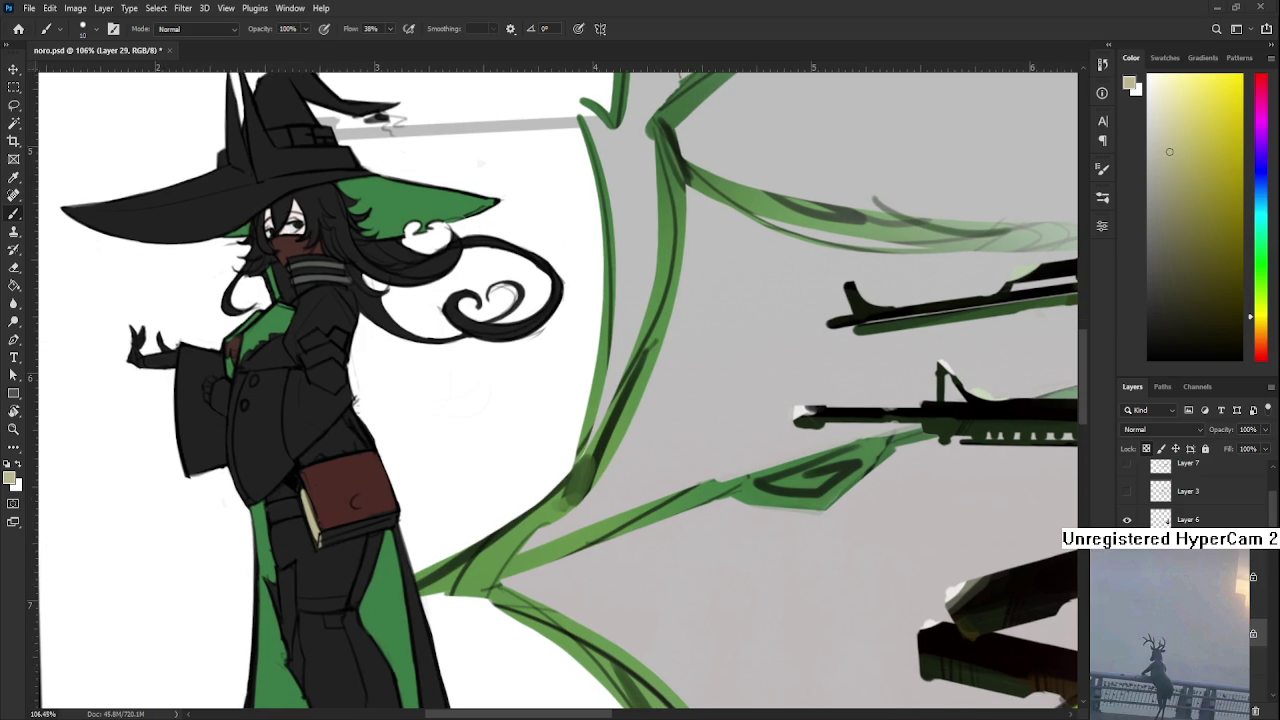
mouse_move(398, 484)
left_mouse_down()
mouse_move(352, 450)
mouse_move(402, 423)
left_mouse_up()
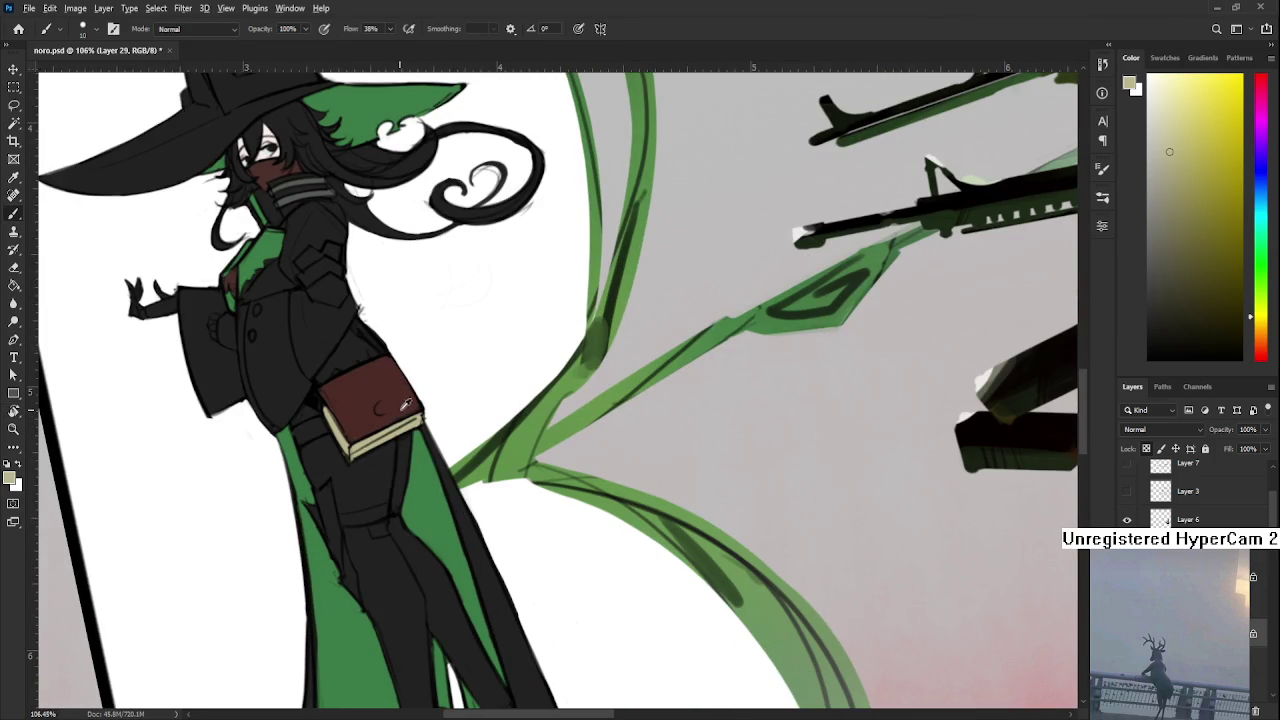
Sample the mask's red and brush dark reddish-brown over the thighs below the book
left_click(377, 420, "alt")
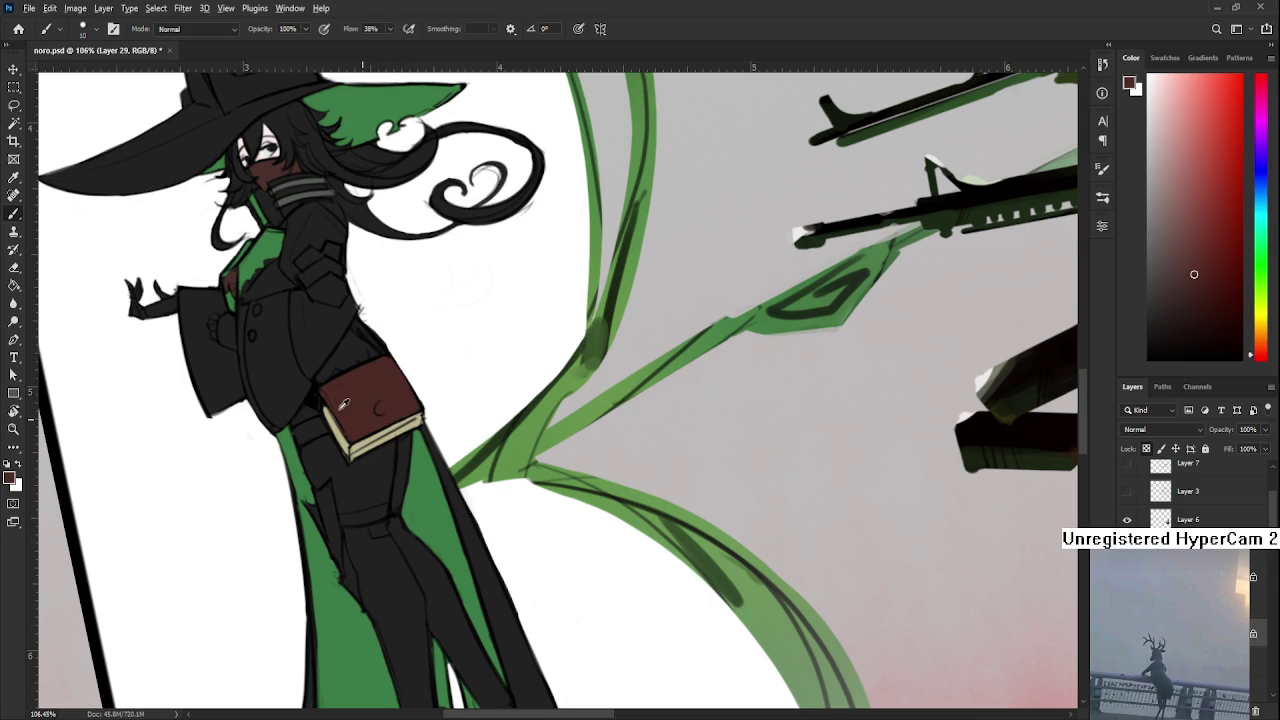
left_click(340, 418, "alt")
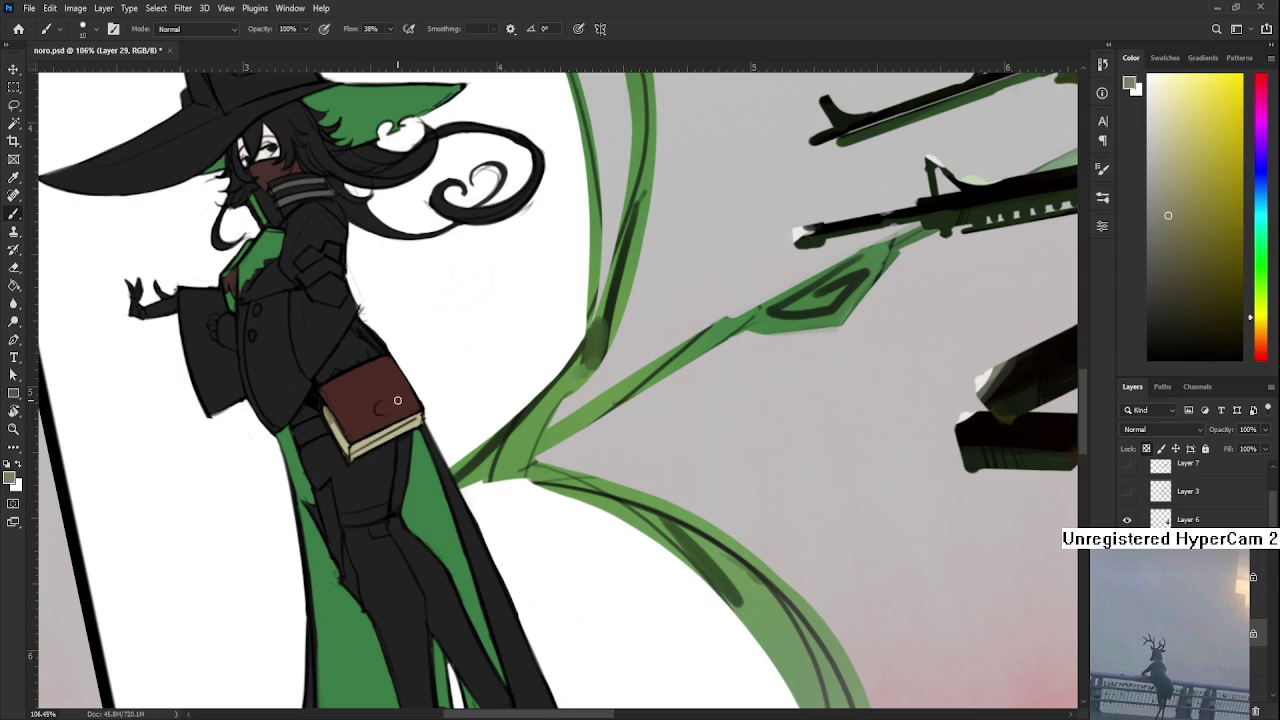
scroll(396, 395, "down", 2)
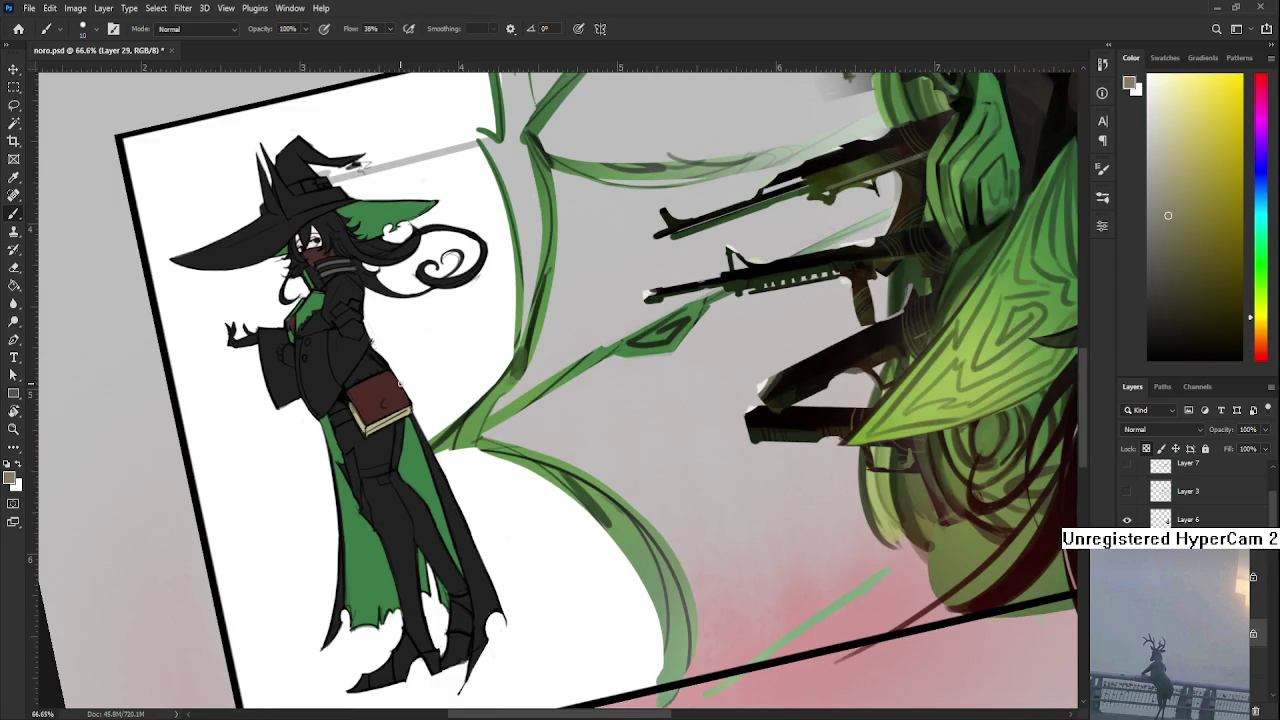
scroll(372, 382, "up", 3)
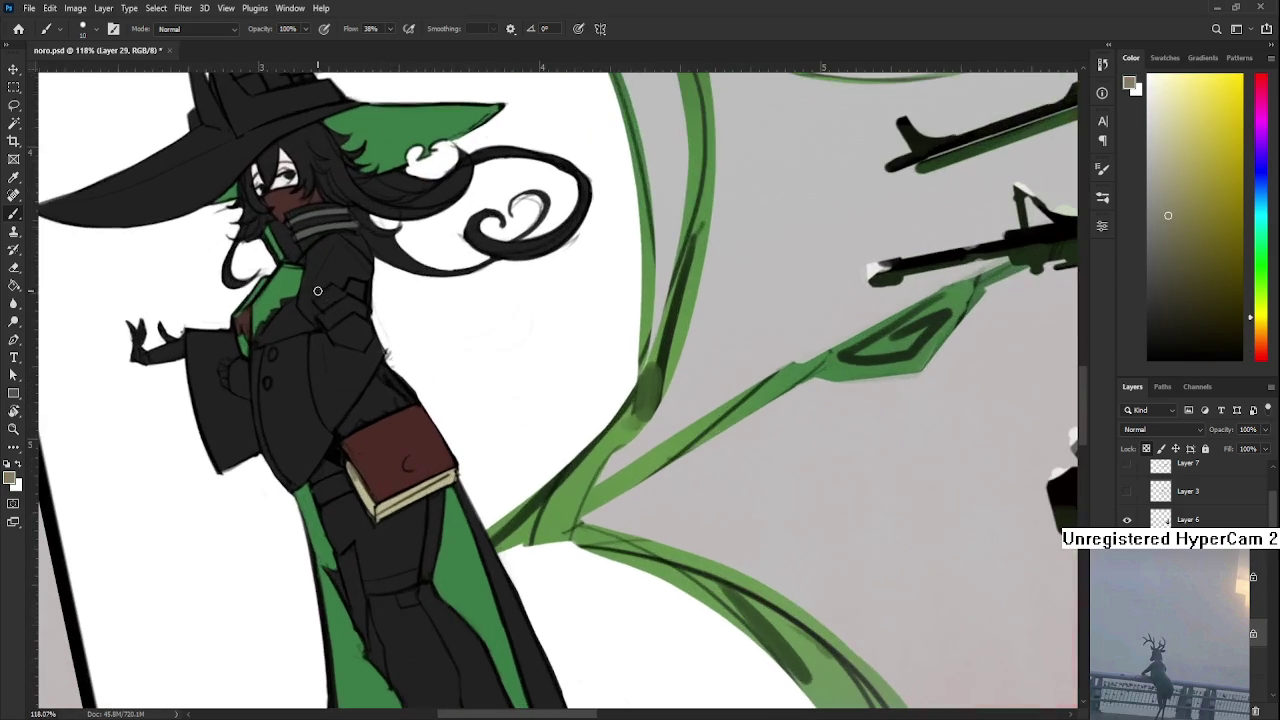
left_click(289, 191, "alt")
mouse_move(448, 521)
left_mouse_down()
mouse_move(460, 560)
mouse_move(451, 539)
left_mouse_up()
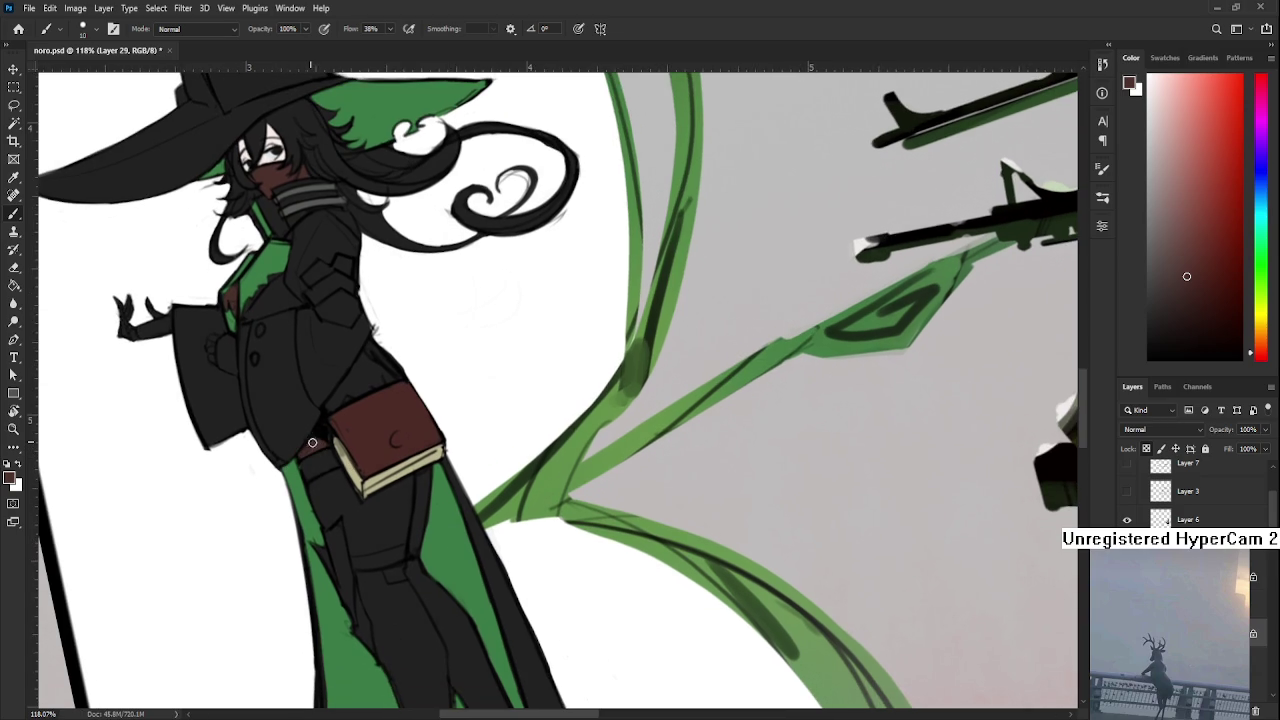
mouse_move(309, 494)
left_mouse_down()
mouse_move(330, 476)
mouse_move(333, 518)
mouse_move(338, 482)
mouse_move(372, 552)
mouse_move(393, 545)
mouse_move(385, 496)
mouse_move(404, 523)
mouse_move(405, 500)
mouse_move(417, 535)
left_mouse_up()
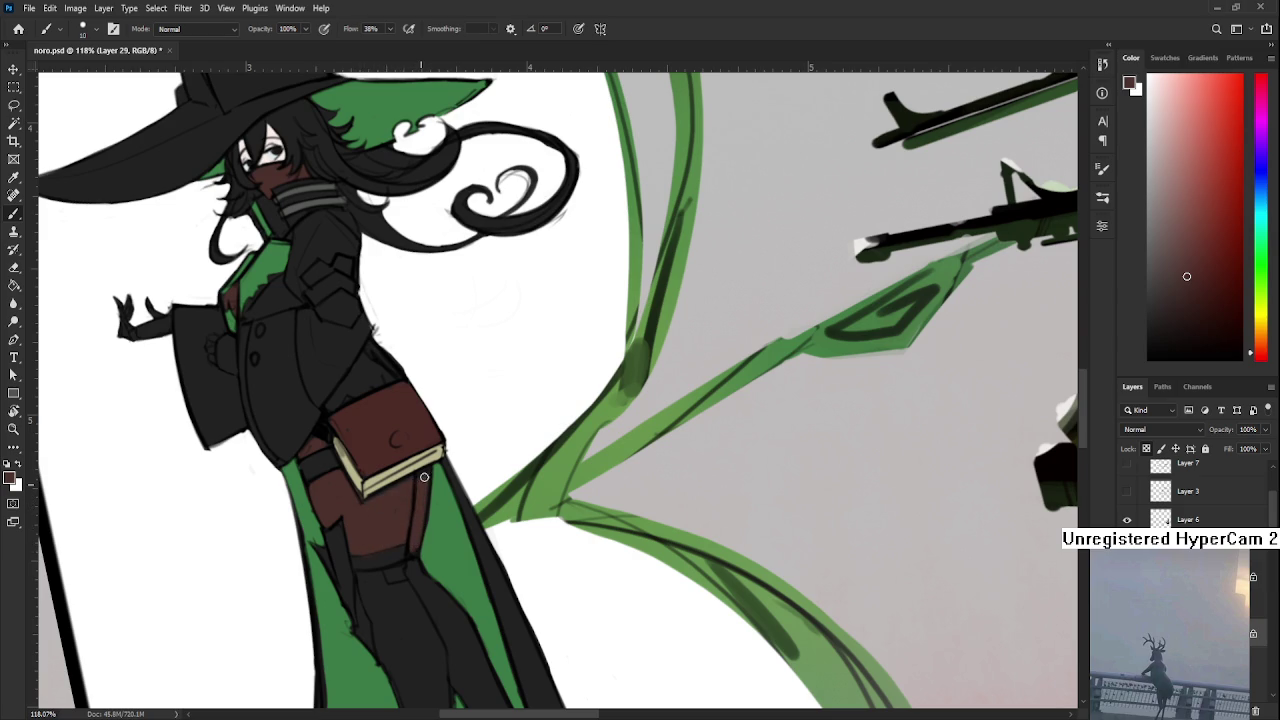
left_click(404, 548, "alt")
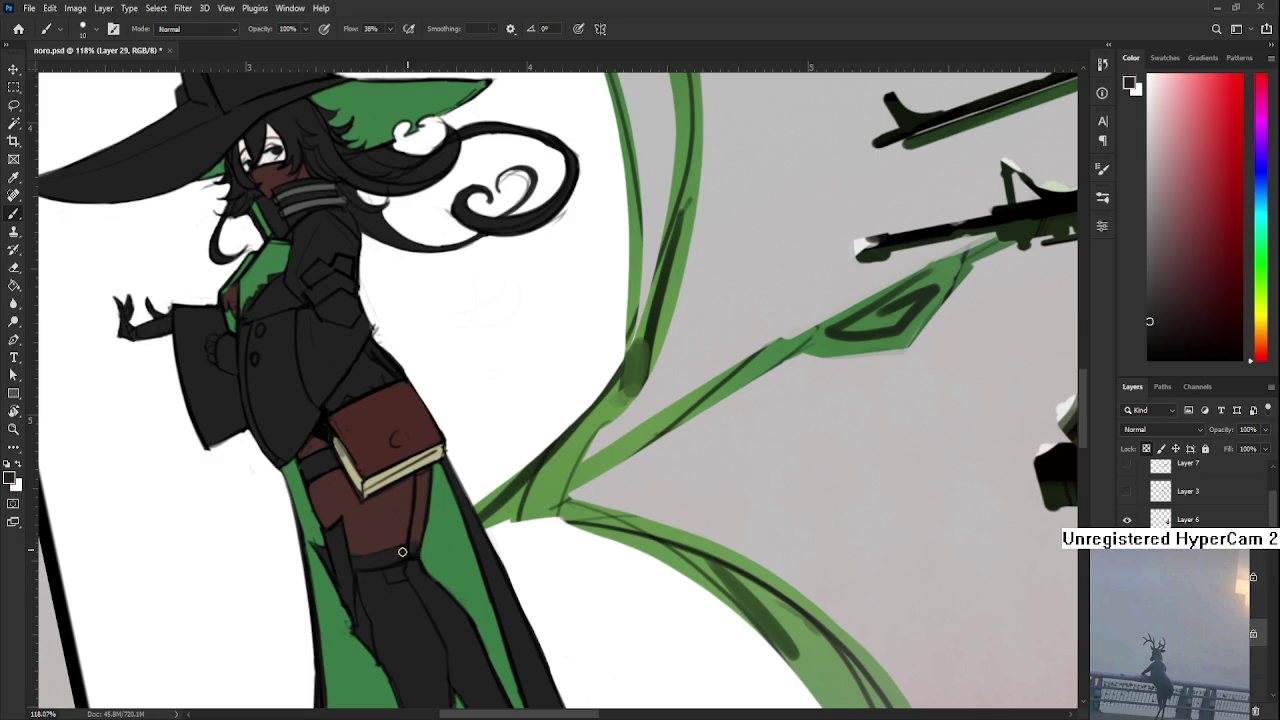
left_click(425, 525, "alt")
left_click(385, 530, "alt")
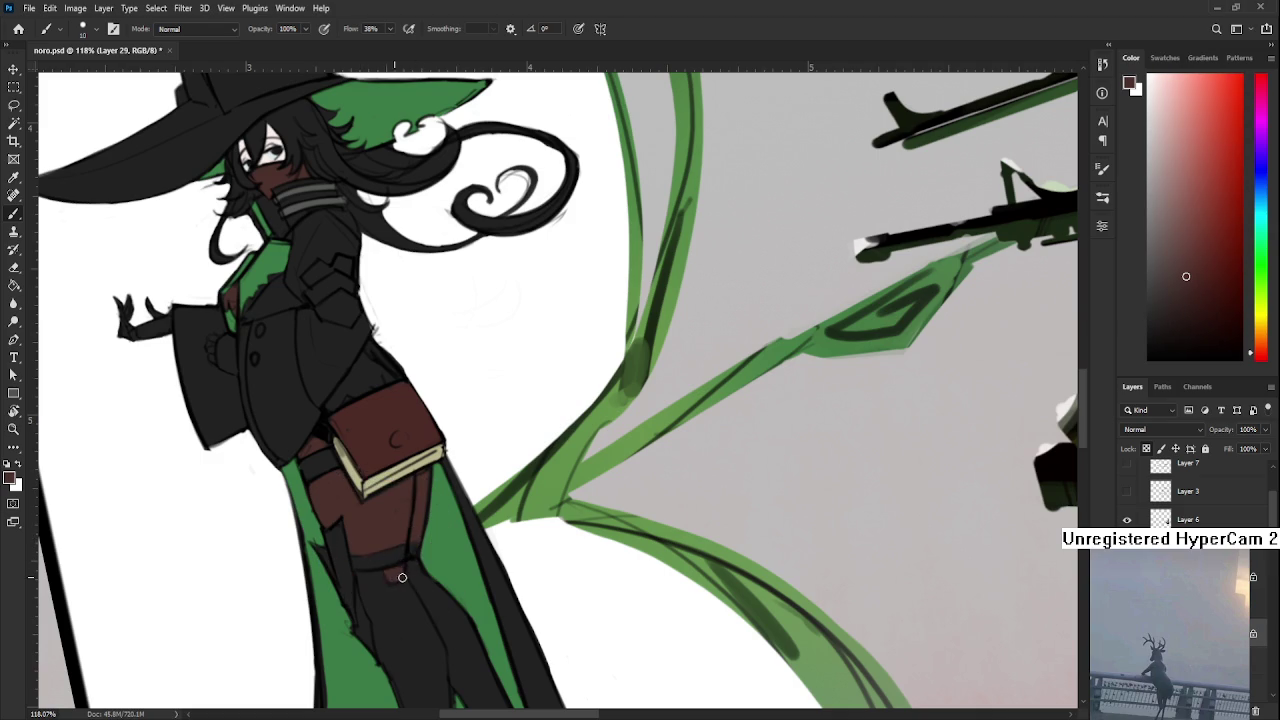
left_click(395, 552, "alt")
scroll(398, 524, "down", 5)
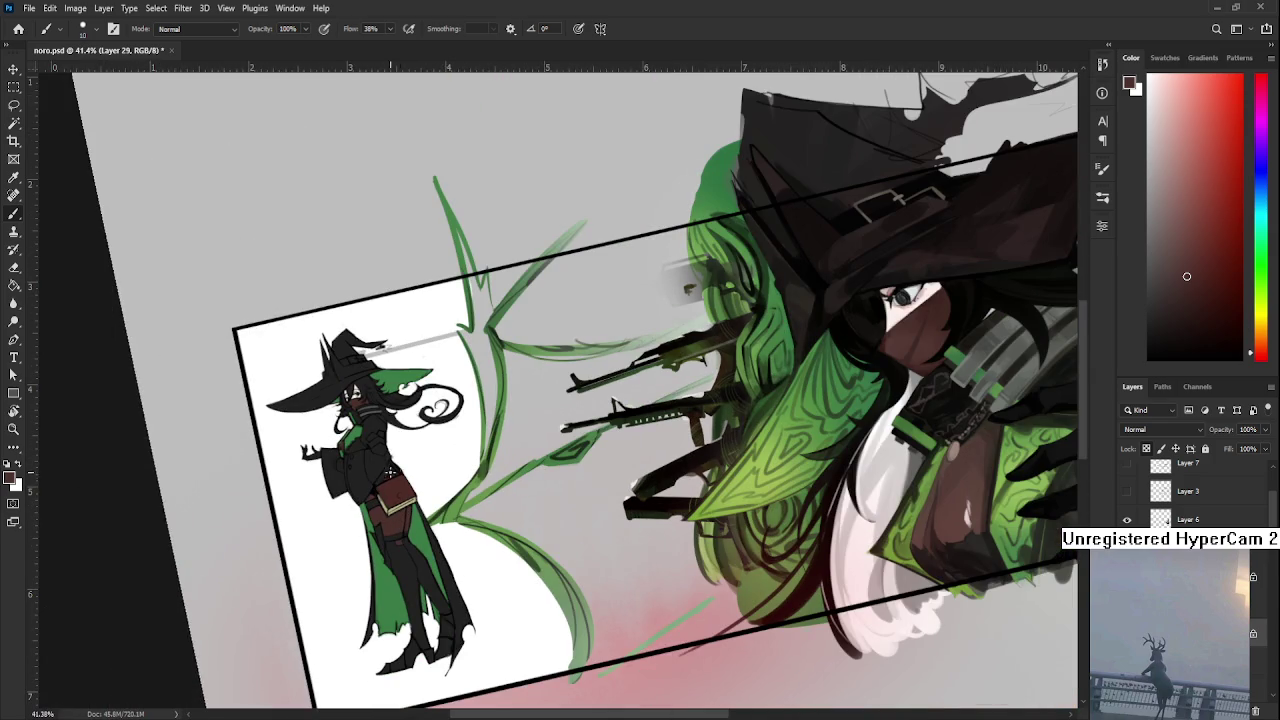
Level the tilted canvas view and pick up the dark reddish-brown brush colour
key("r")
left_click_drag(385, 473, 405, 560)
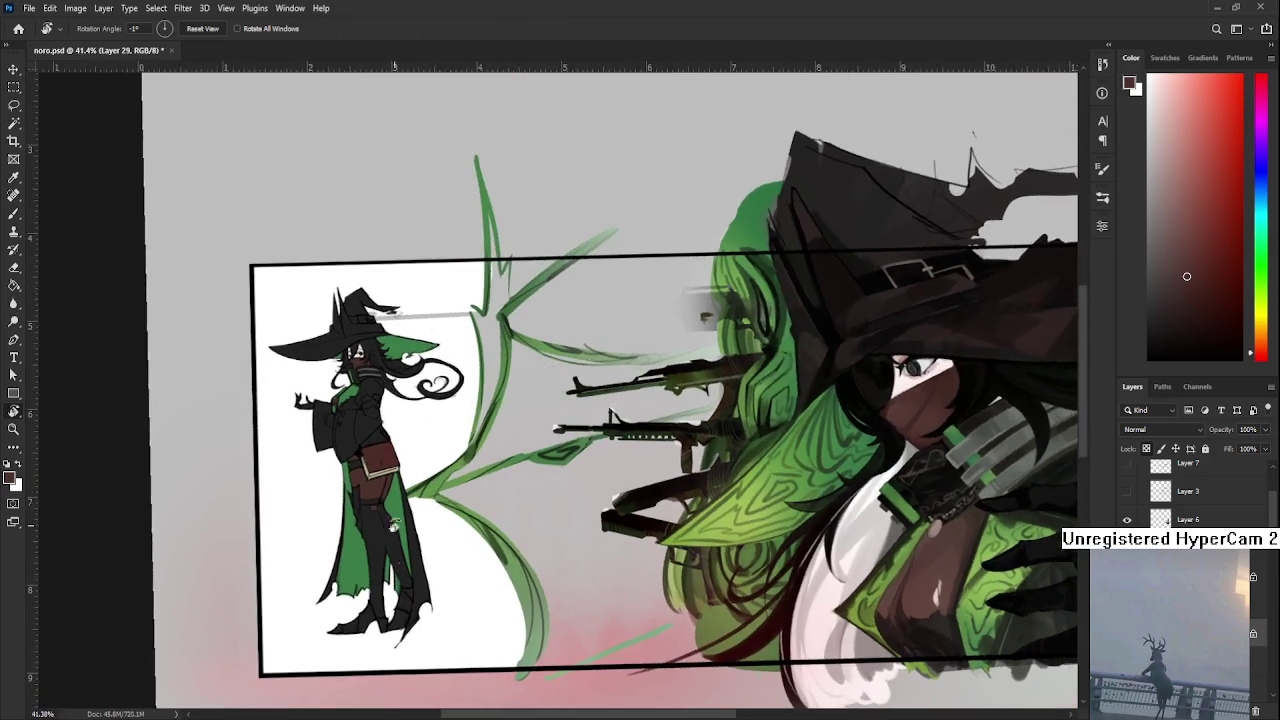
scroll(340, 438, "up", 5)
key("b")
left_click(400, 486, "alt")
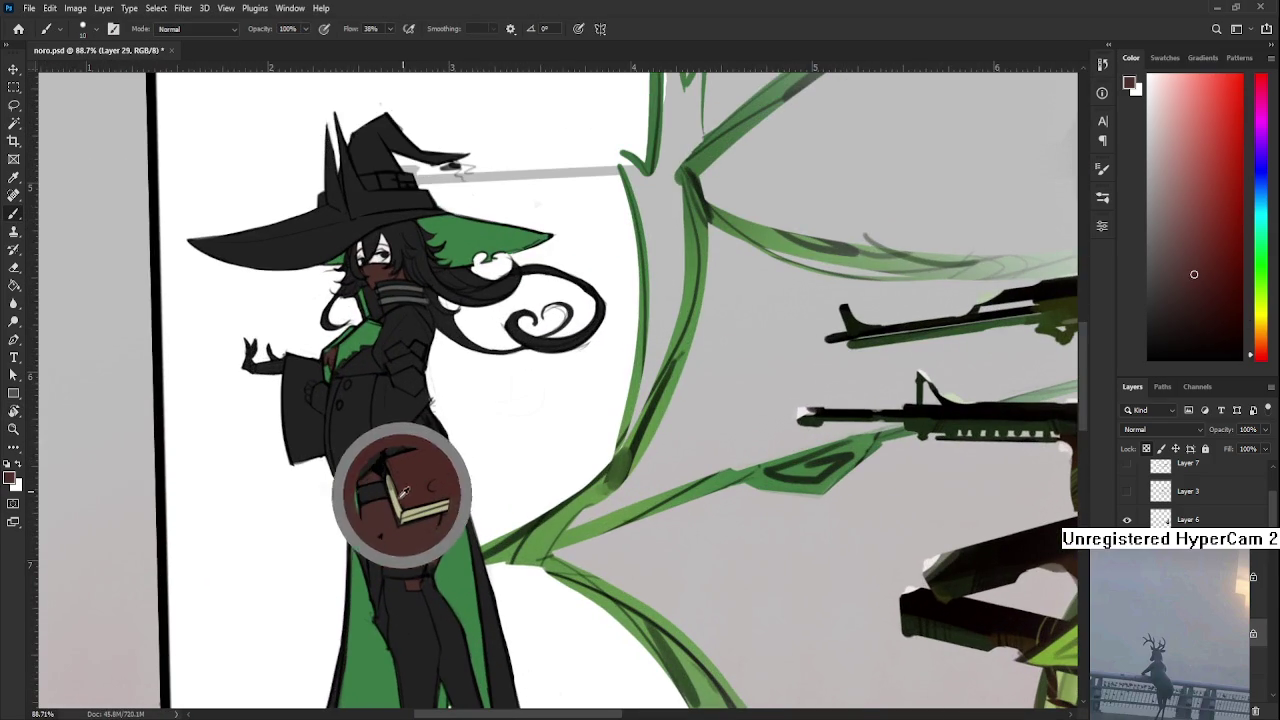
scroll(321, 413, "up", 3)
scroll(321, 413, "up", 2)
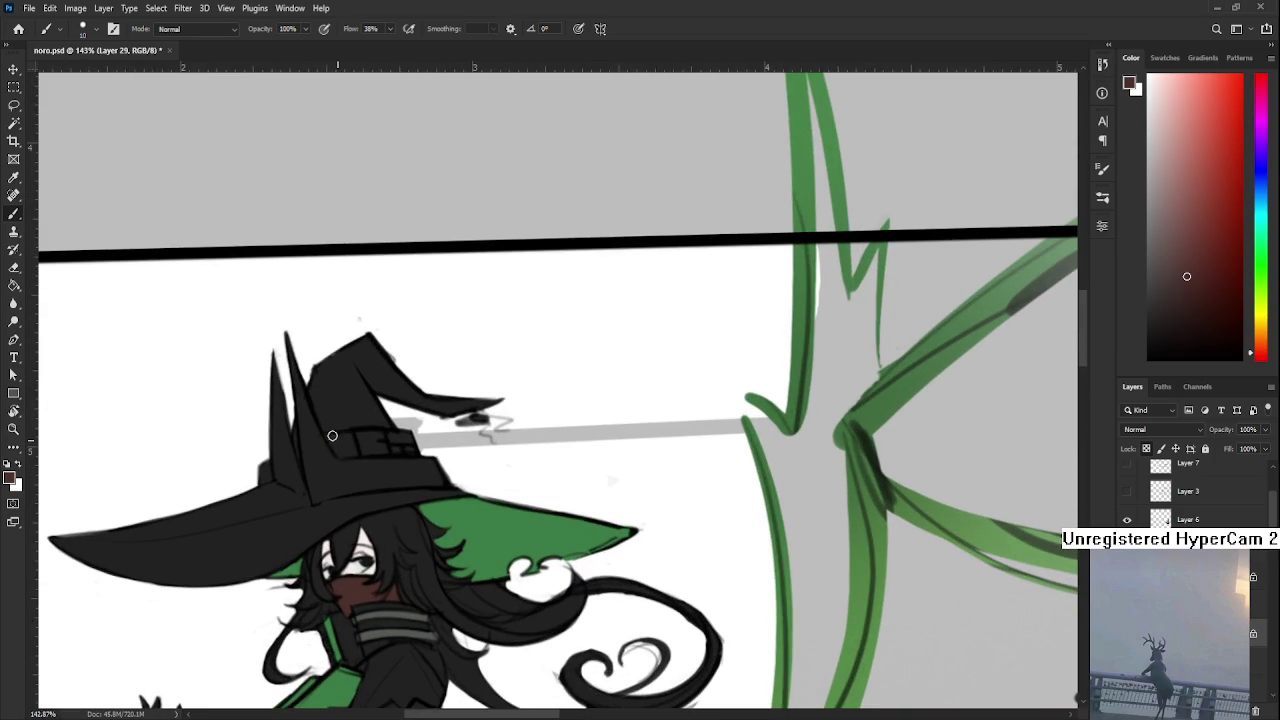
Paint the hat band dark reddish-brown and check its colour
left_click_drag(337, 450, 412, 444)
left_click(352, 412, "alt")
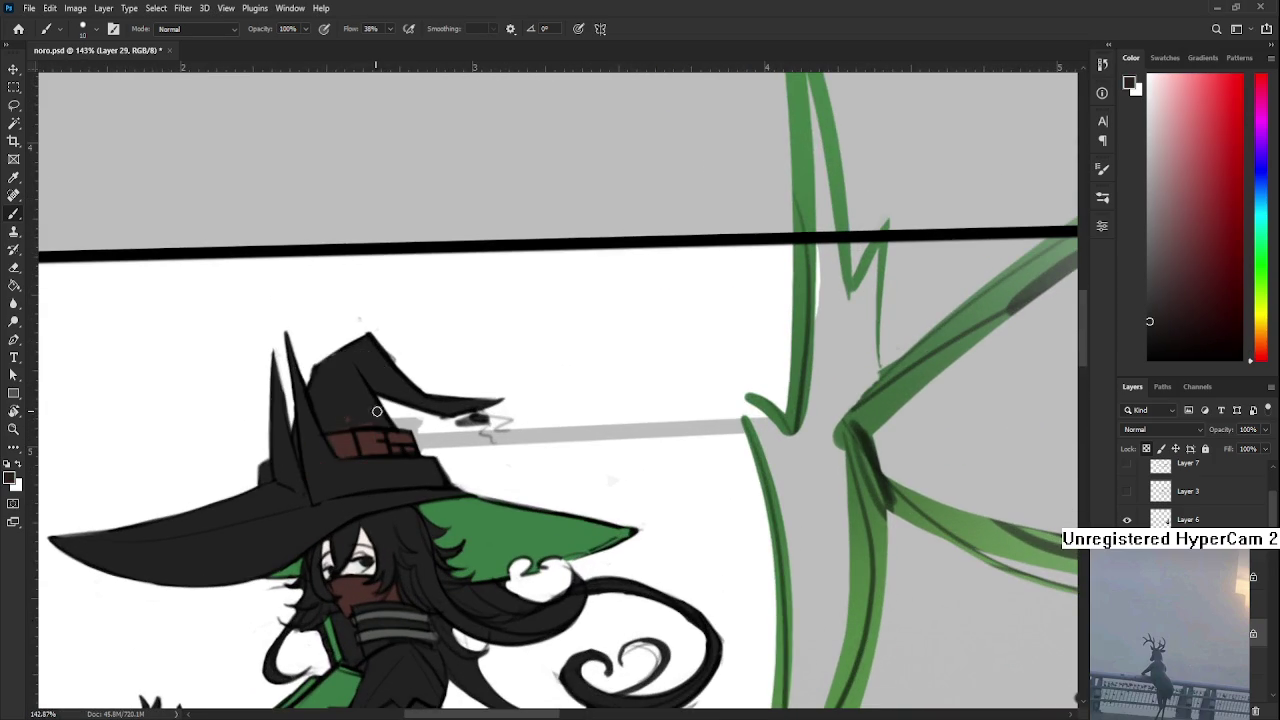
left_click(372, 441, "alt")
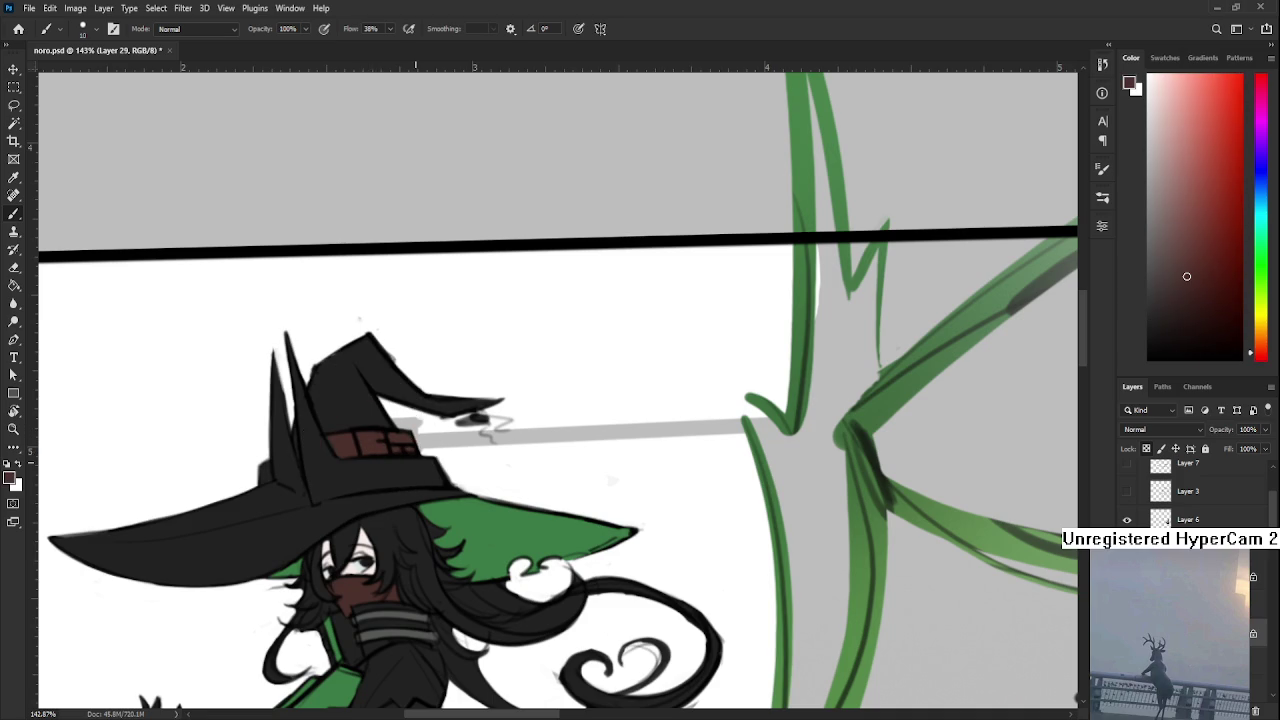
scroll(436, 462, "down", 3)
scroll(436, 462, "down", 3)
scroll(436, 462, "down", 1)
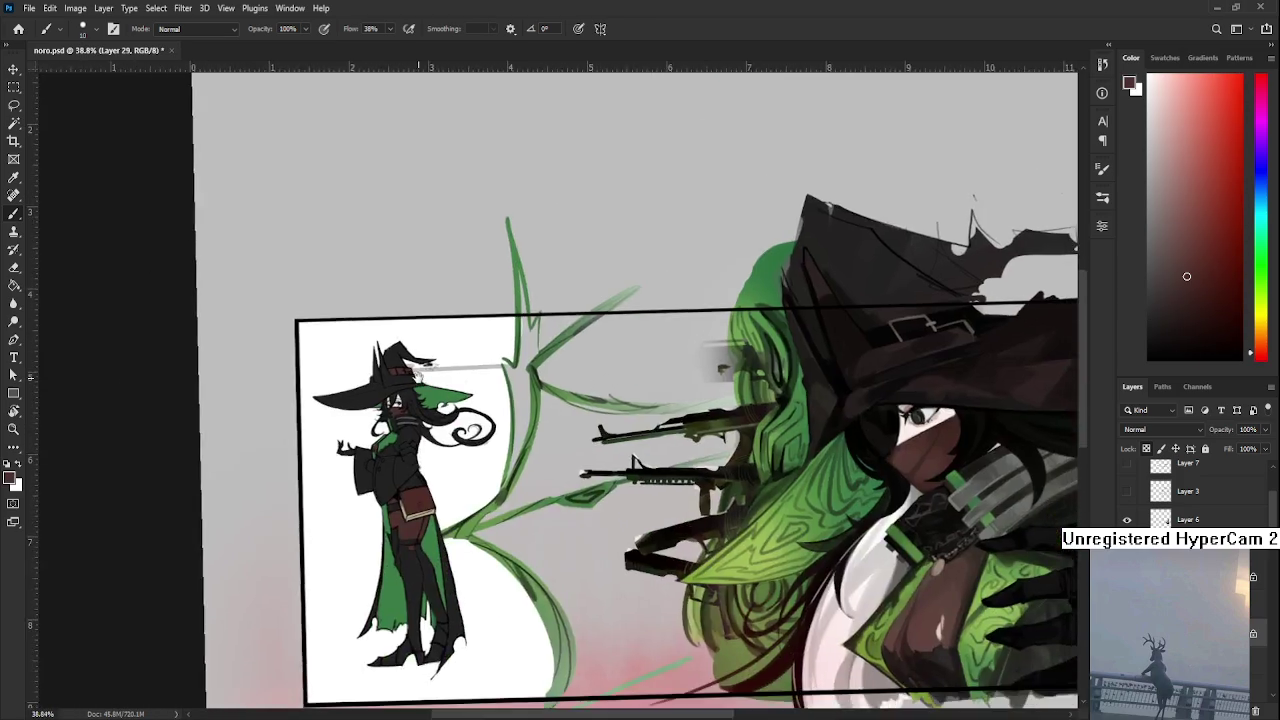
scroll(436, 461, "down", 1)
scroll(551, 432, "down", 1)
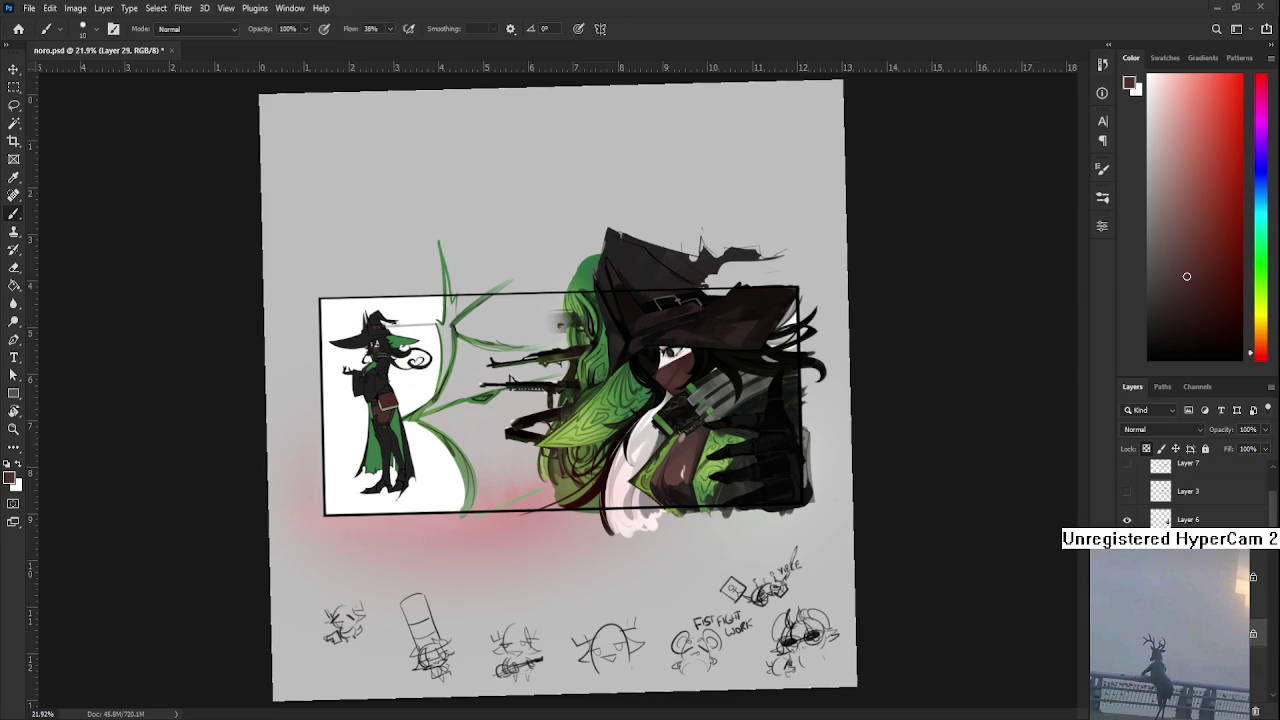
Rotate the canvas view back to 0° and zoom out to about 52%
scroll(386, 352, "up", 2)
scroll(386, 352, "up", 2)
scroll(386, 352, "up", 2)
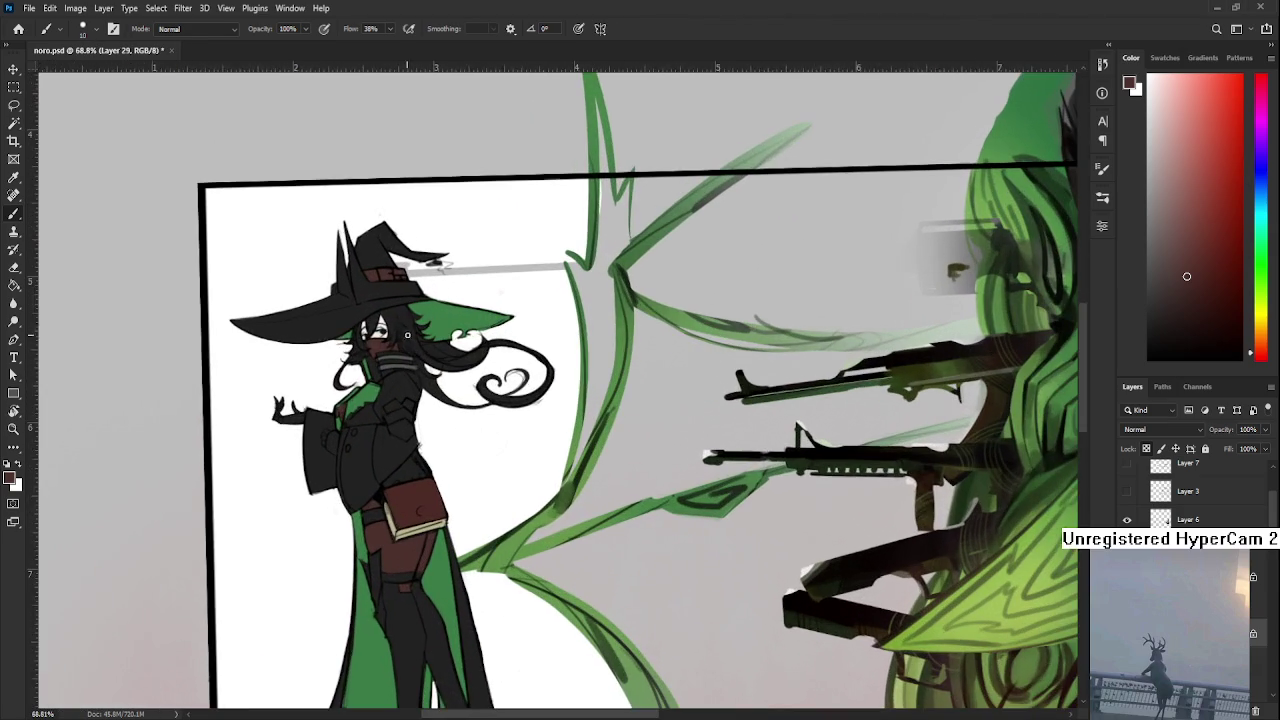
key("r")
left_click_drag(429, 423, 439, 492)
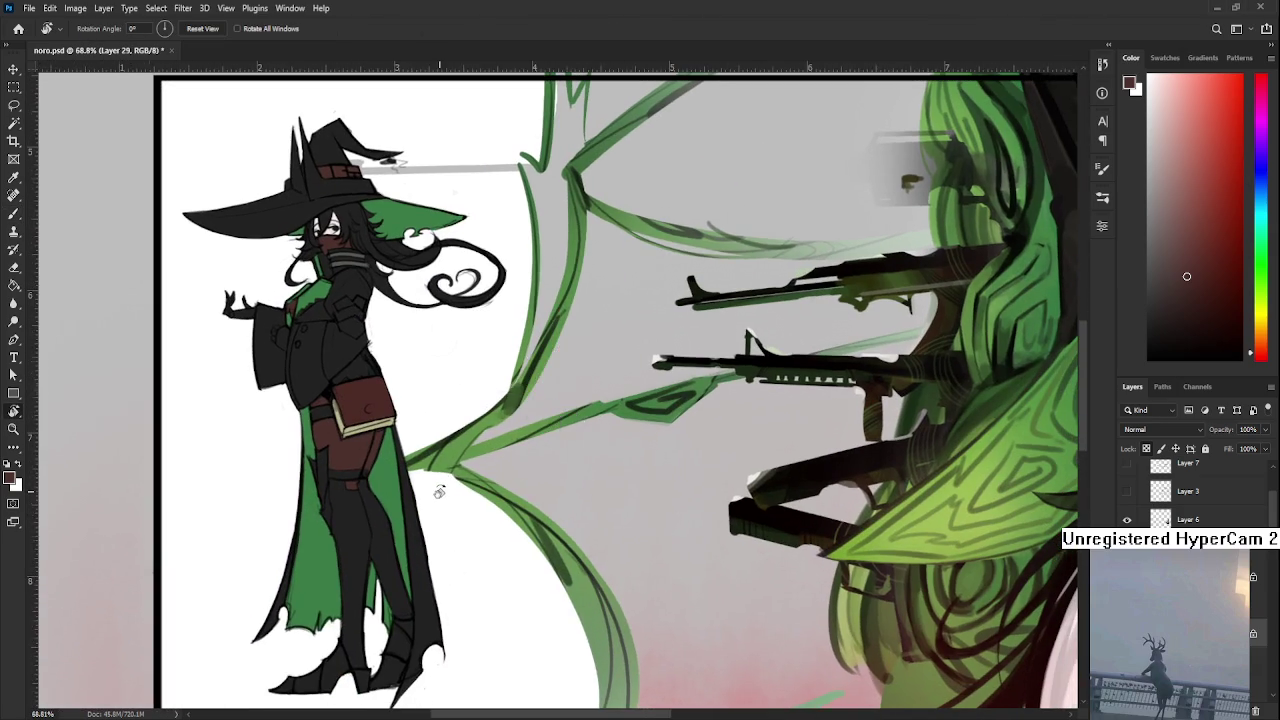
scroll(439, 492, "down", 3)
scroll(410, 460, "up", 3)
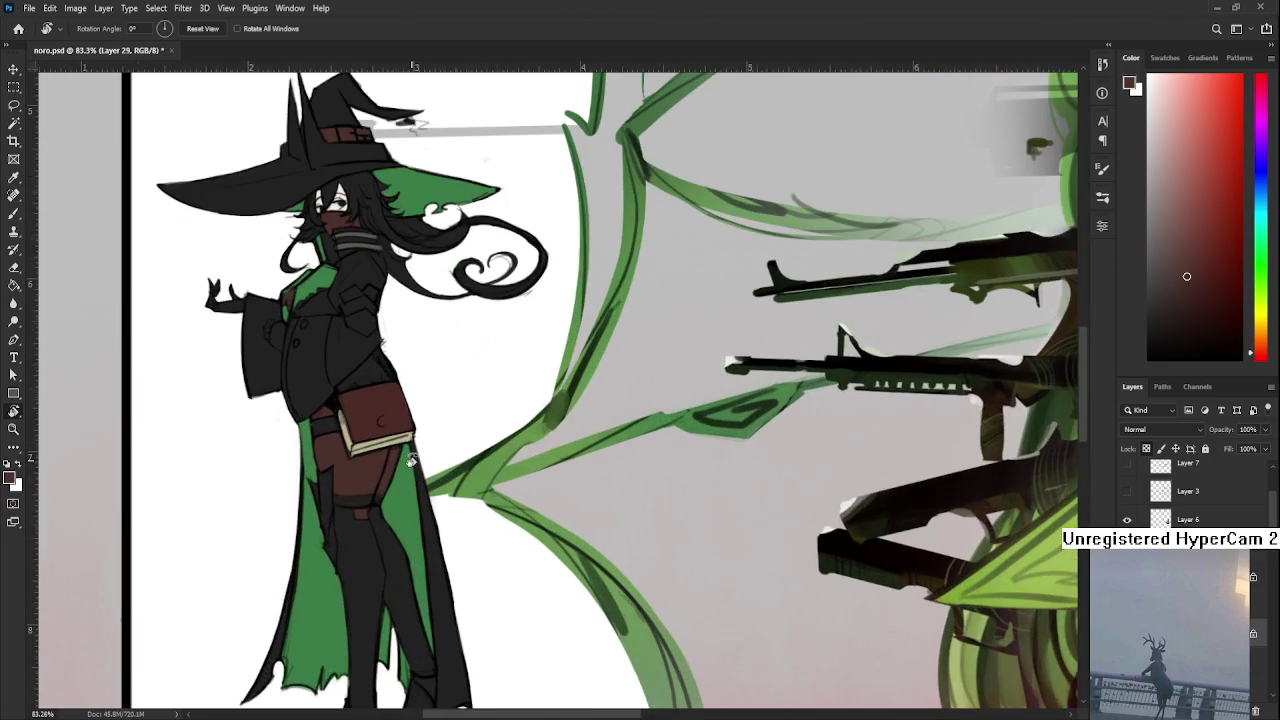
scroll(410, 460, "down", 1)
scroll(385, 520, "down", 2)
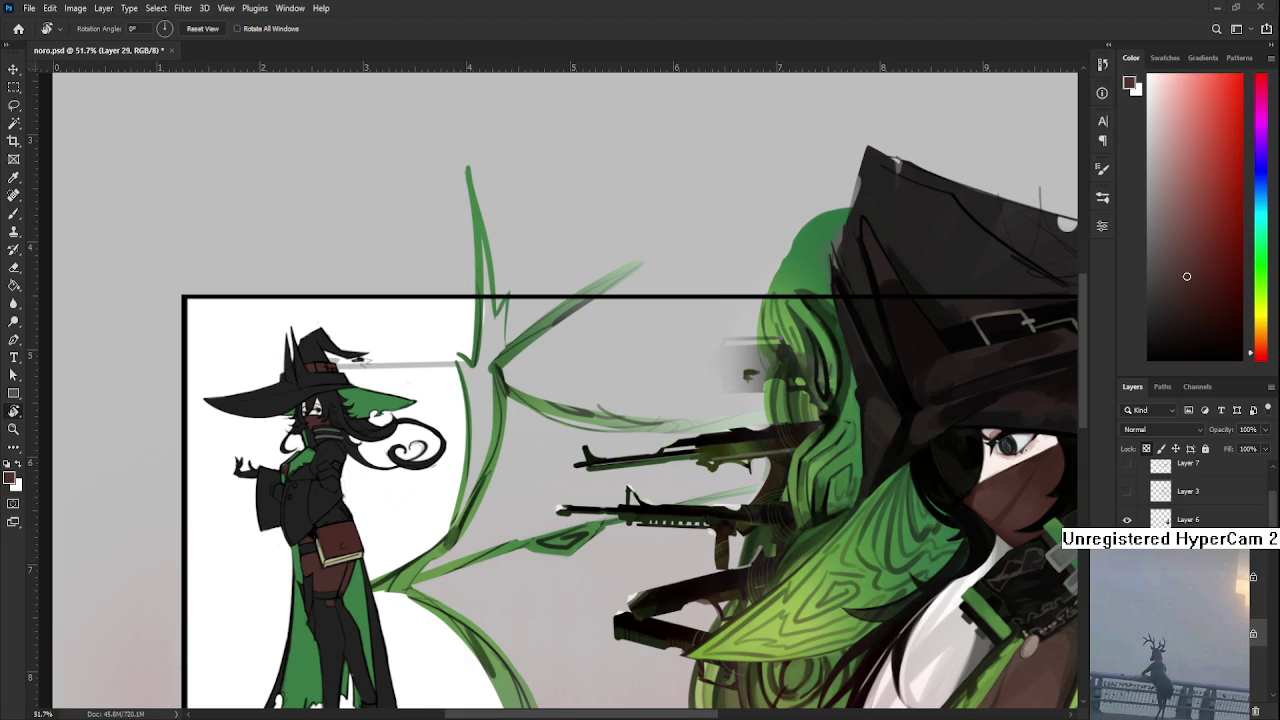
scroll(361, 500, "up", 2)
scroll(361, 500, "up", 2)
scroll(361, 500, "up", 2)
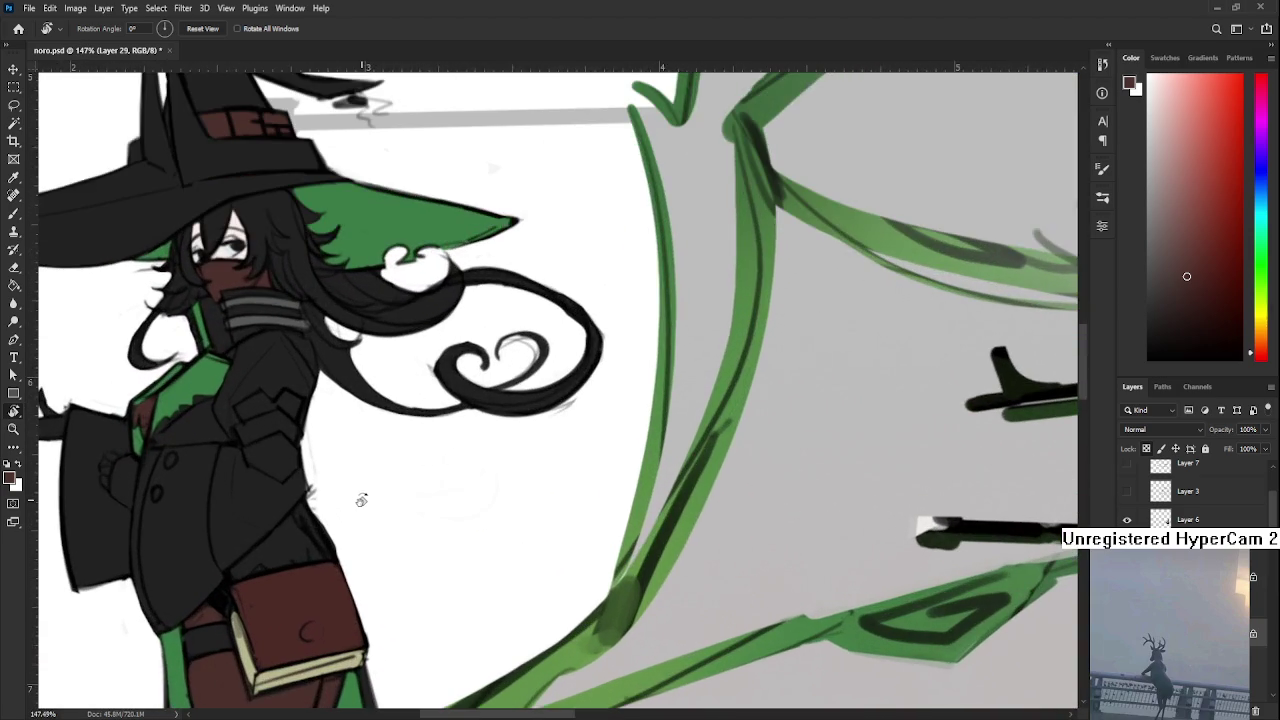
left_click_drag(366, 551, 378, 524)
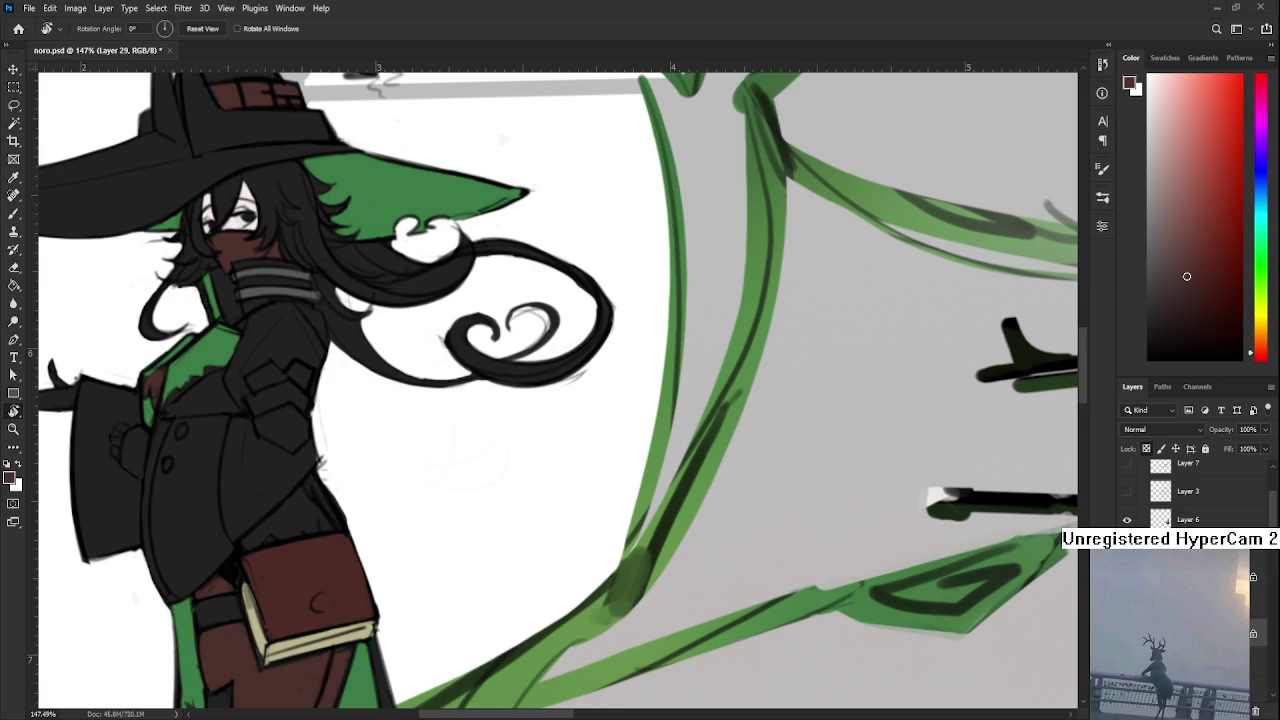
scroll(281, 550, "down", 1)
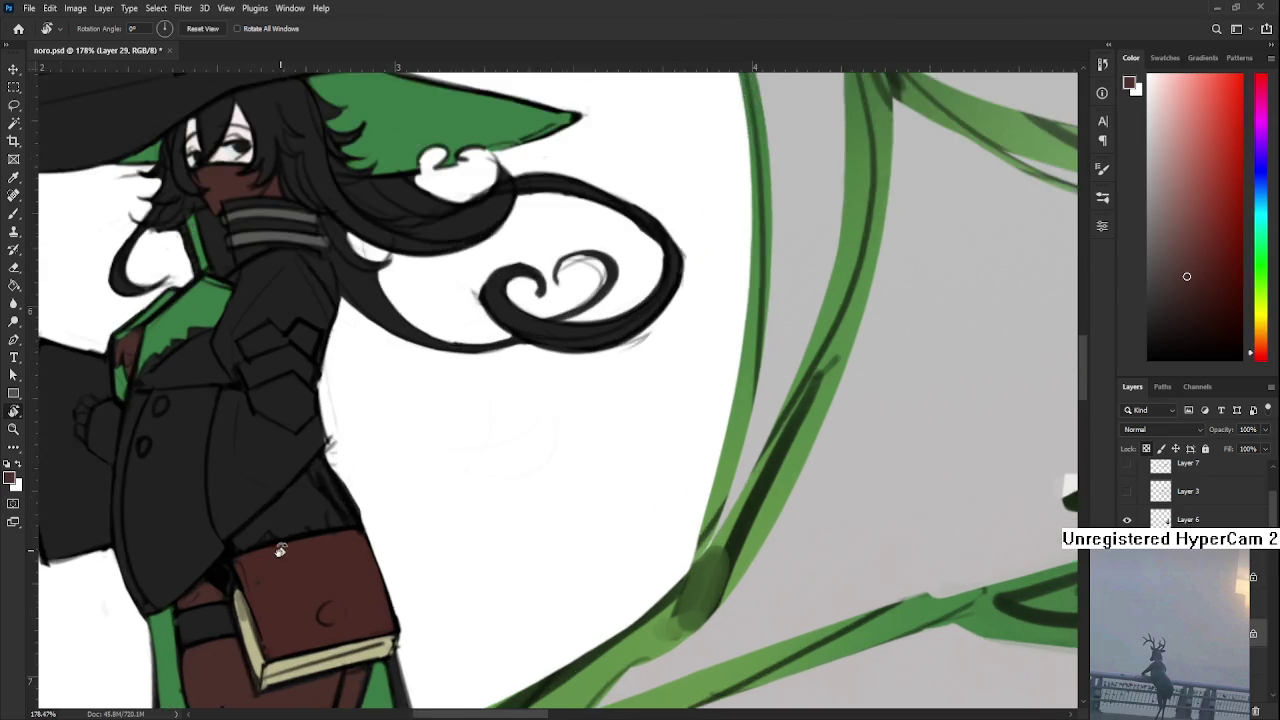
scroll(281, 550, "down", 1)
scroll(280, 520, "down", 1)
scroll(300, 522, "down", 1)
scroll(306, 524, "down", 1)
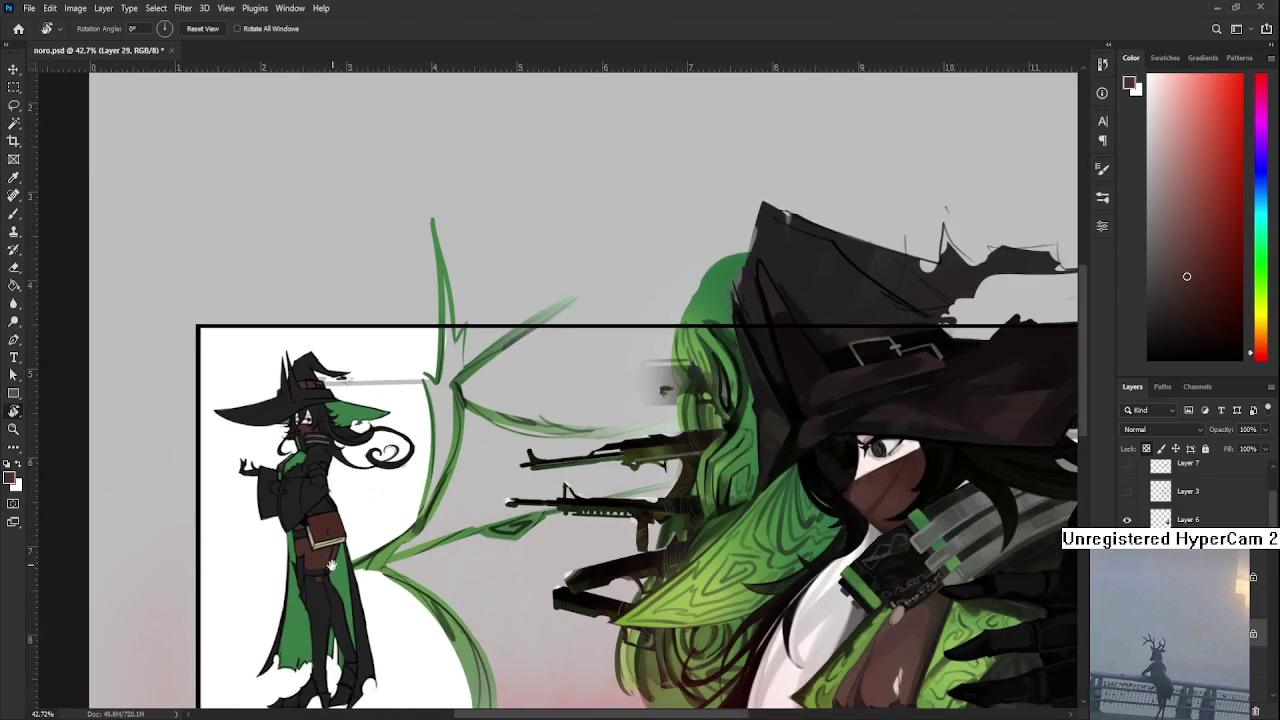
scroll(347, 505, "down", 1)
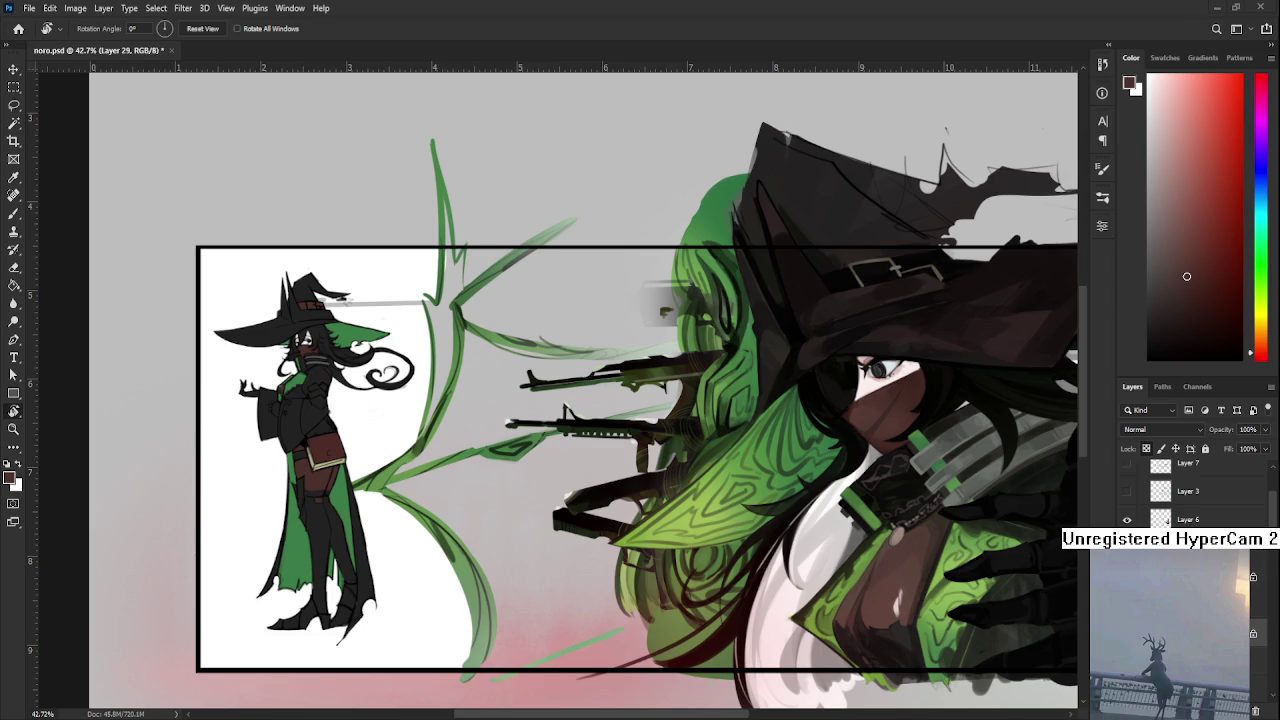
scroll(354, 428, "up", 1)
scroll(354, 428, "up", 1)
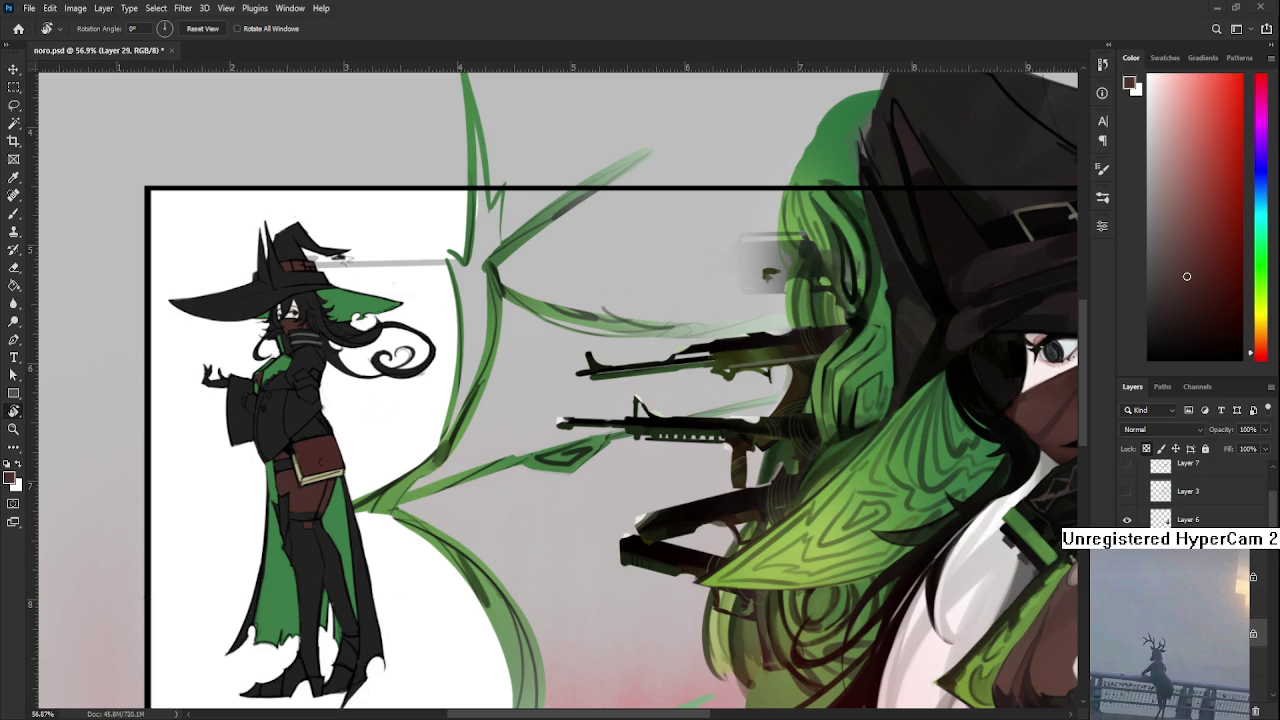
mouse_move(363, 417)
left_mouse_down()
mouse_move(343, 451)
mouse_move(307, 410)
left_mouse_up()
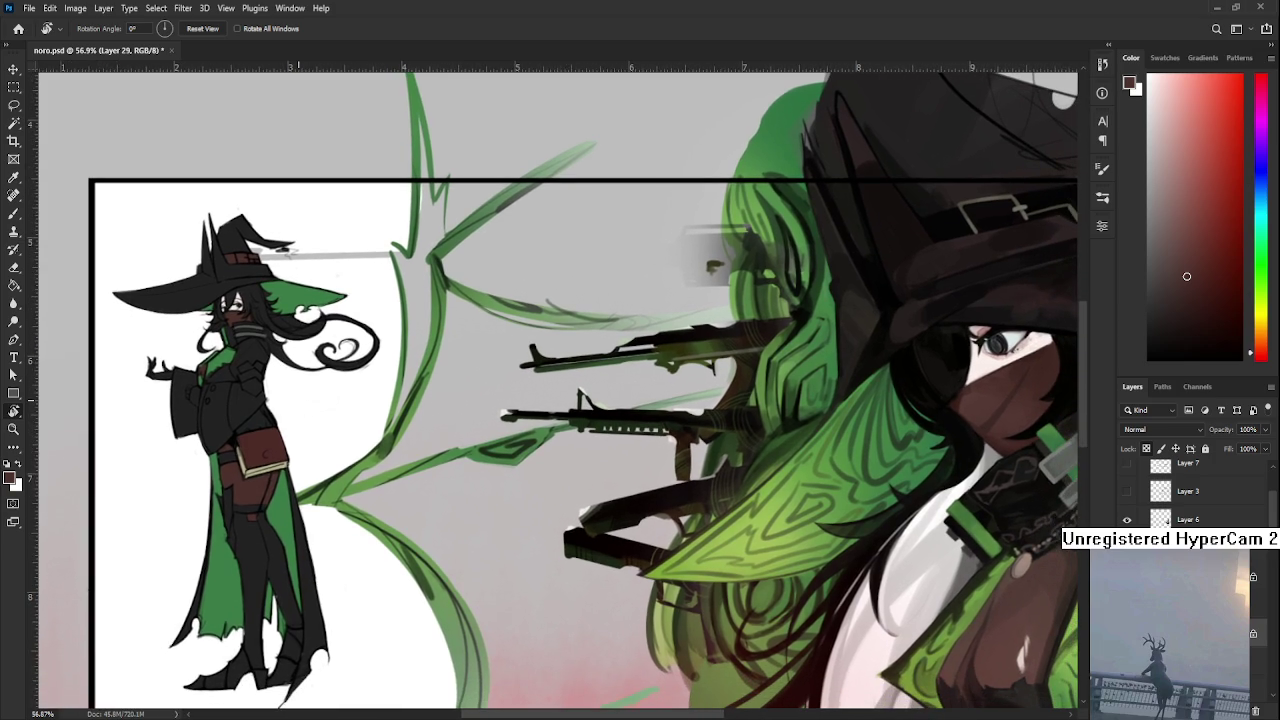
scroll(299, 401, "down", 2)
scroll(299, 401, "down", 2)
scroll(299, 401, "up", 3)
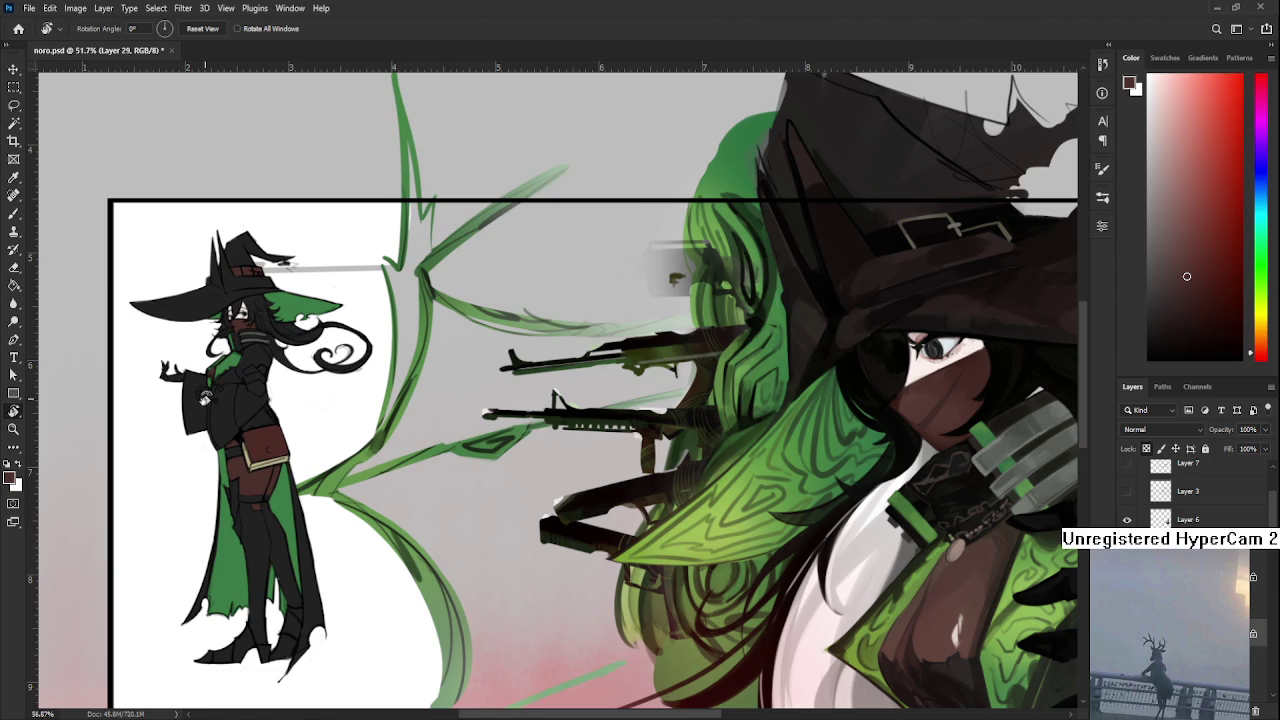
Hide and re-show the witch's colour fill to check the line art
scroll(341, 478, "up", 3)
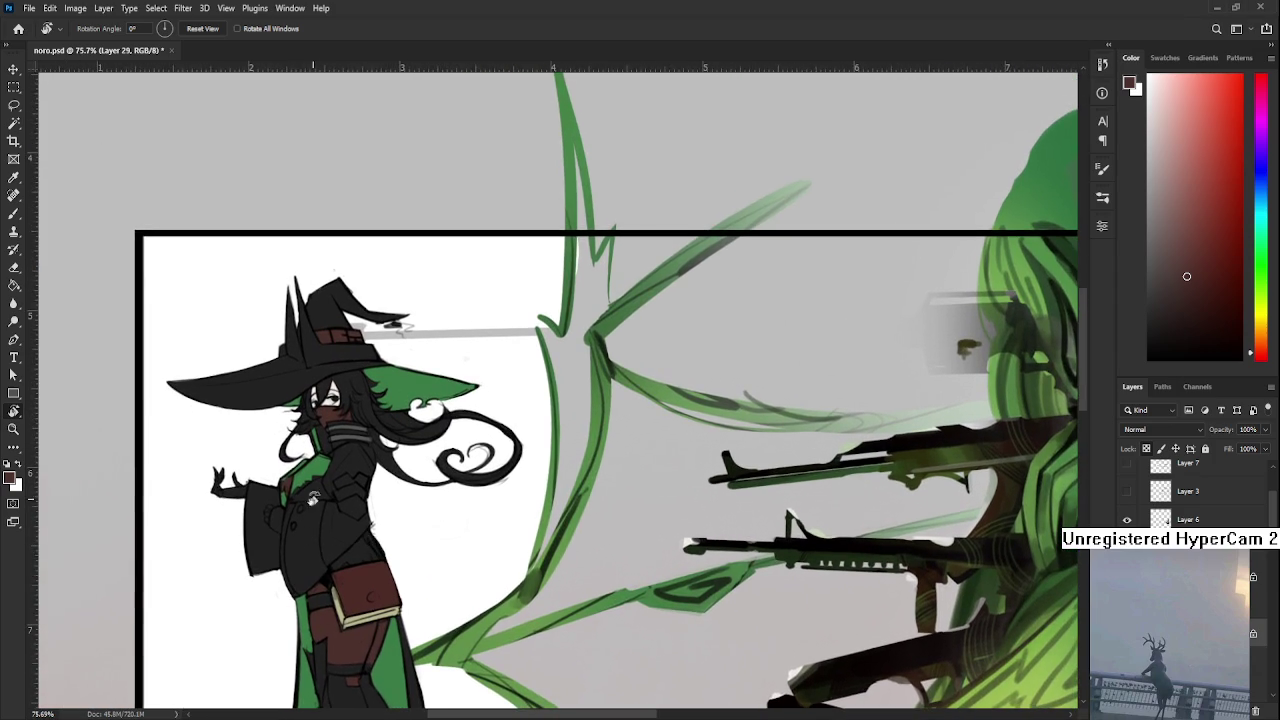
scroll(355, 358, "up", 1)
scroll(360, 355, "down", 3)
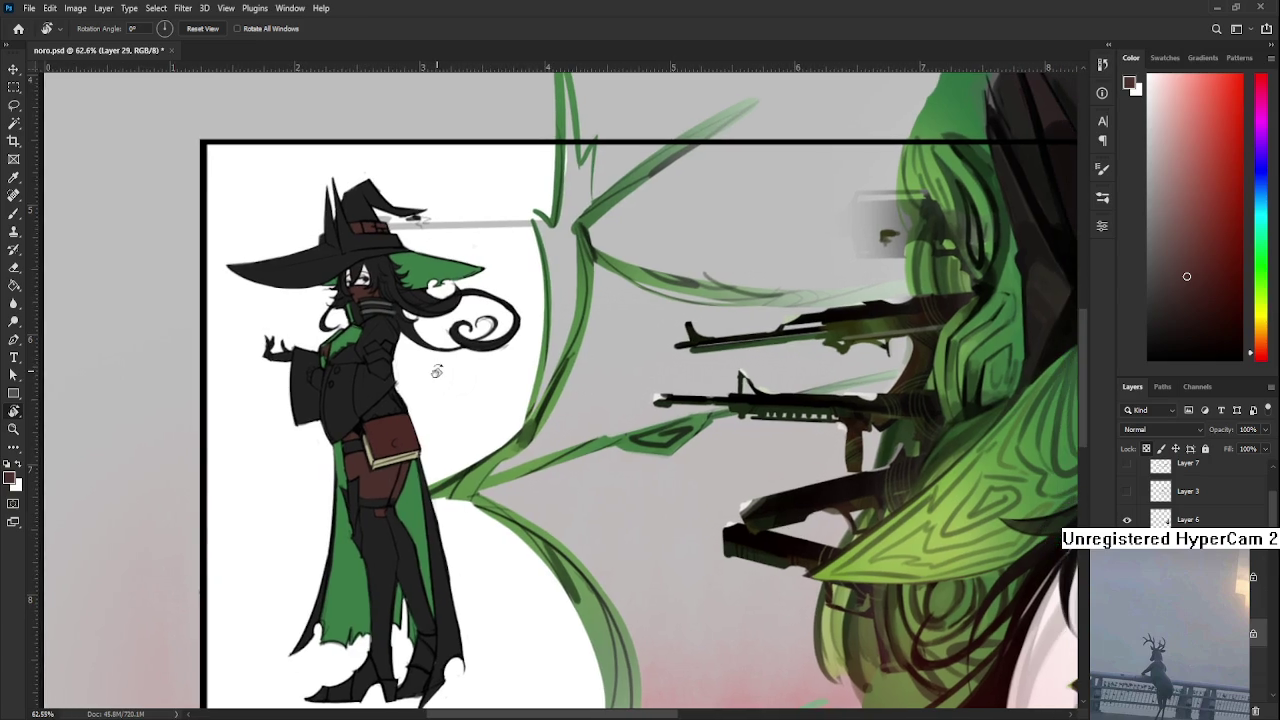
scroll(430, 380, "up", 1)
scroll(430, 380, "up", 1)
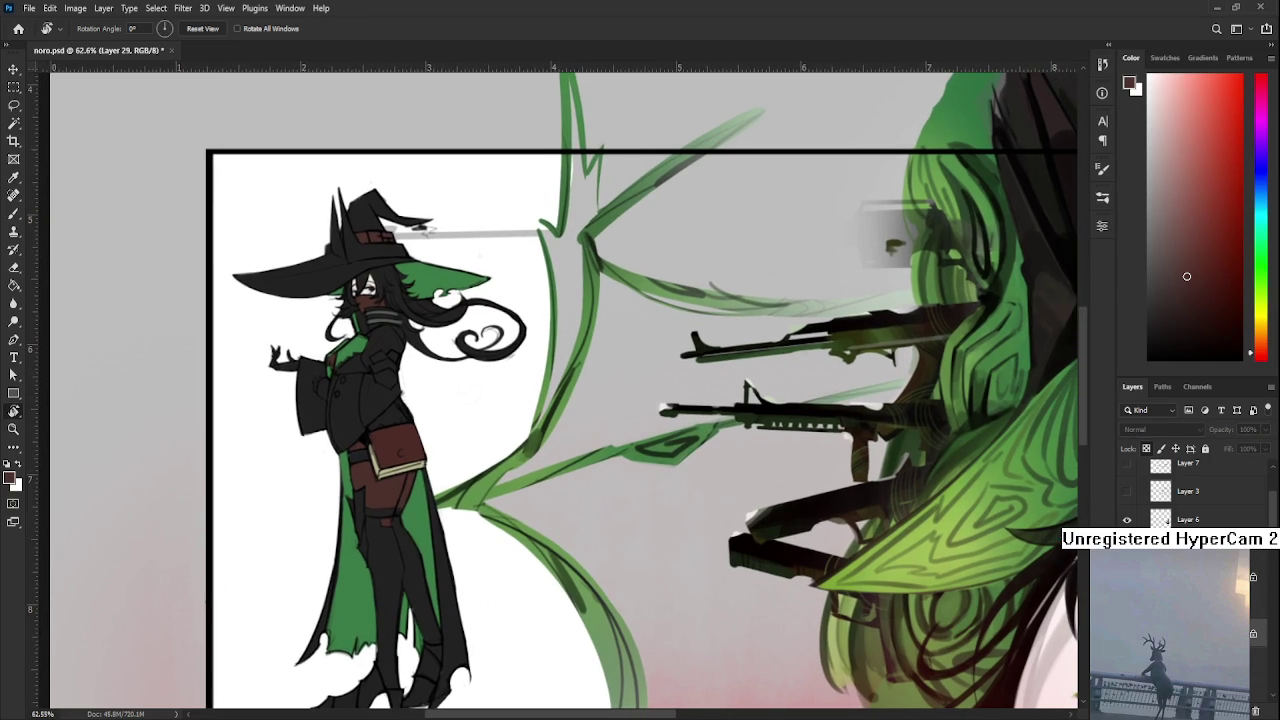
left_click(1127, 519)
left_click(1127, 519)
scroll(565, 470, "up", 2)
Magic Wand-select the small witch's silhouette with a single click
key("w")
left_click(440, 510)
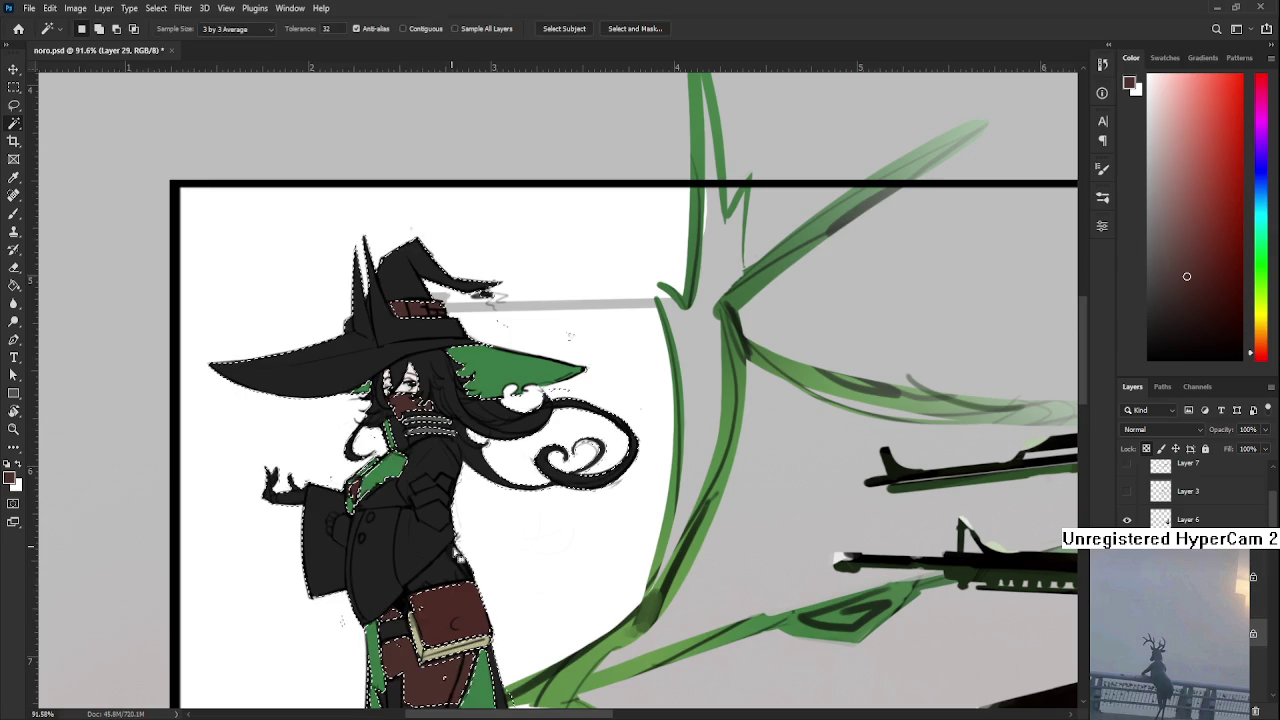
key("b")
scroll(440, 612, "up", 1)
scroll(441, 613, "up", 2)
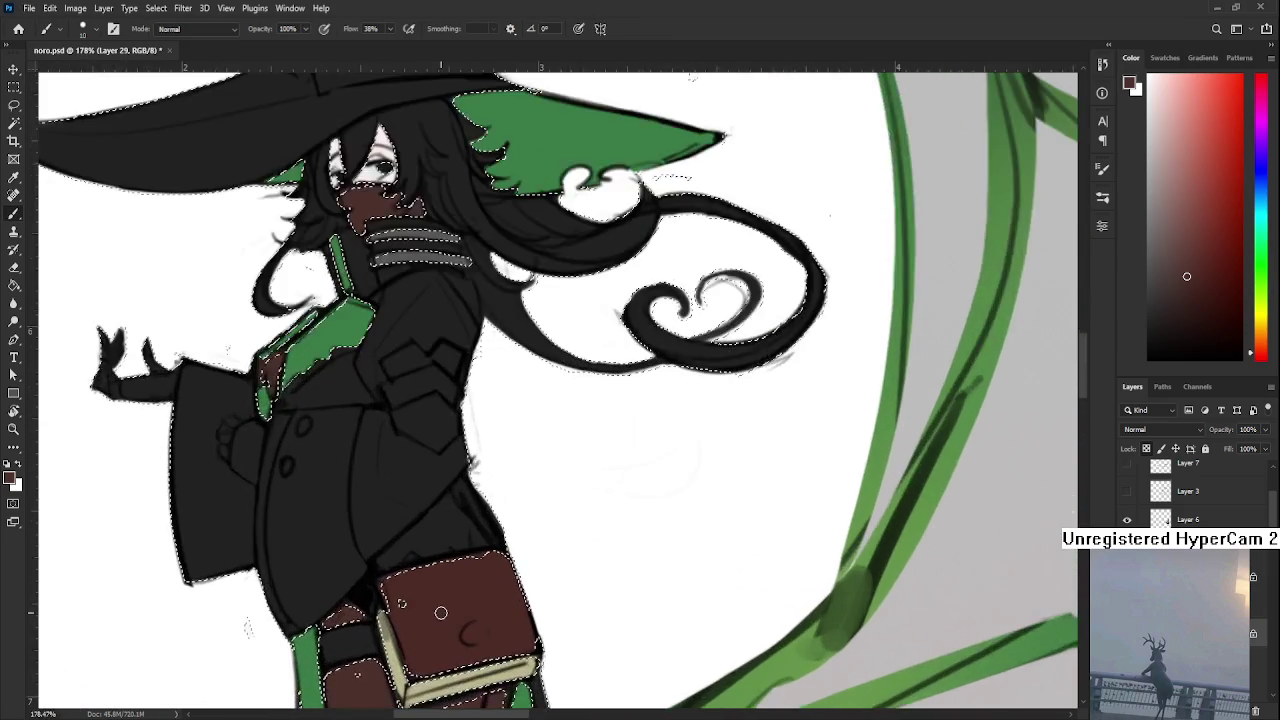
scroll(440, 612, "up", 1)
scroll(440, 612, "up", 1)
scroll(442, 615, "down", 2)
Deselect everything and return to the Brush
key("l")
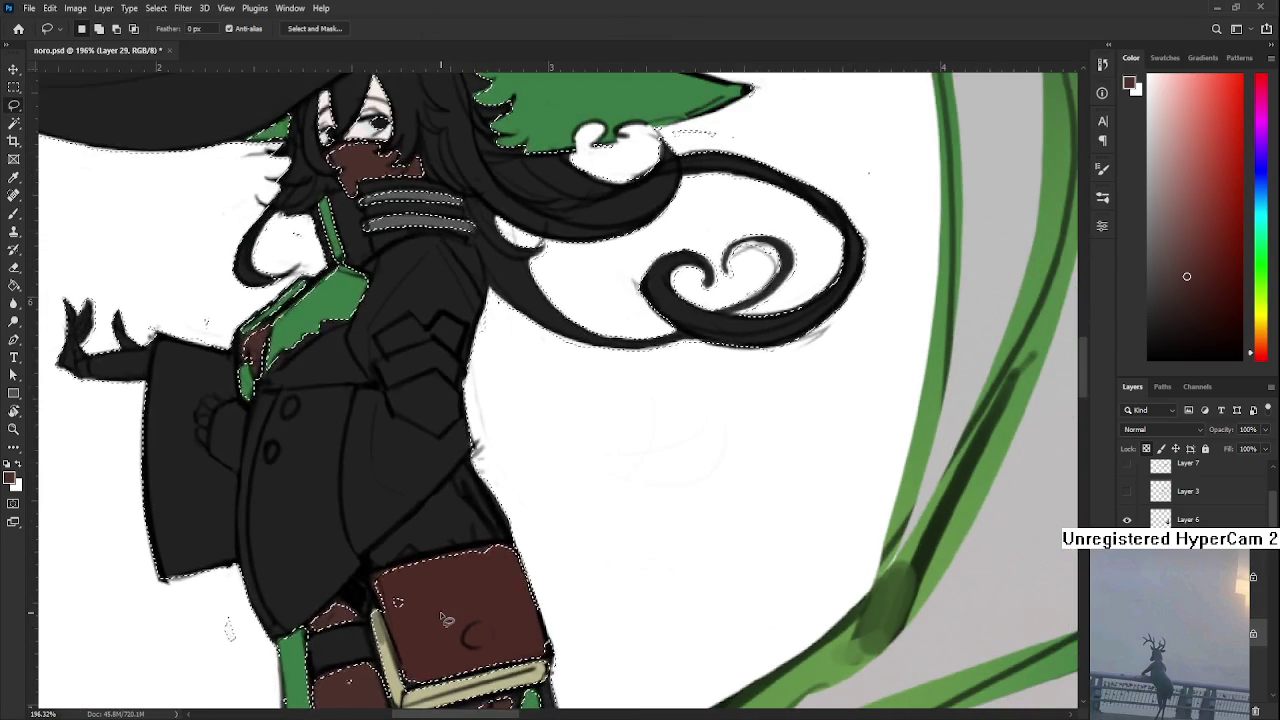
key("ctrl+d")
scroll(443, 615, "up", 2)
scroll(443, 614, "up", 1)
key("b")
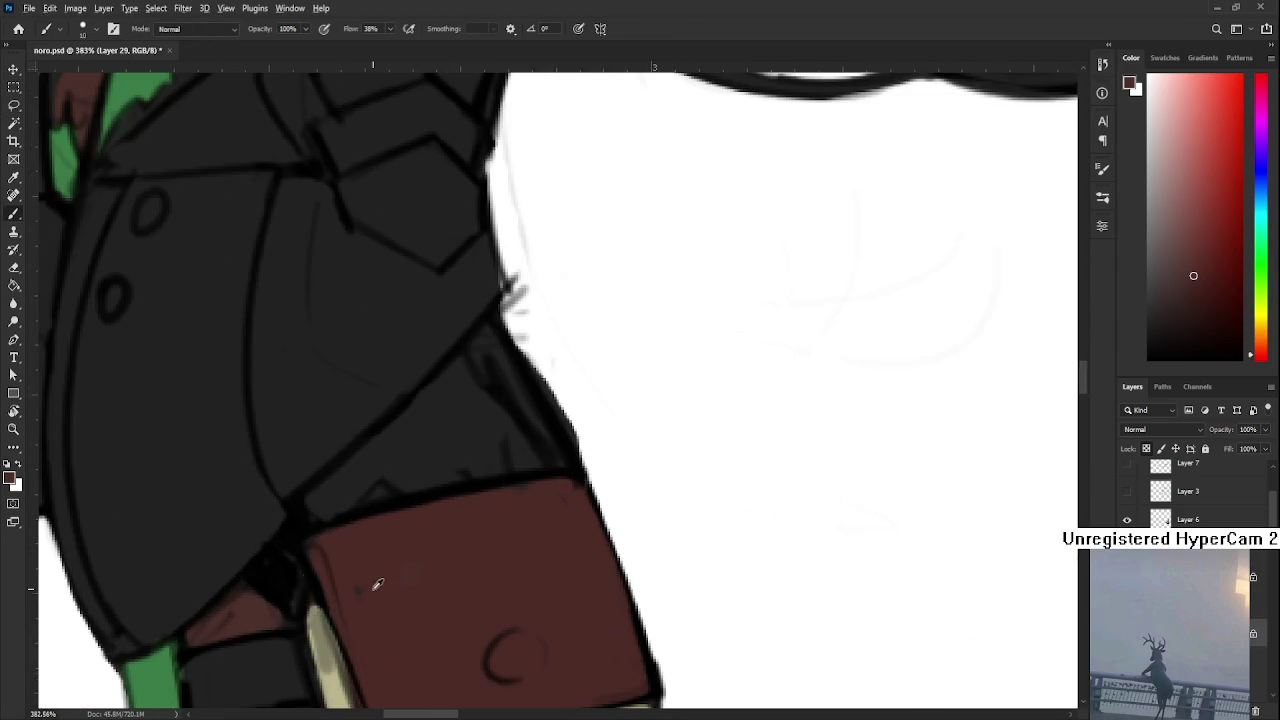
Magic Wand-select the reddish-brown belt, hat band and mask, extending to the whole dark figure
scroll(459, 579, "down", 1)
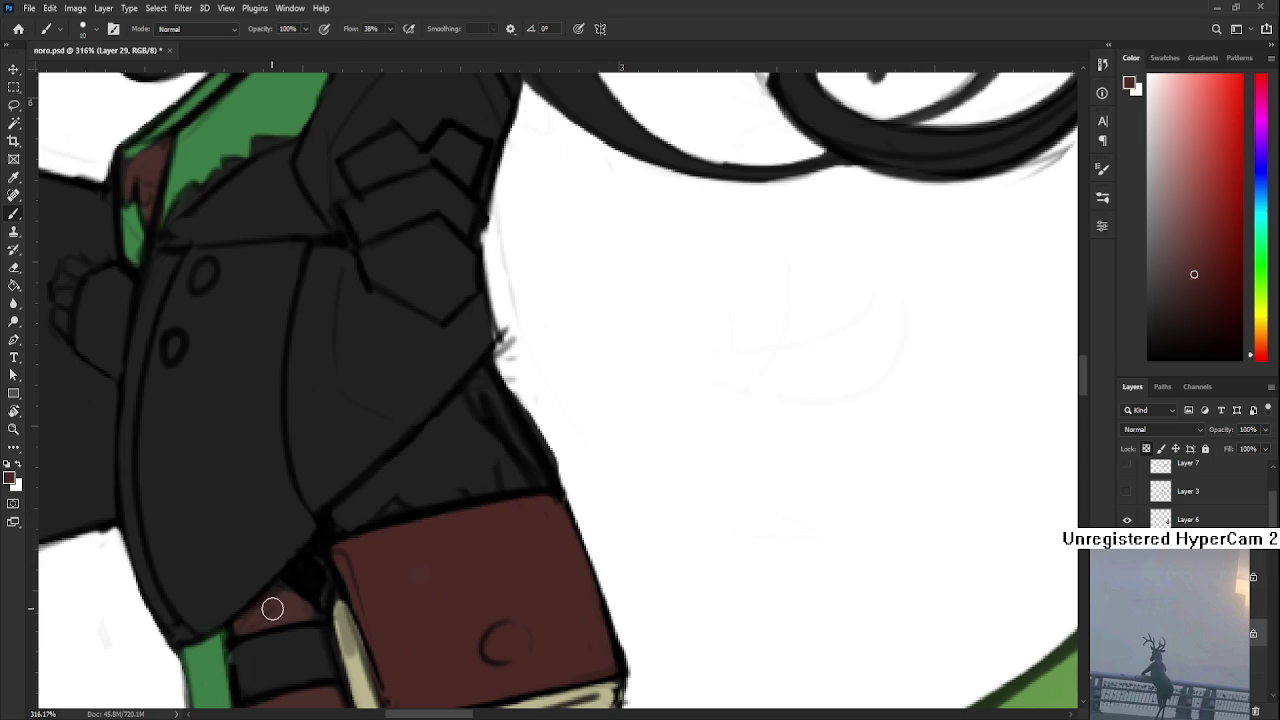
scroll(325, 620, "down", 2)
scroll(330, 621, "down", 5)
key("w")
left_click(414, 596)
scroll(418, 600, "up", 2)
scroll(416, 598, "down", 2)
left_click(357, 392, "shift")
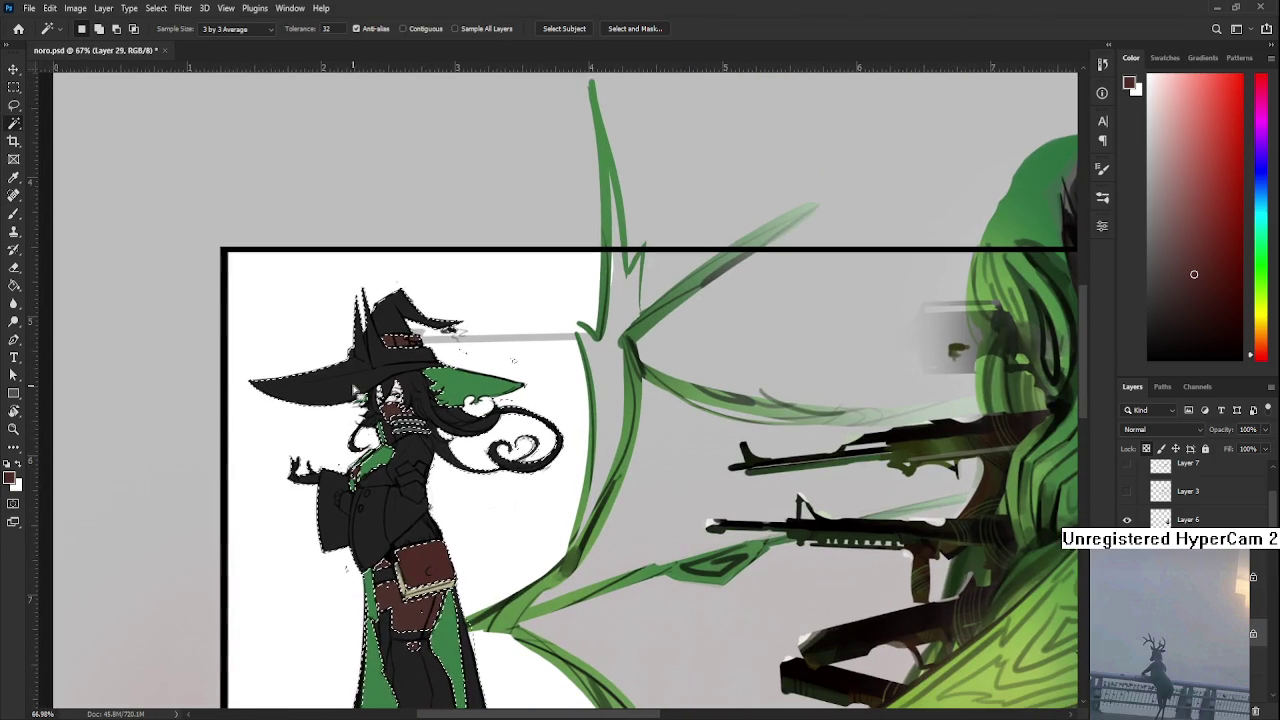
scroll(390, 450, "up", 1)
scroll(420, 490, "up", 1)
scroll(456, 510, "up", 1)
left_click_drag(456, 510, 450, 355)
scroll(450, 355, "up", 3)
key("b")
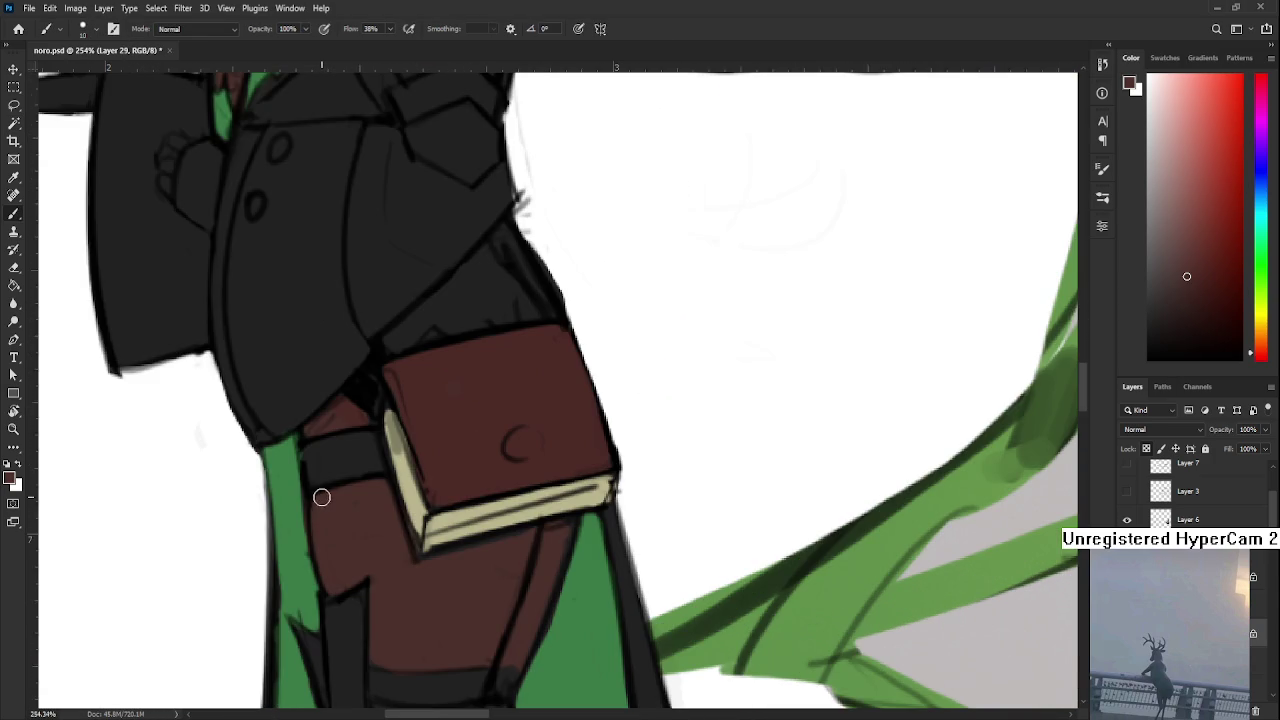
scroll(357, 506, "down", 1)
key("w")
scroll(363, 568, "down", 3)
key("ctrl+shift+d")
scroll(401, 688, "down", 3)
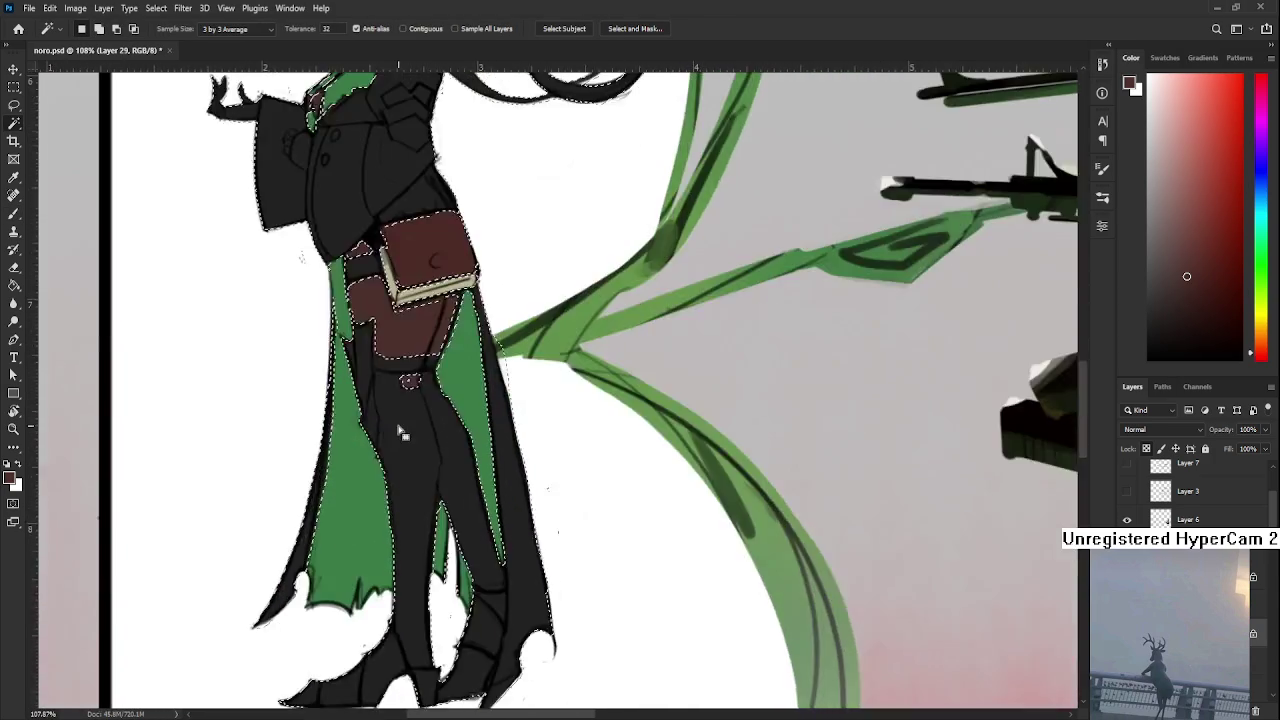
scroll(437, 470, "down", 3)
scroll(320, 440, "up", 3)
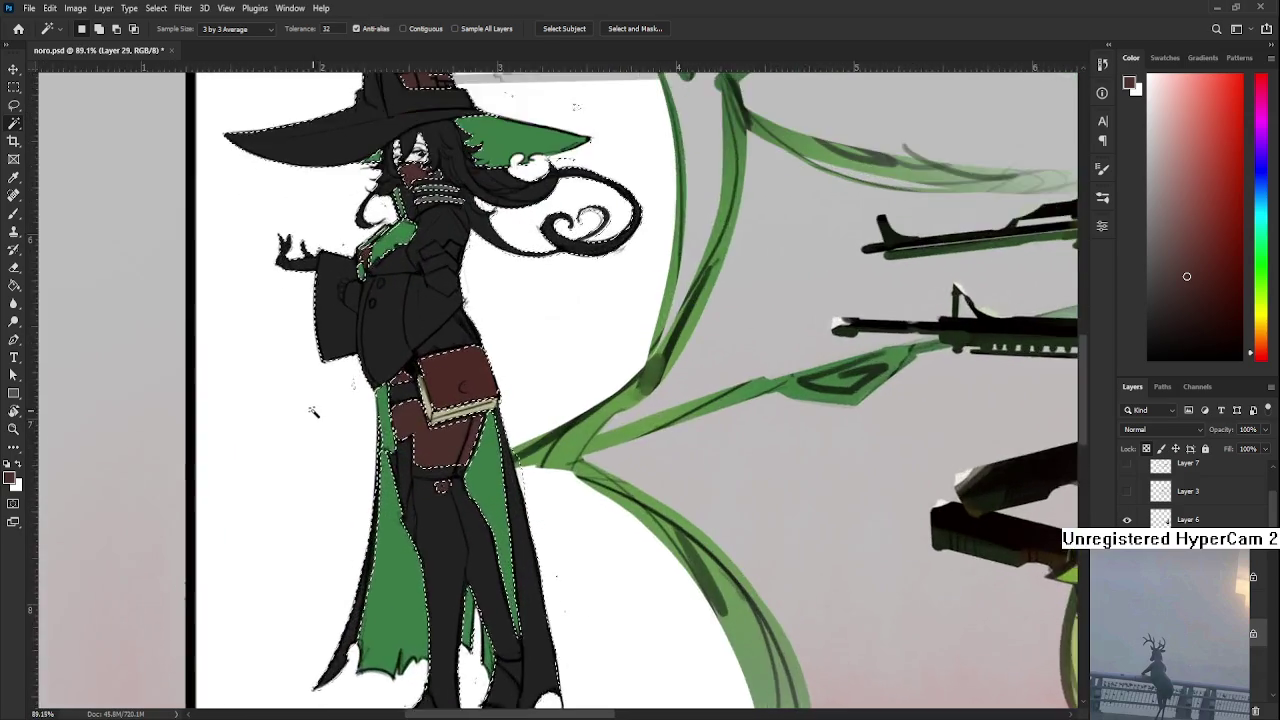
key("l")
key("ctrl+d")
left_click_drag(376, 432, 368, 352)
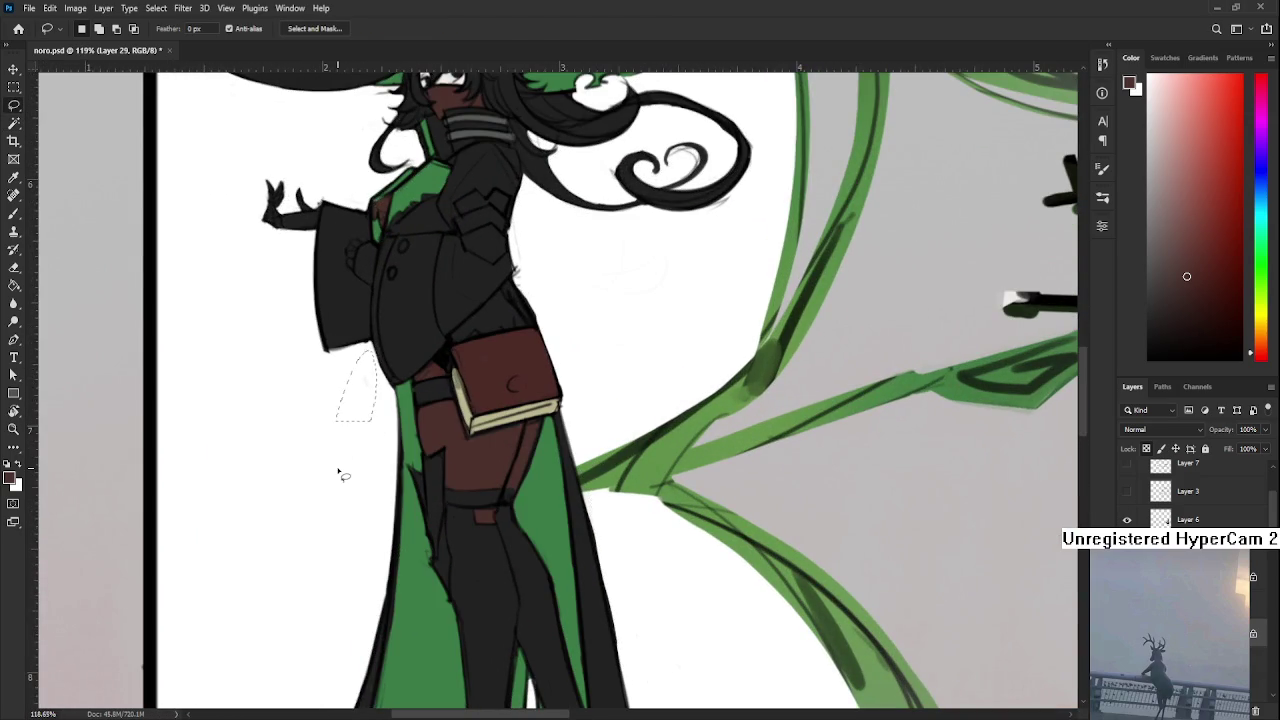
scroll(344, 478, "down", 3)
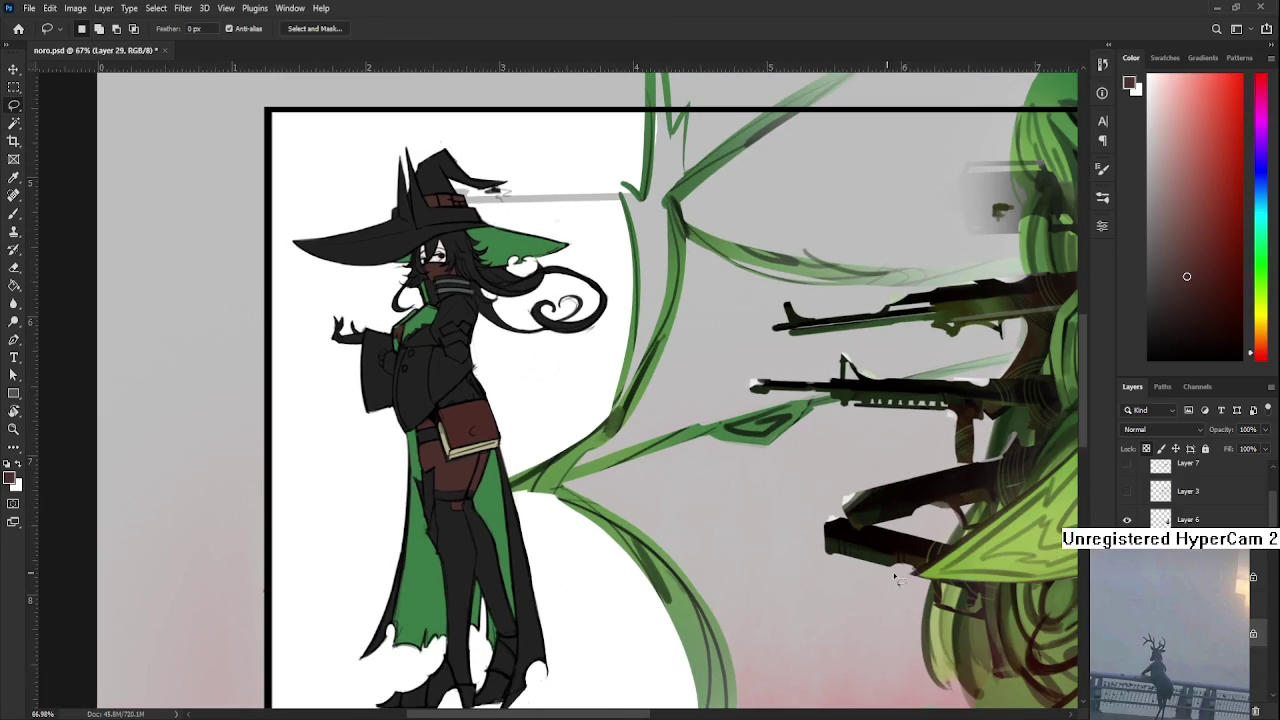
scroll(662, 545, "down", 3)
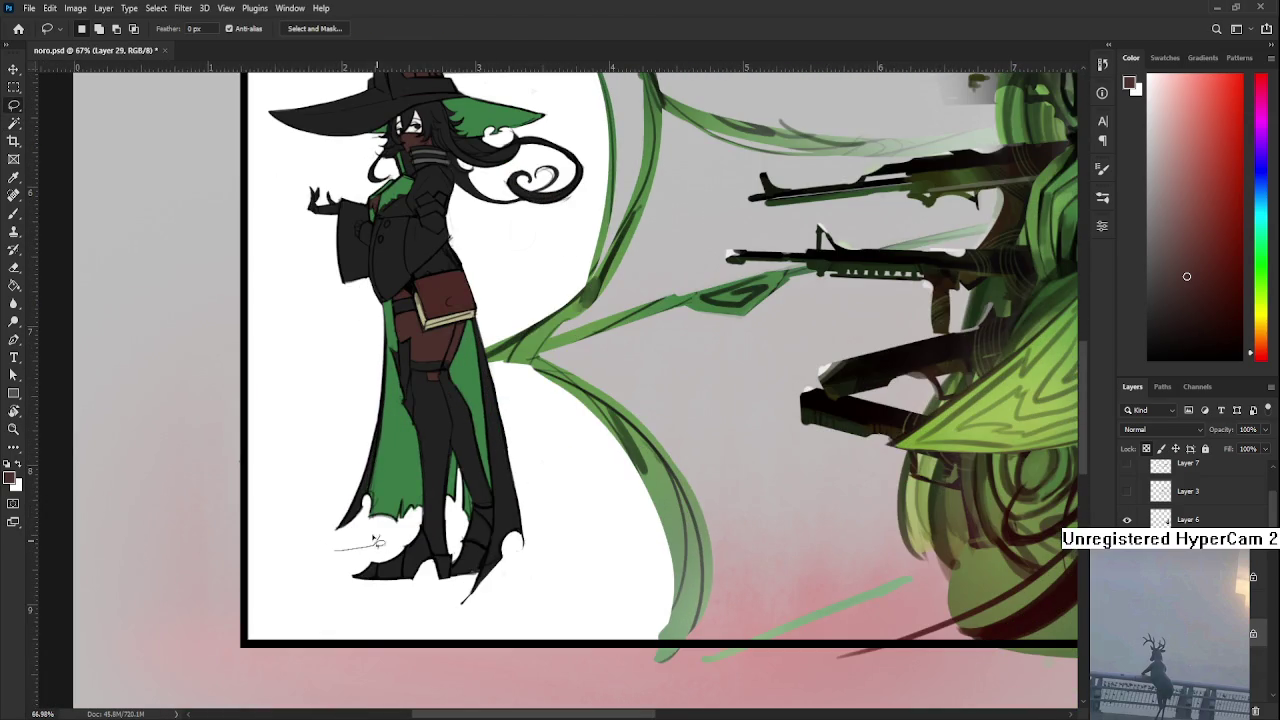
key("w")
left_click(557, 480)
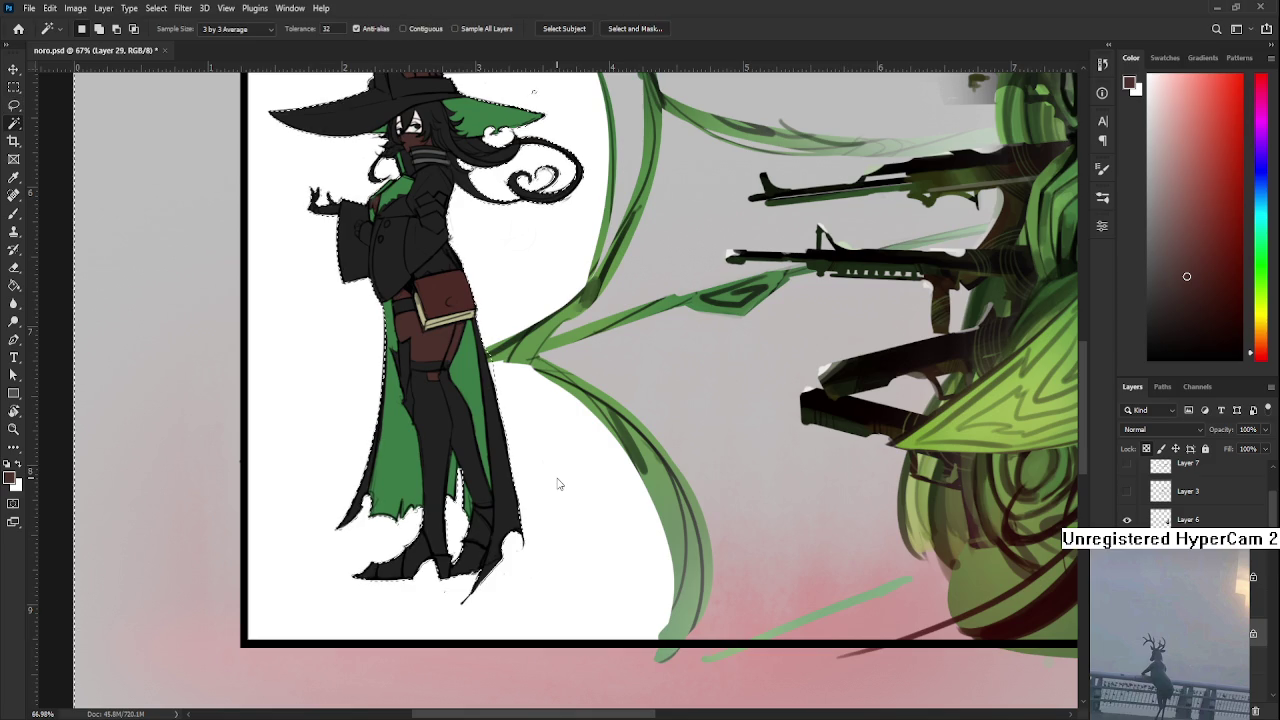
left_click_drag(534, 460, 545, 545)
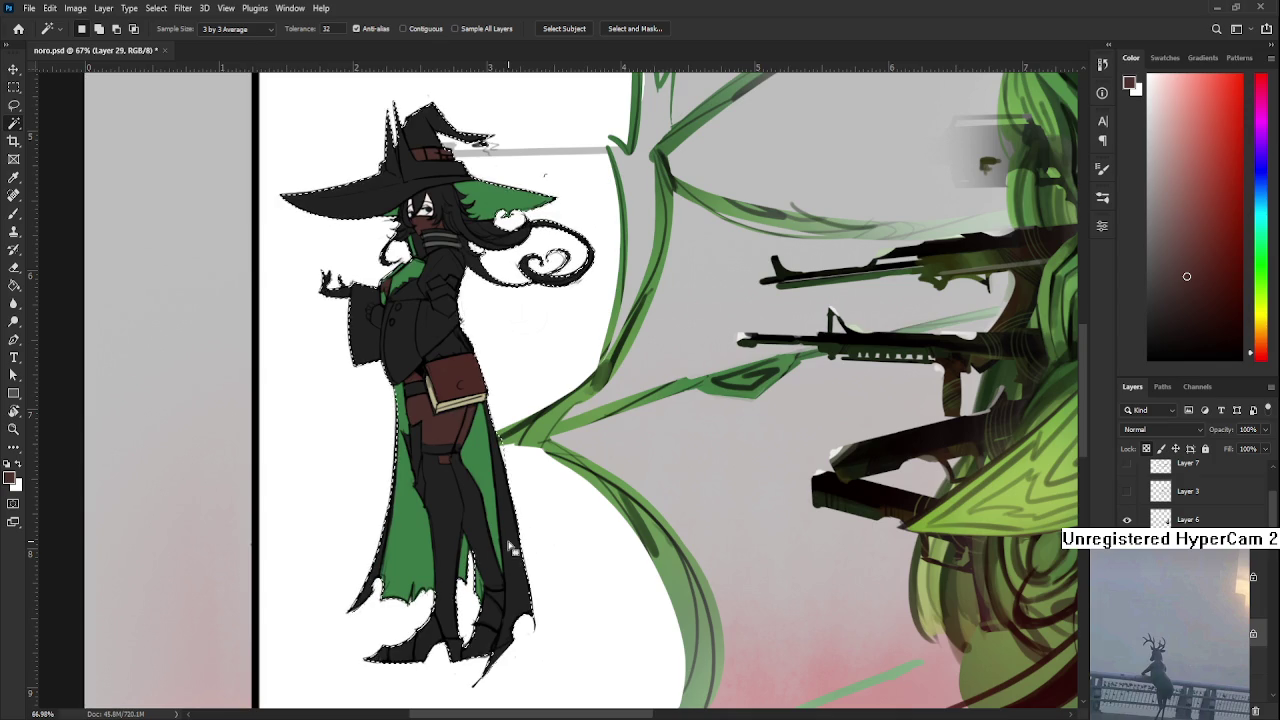
key("ctrl+comma")
key("ctrl+comma")
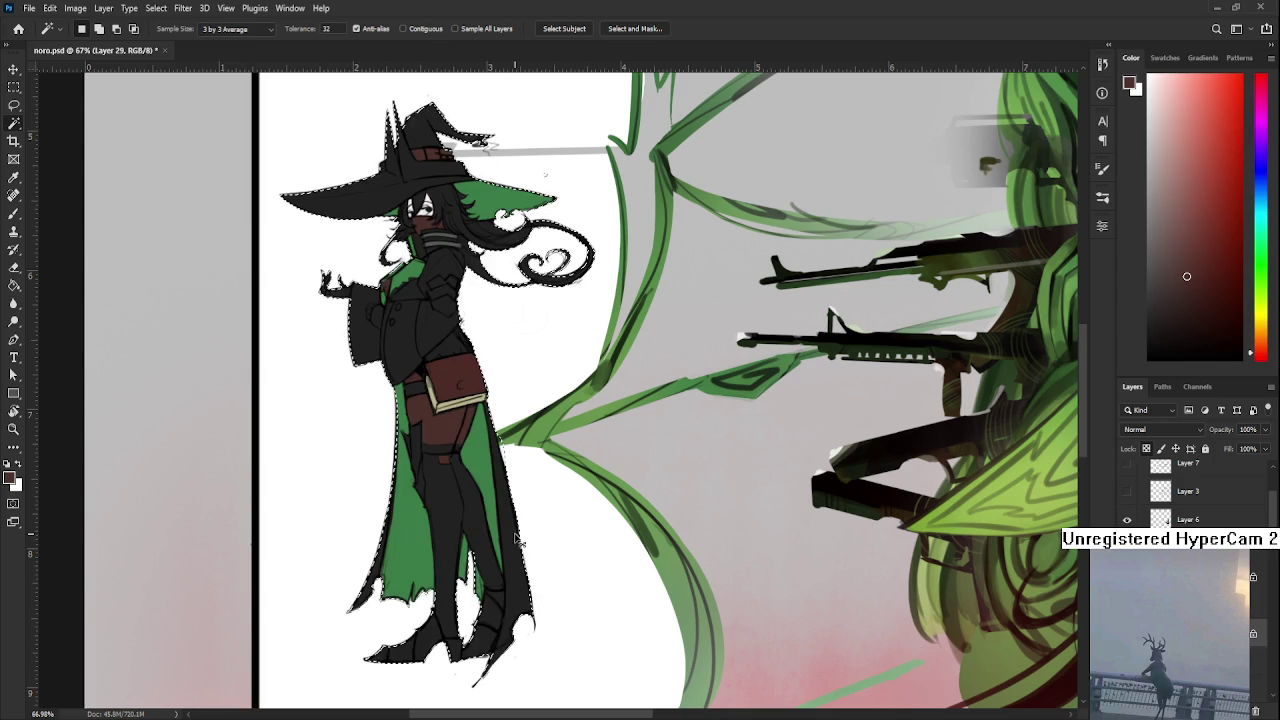
key("ctrl+d")
key("ctrl+shift+d")
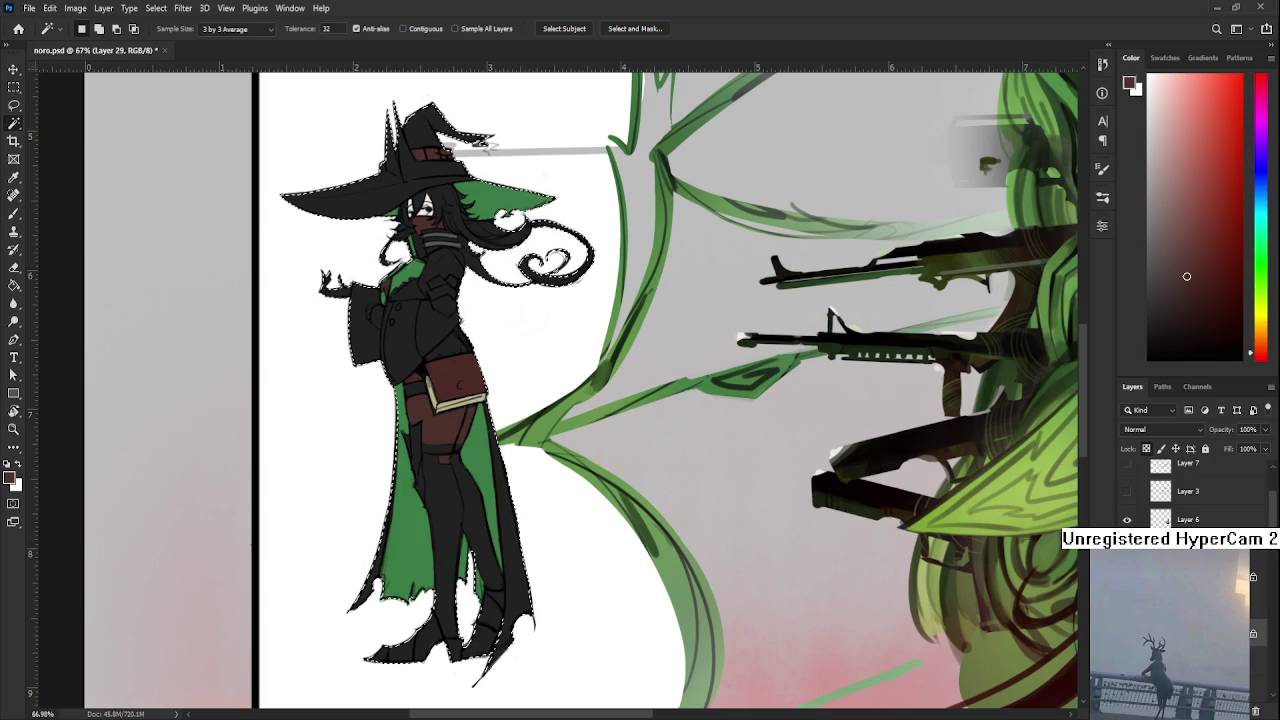
key("ctrl+comma")
key("ctrl+comma")
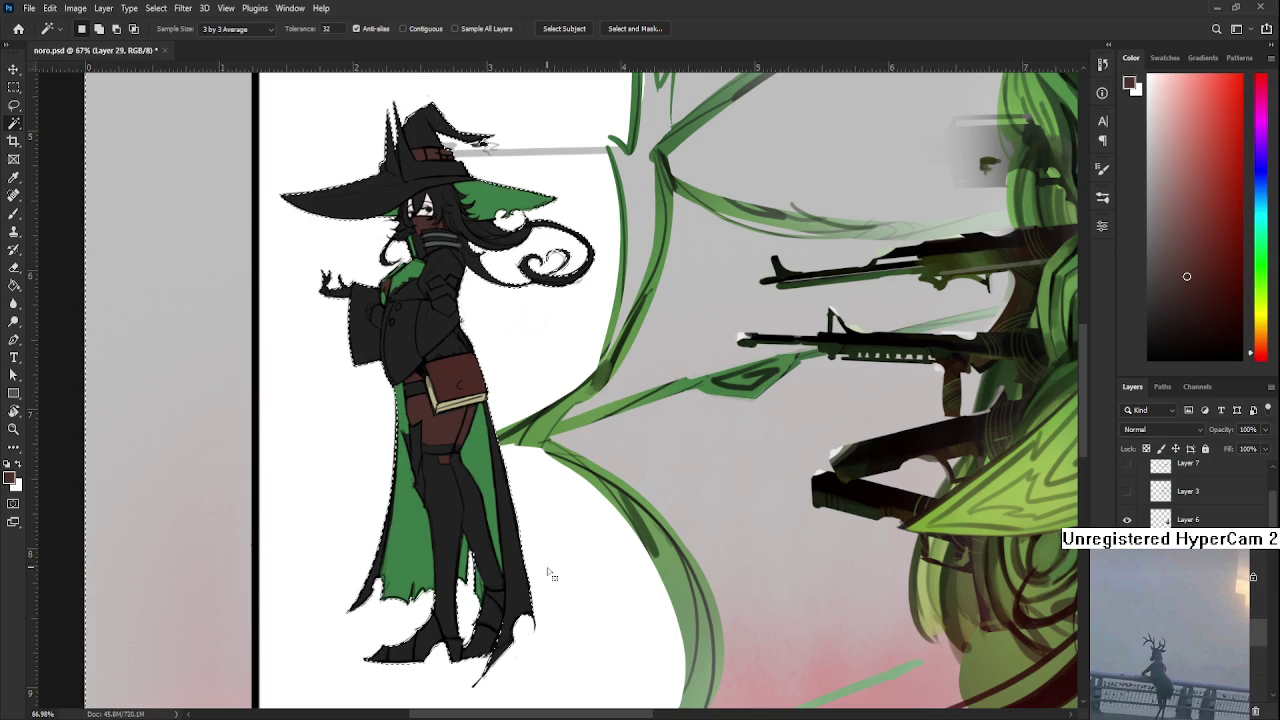
key("l")
key("ctrl+d")
scroll(614, 545, "up", 3)
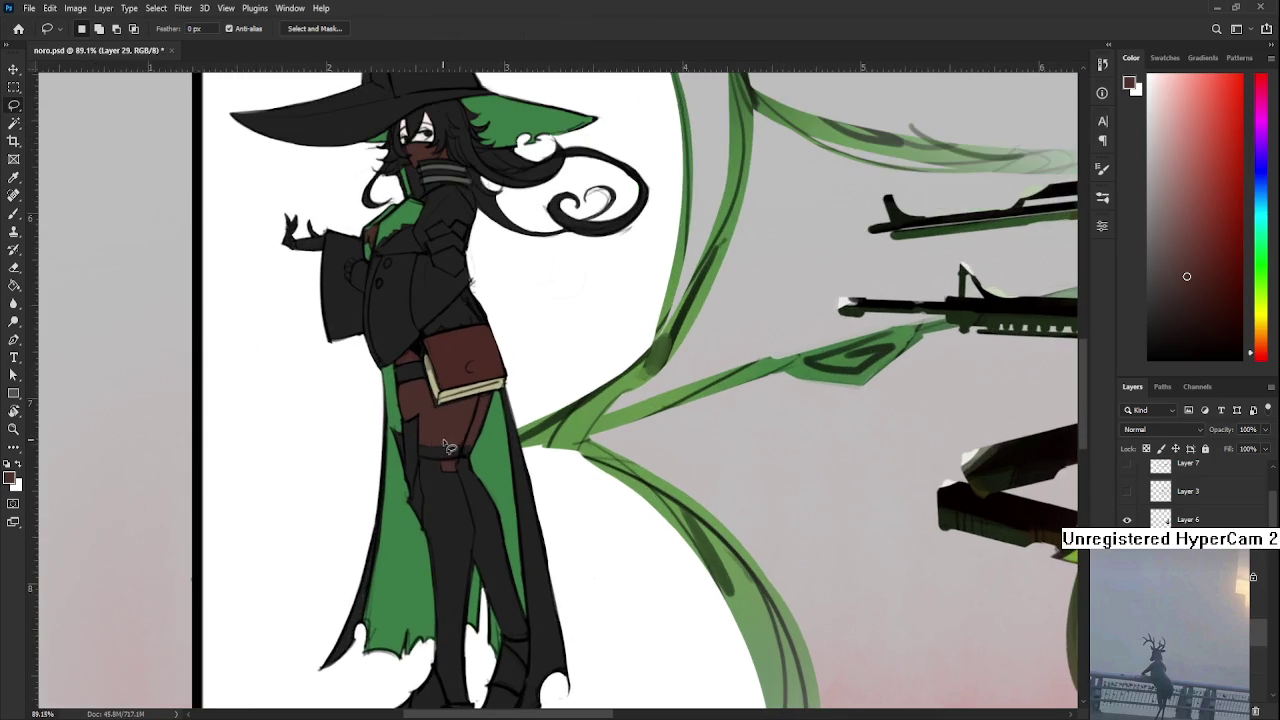
scroll(691, 571, "down", 2)
key("ctrl+z")
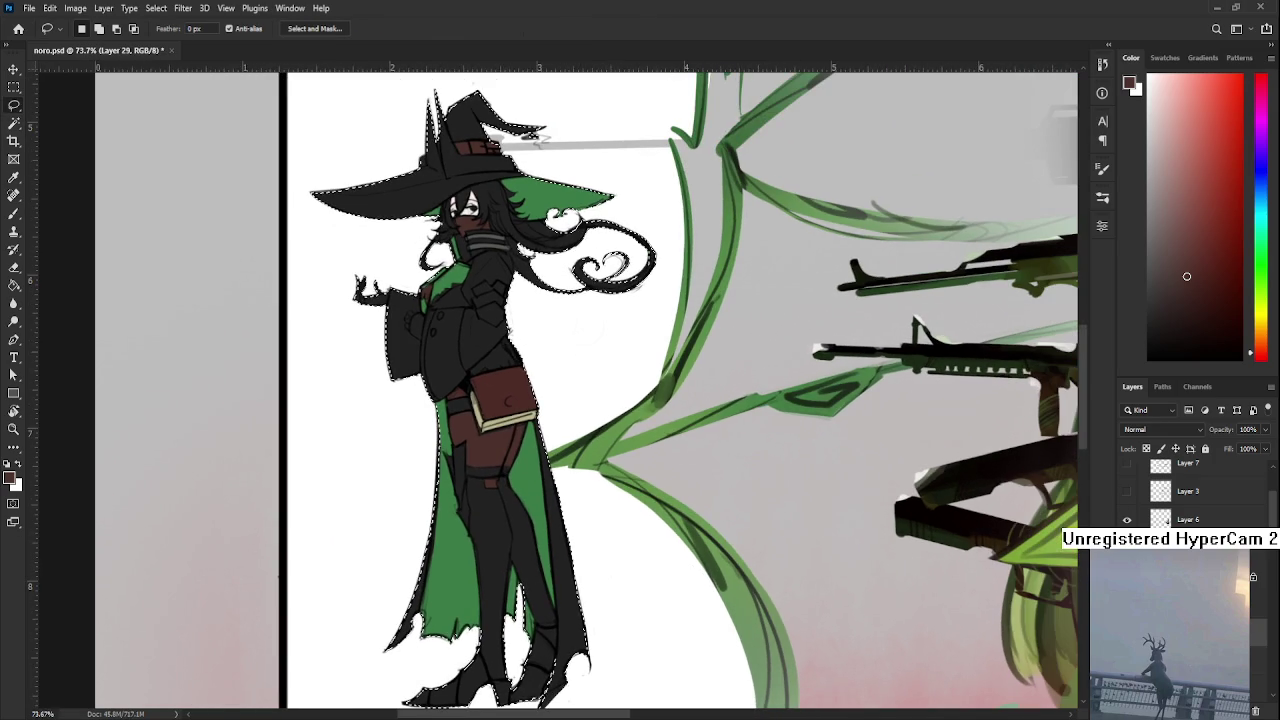
key("ctrl+d")
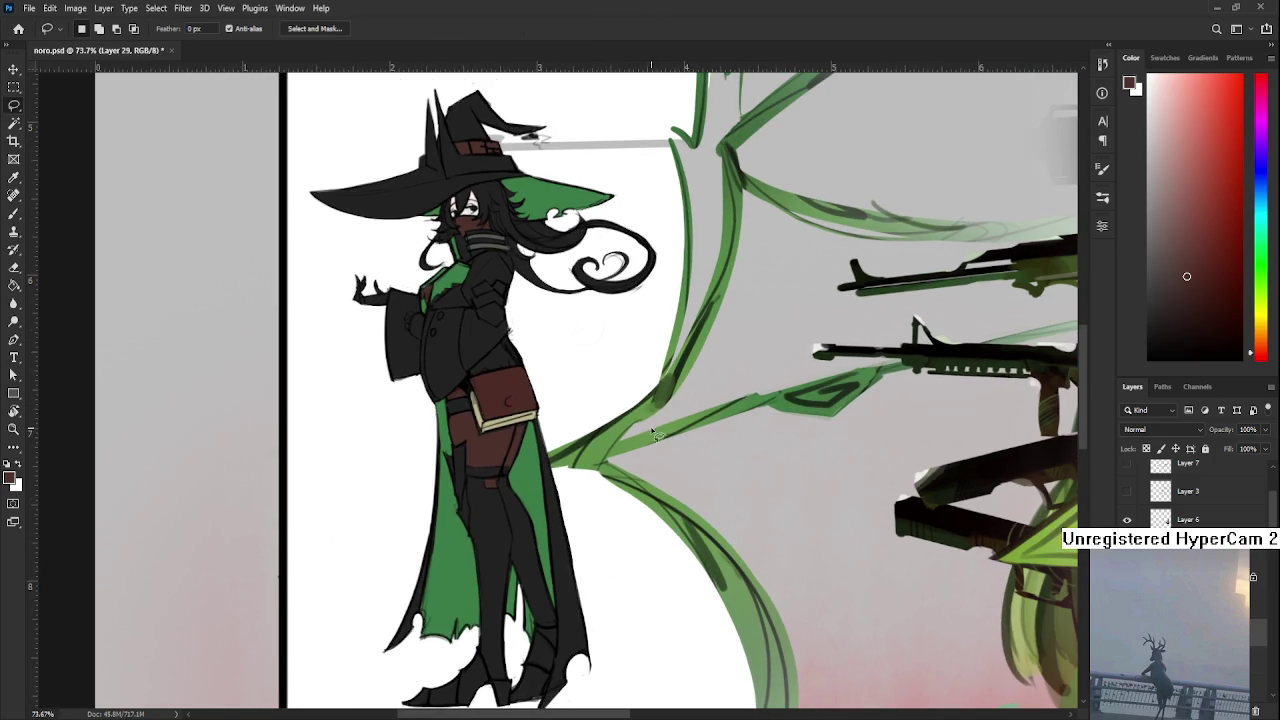
scroll(614, 391, "up", 2)
scroll(540, 350, "up", 2)
scroll(475, 315, "up", 2)
scroll(476, 314, "up", 2)
key("b")
scroll(498, 440, "up", 2)
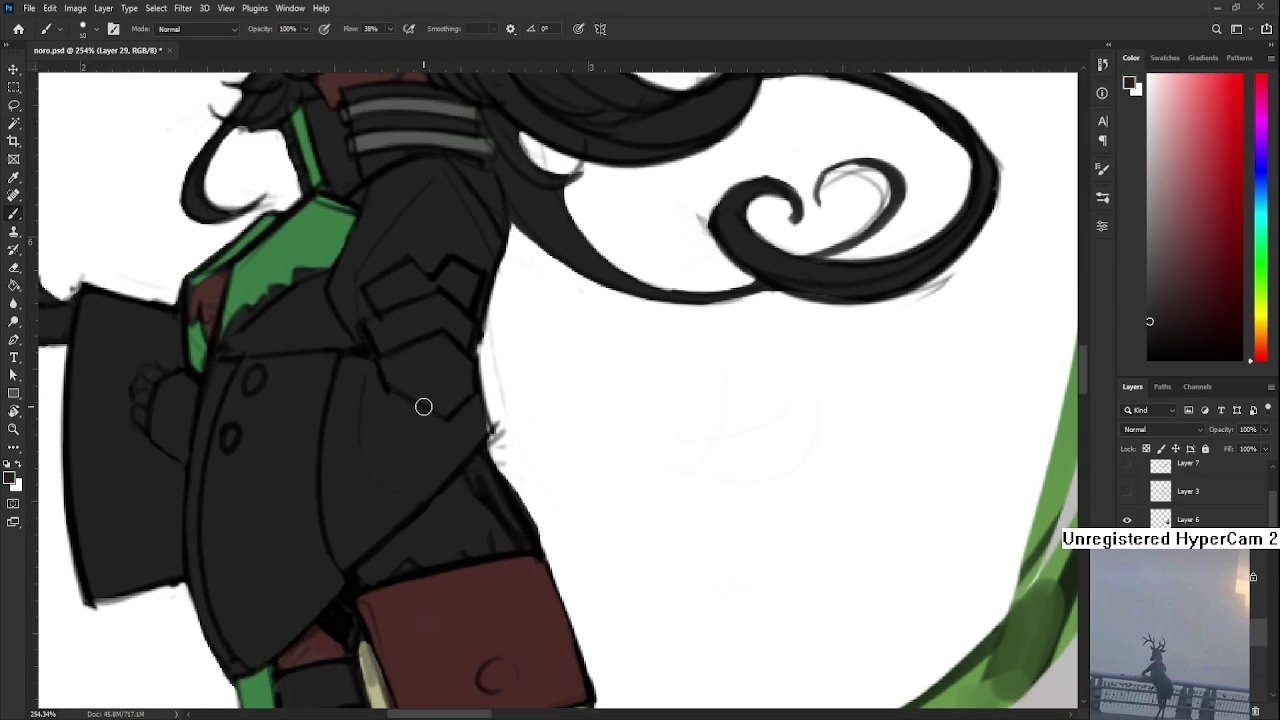
Paint the jacket's right edge dark, then erase stray marks there on a new layer
left_click_drag(487, 436, 497, 434)
left_click(1239, 710)
key("e")
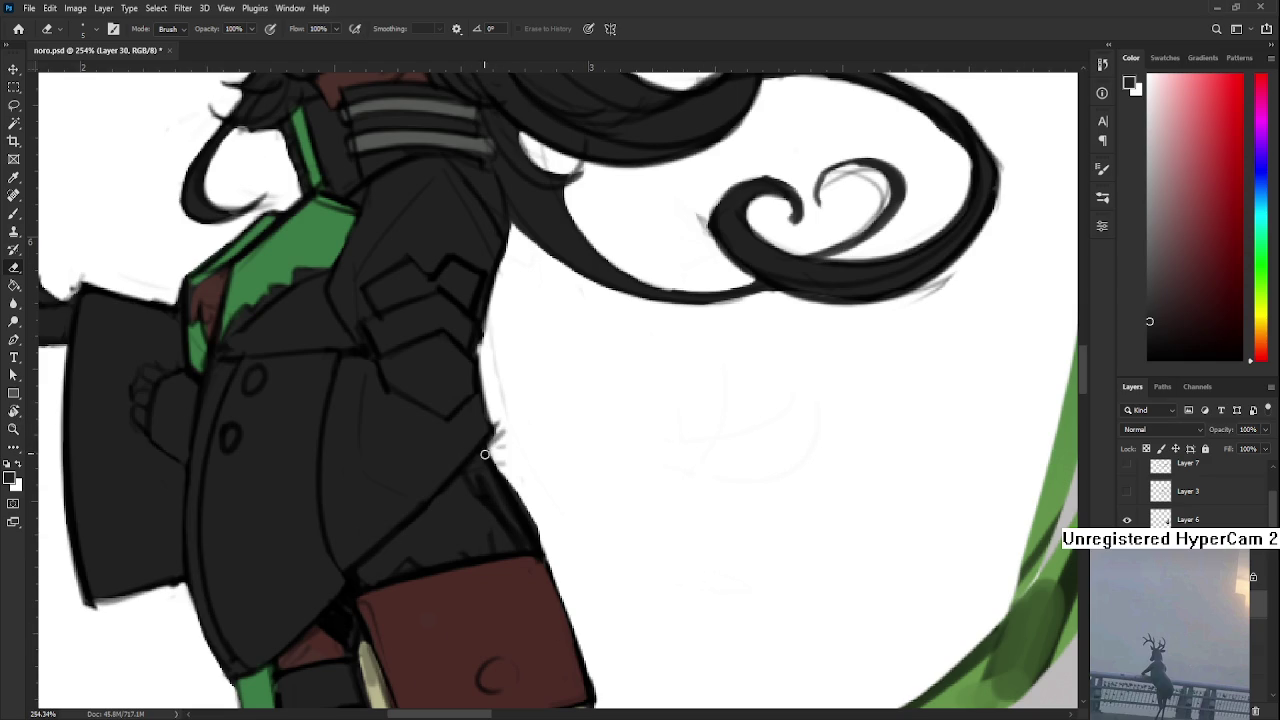
left_click_drag(500, 462, 506, 432)
Erase faint sketch lines around the hair curl and swirl
scroll(500, 420, "up", 3)
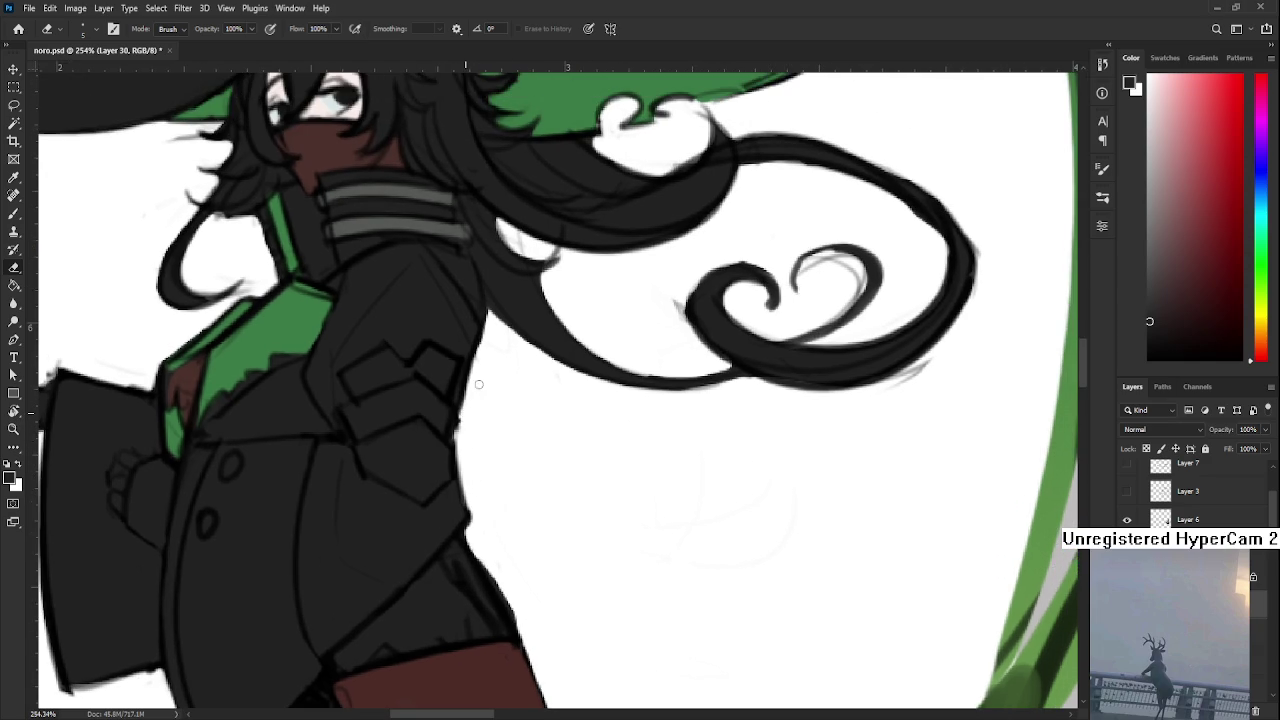
left_click_drag(543, 397, 451, 511)
mouse_move(658, 424)
left_mouse_down()
mouse_move(612, 404)
mouse_move(665, 455)
left_mouse_up()
left_click_drag(690, 515, 730, 490)
mouse_move(790, 385)
left_mouse_down()
mouse_move(640, 480)
mouse_move(626, 520)
mouse_move(500, 409)
left_mouse_up()
Tilt the canvas view and thin the tip of the hair strand with the Eraser
key("r")
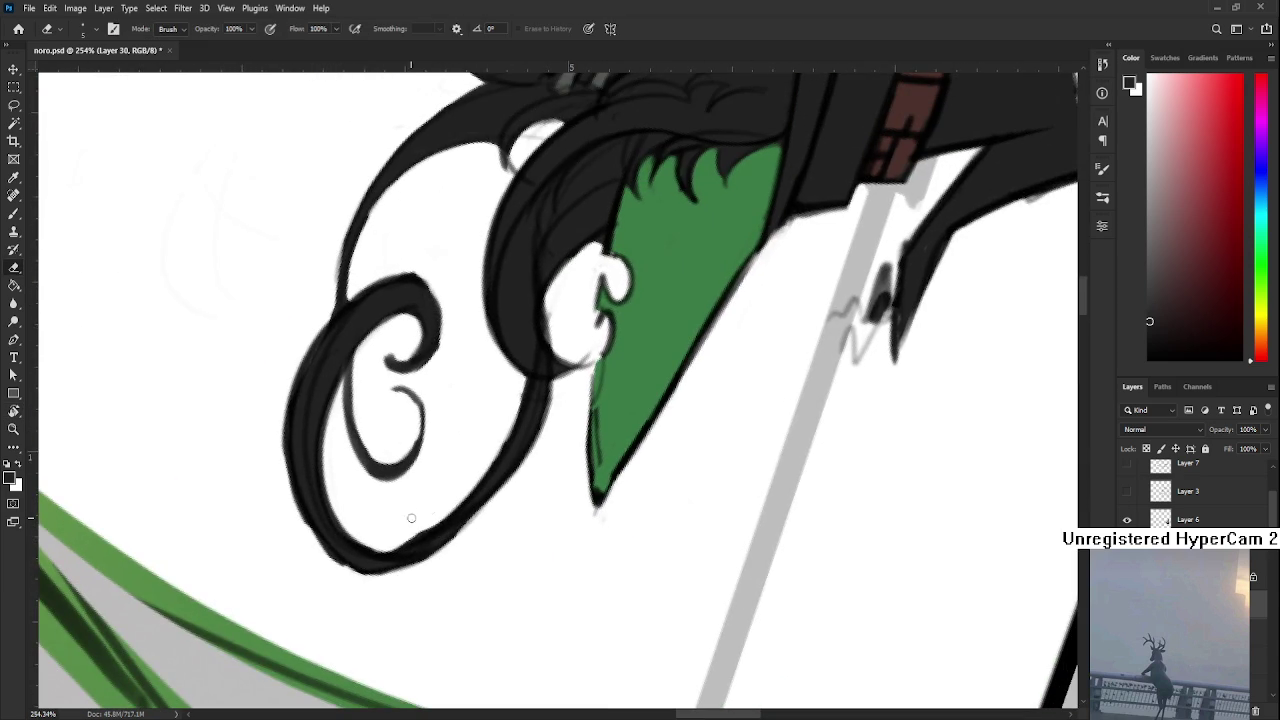
scroll(490, 440, "up", 2)
key("r")
mouse_move(498, 405)
left_mouse_down()
mouse_move(676, 440)
mouse_move(481, 427)
left_mouse_up()
scroll(680, 438, "down", 5)
scroll(481, 427, "up", 3)
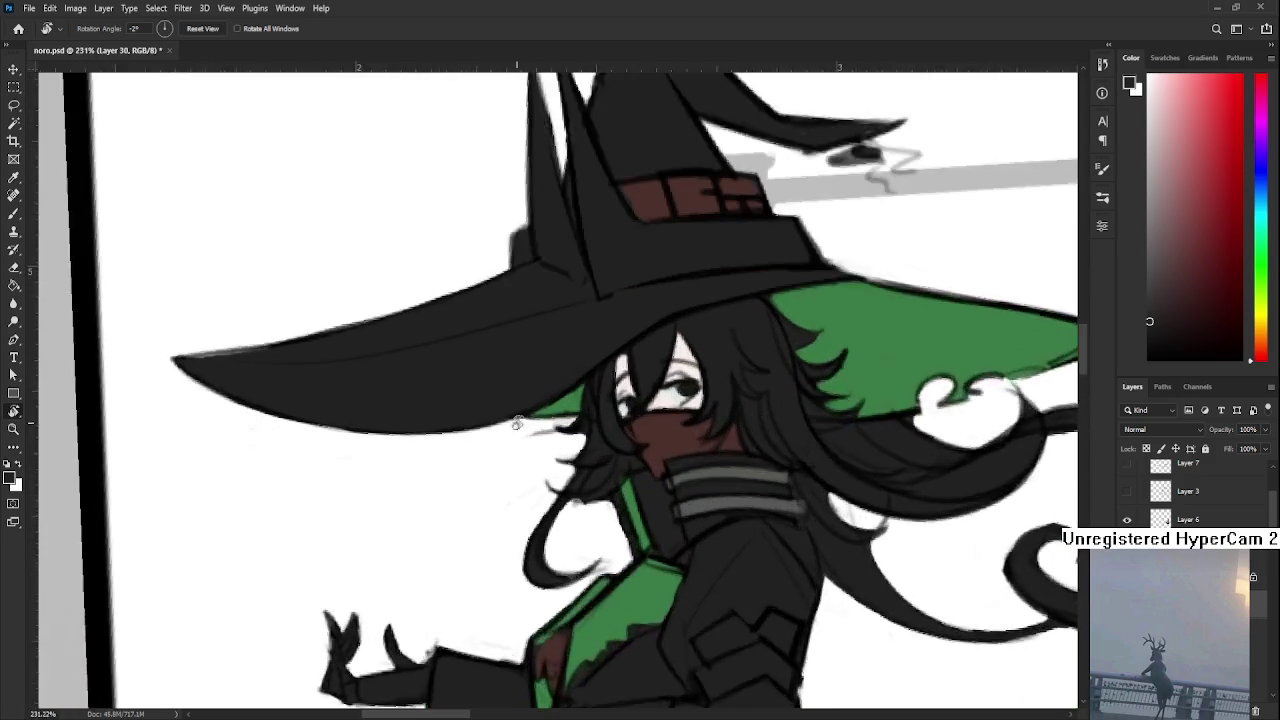
scroll(500, 430, "up", 2)
key("e")
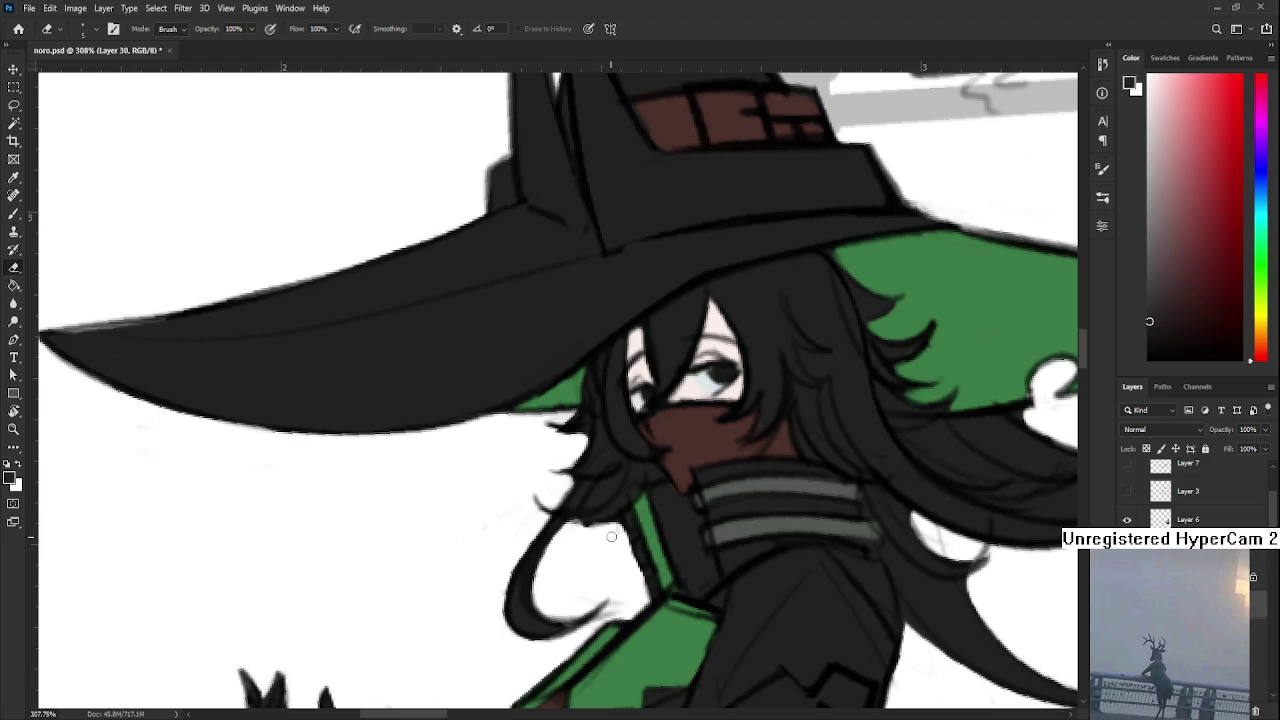
left_click_drag(612, 610, 585, 625)
Straighten the canvas rotation and pan to show more of the tree
scroll(520, 542, "down", 5)
key("r")
left_click(632, 610)
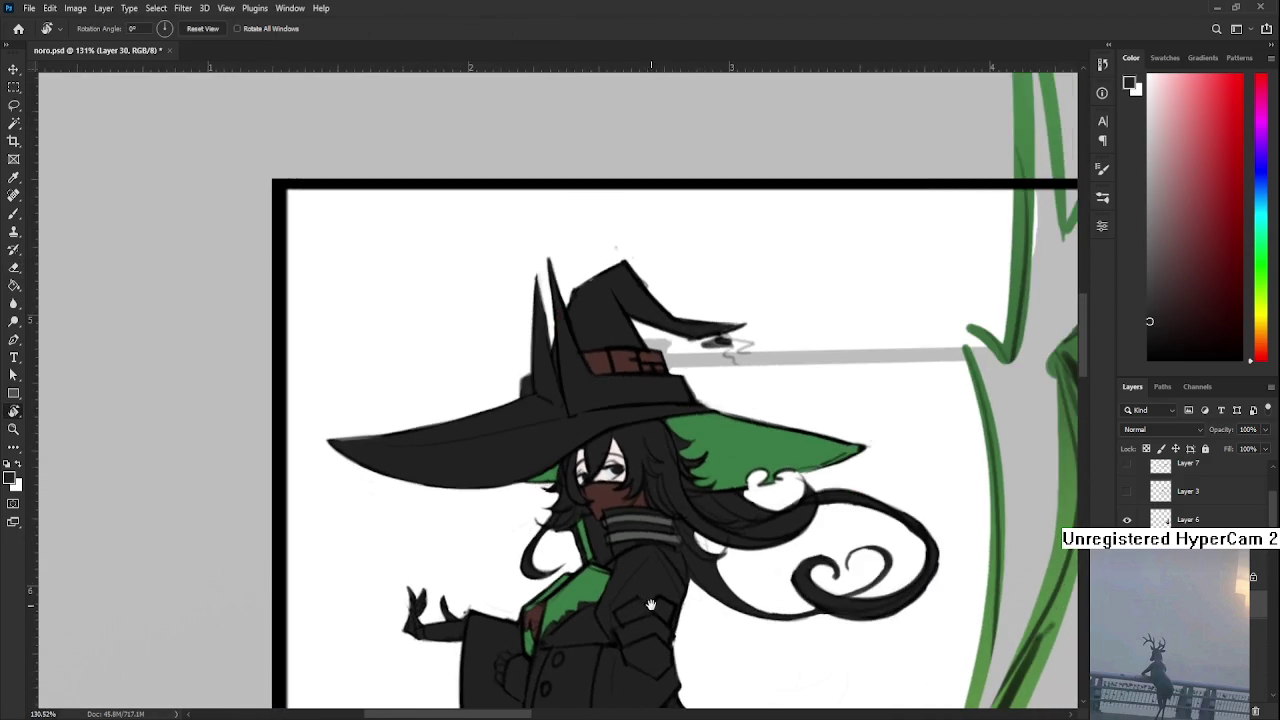
left_click_drag(632, 610, 410, 540)
scroll(410, 542, "down", 2)
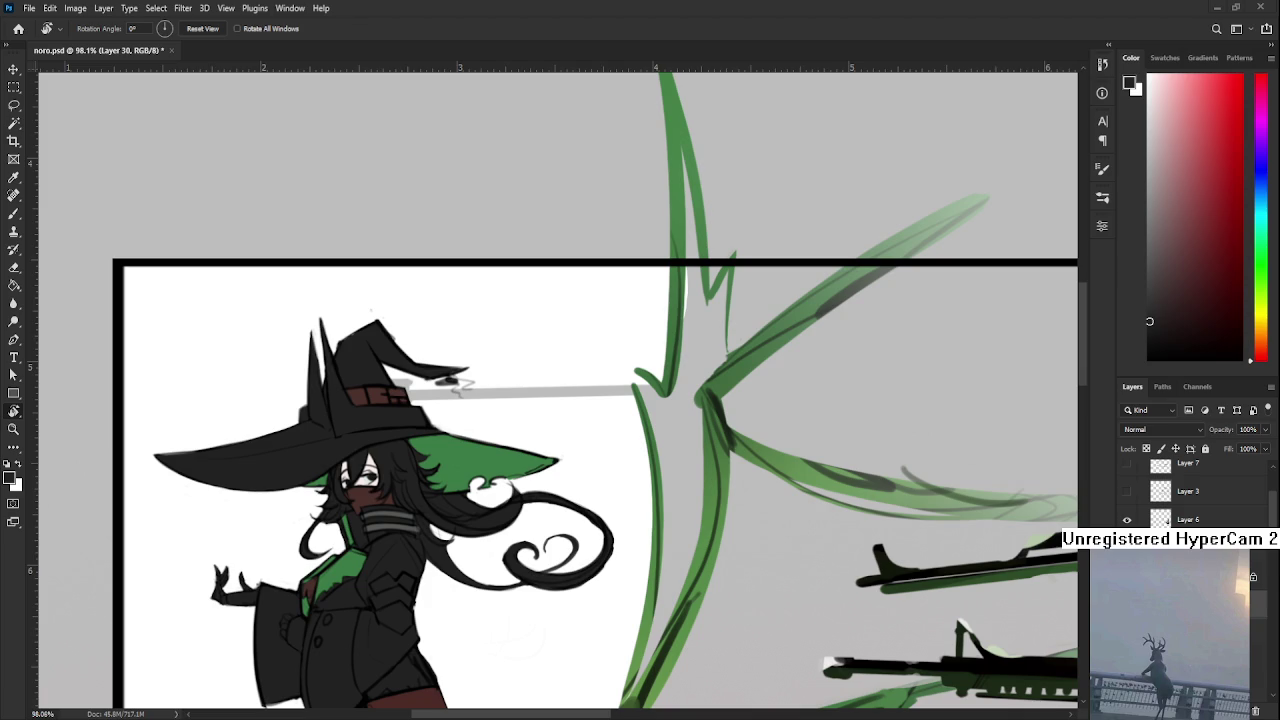
scroll(515, 473, "down", 2)
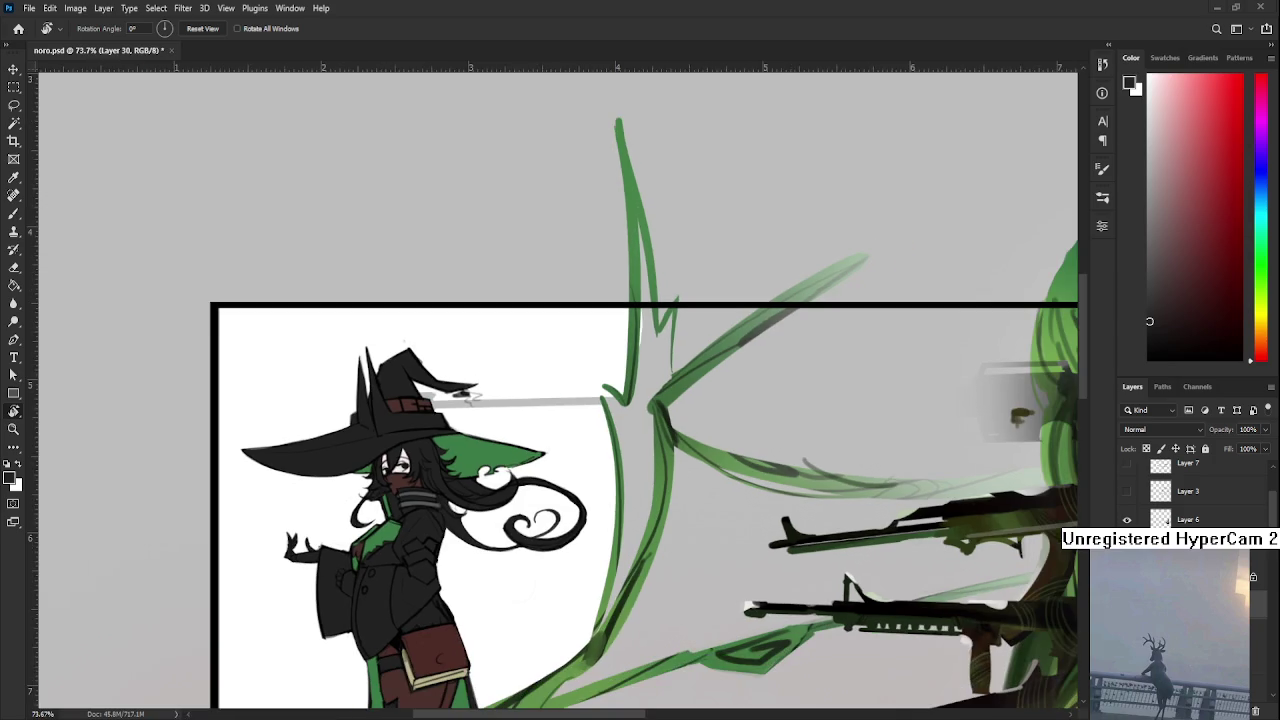
Magic Wand-select the small witch's pouch and hat band areas
scroll(515, 473, "down", 2)
scroll(515, 476, "down", 2)
scroll(473, 376, "down", 1)
key("w")
left_click(436, 403)
scroll(436, 403, "up", 2)
scroll(436, 403, "up", 3)
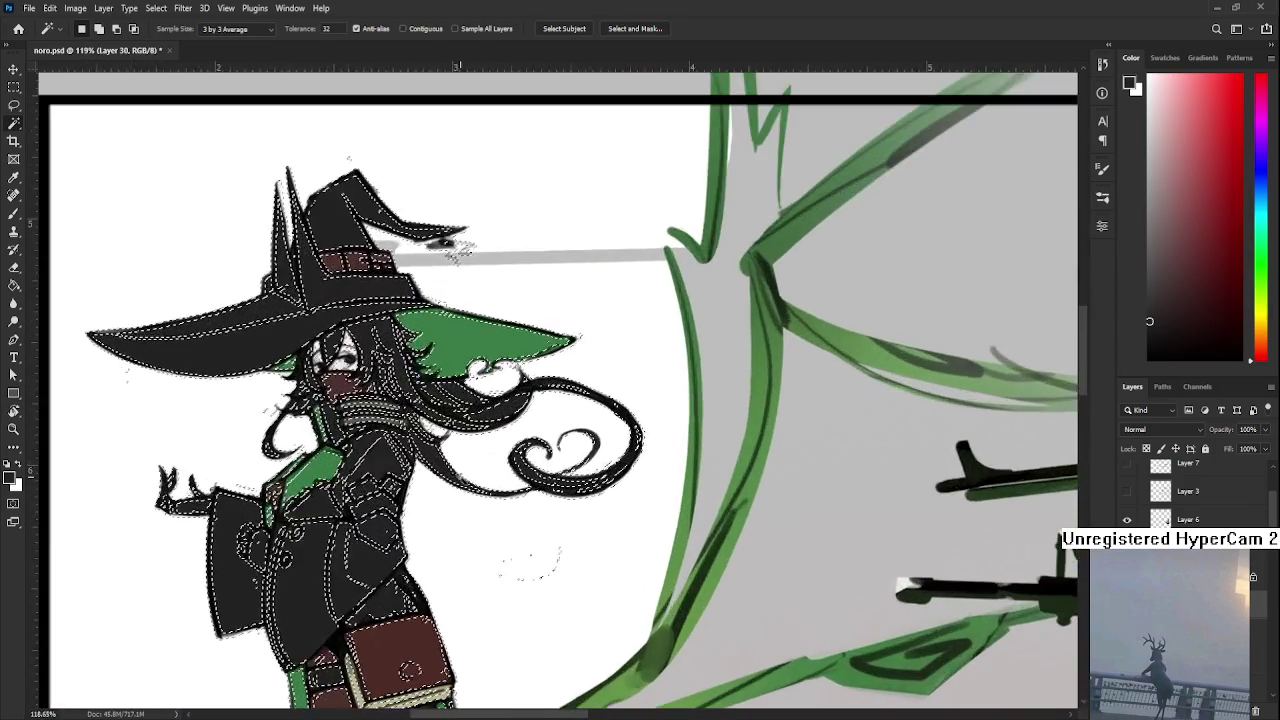
scroll(420, 430, "up", 3)
scroll(440, 563, "up", 1)
scroll(440, 563, "up", 1)
scroll(440, 563, "down", 2)
scroll(440, 563, "down", 1)
scroll(440, 563, "up", 1)
scroll(440, 563, "up", 2)
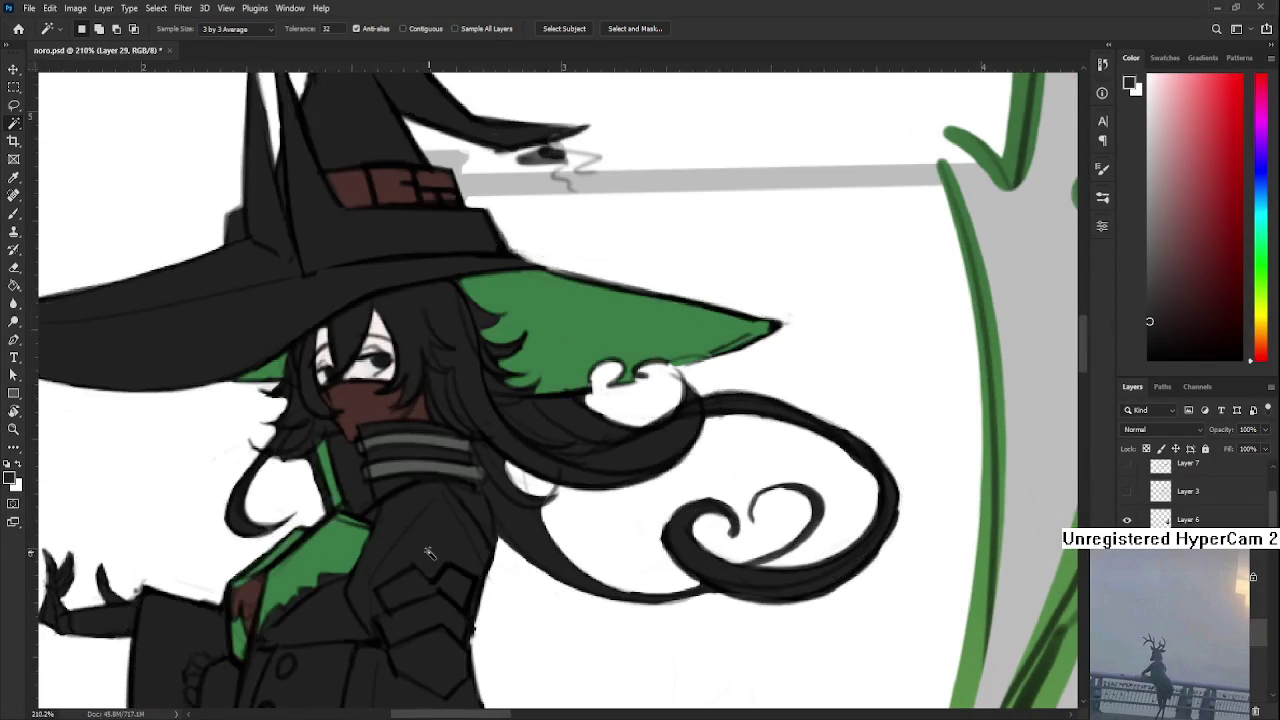
Pick a dark red and paint the selected pouch a reddish maroon
left_click_drag(408, 560, 513, 620)
scroll(513, 620, "down", 1)
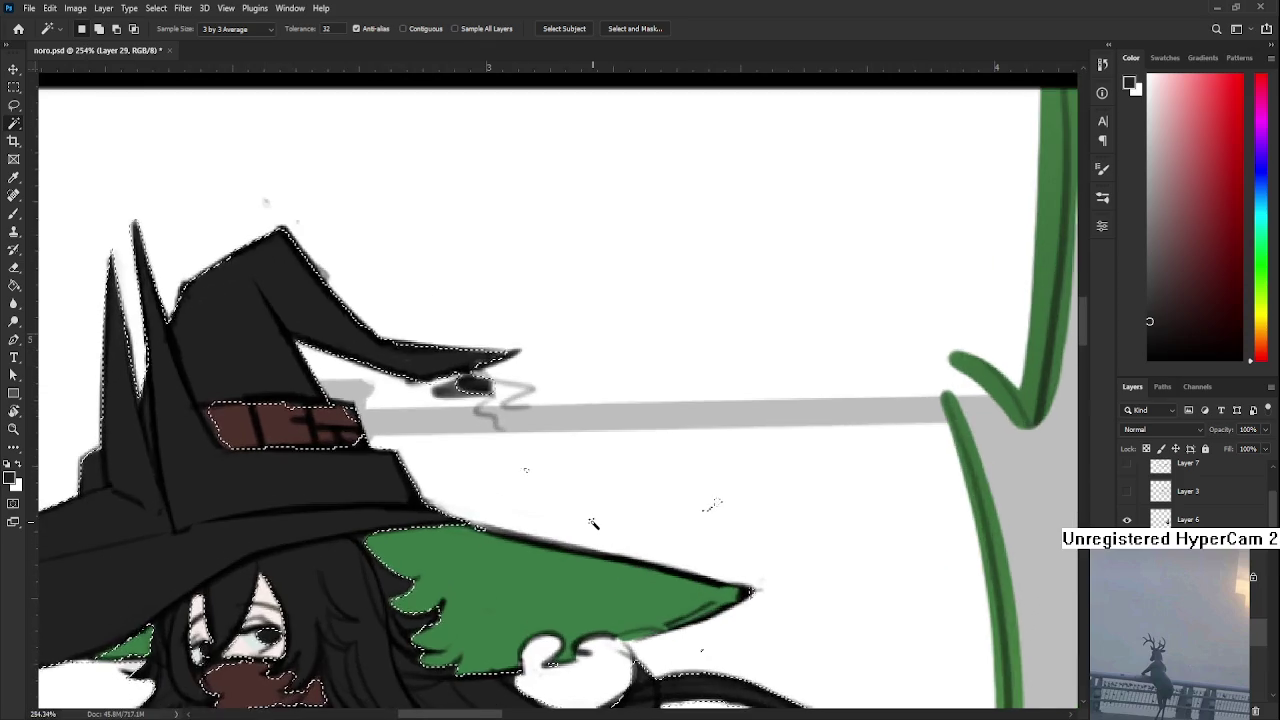
scroll(290, 455, "down", 3)
key("b")
left_click_drag(290, 455, 294, 437)
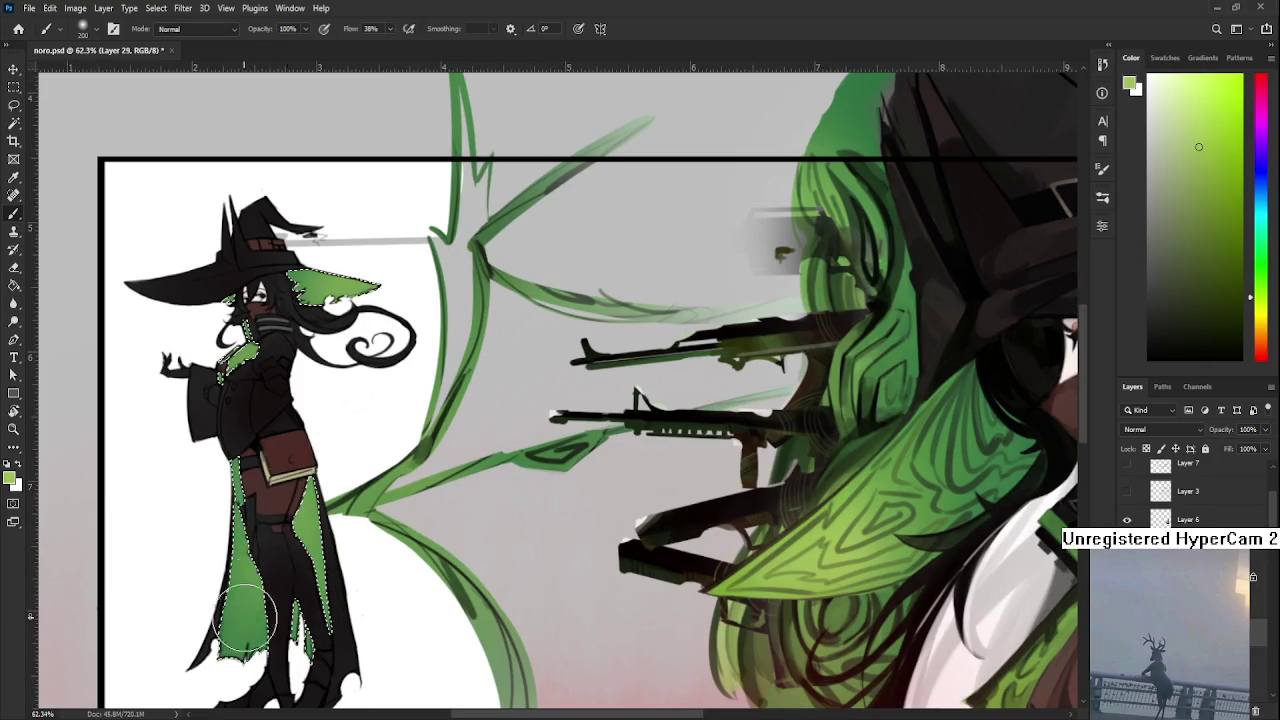
left_click_drag(321, 467, 321, 557)
key("w")
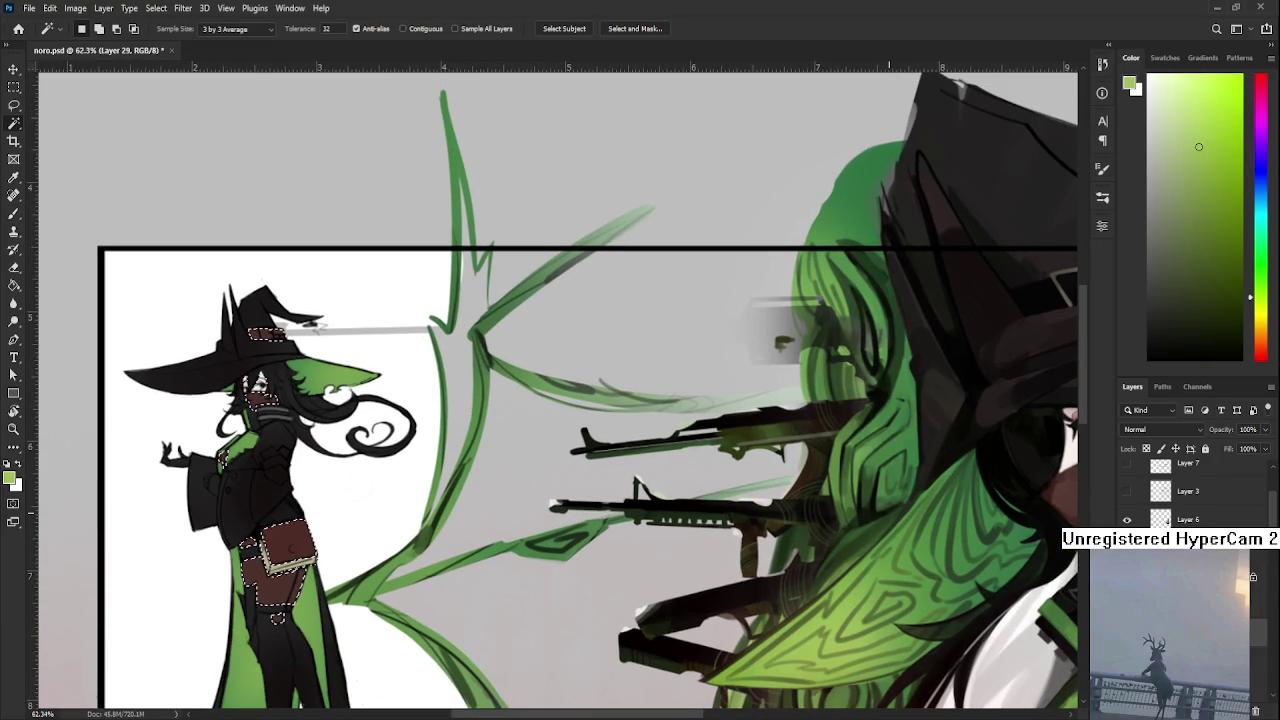
left_click_drag(1250, 322, 1250, 352)
left_click(1216, 264)
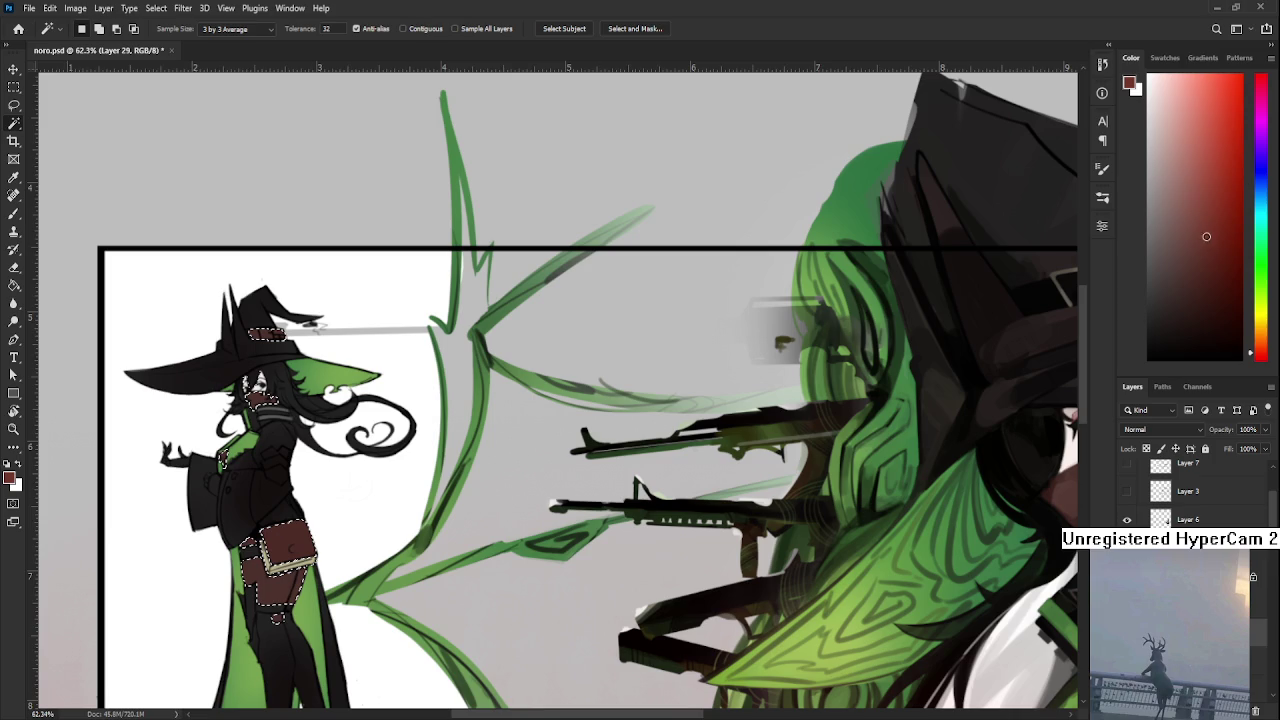
key("b")
left_click_drag(337, 520, 322, 590)
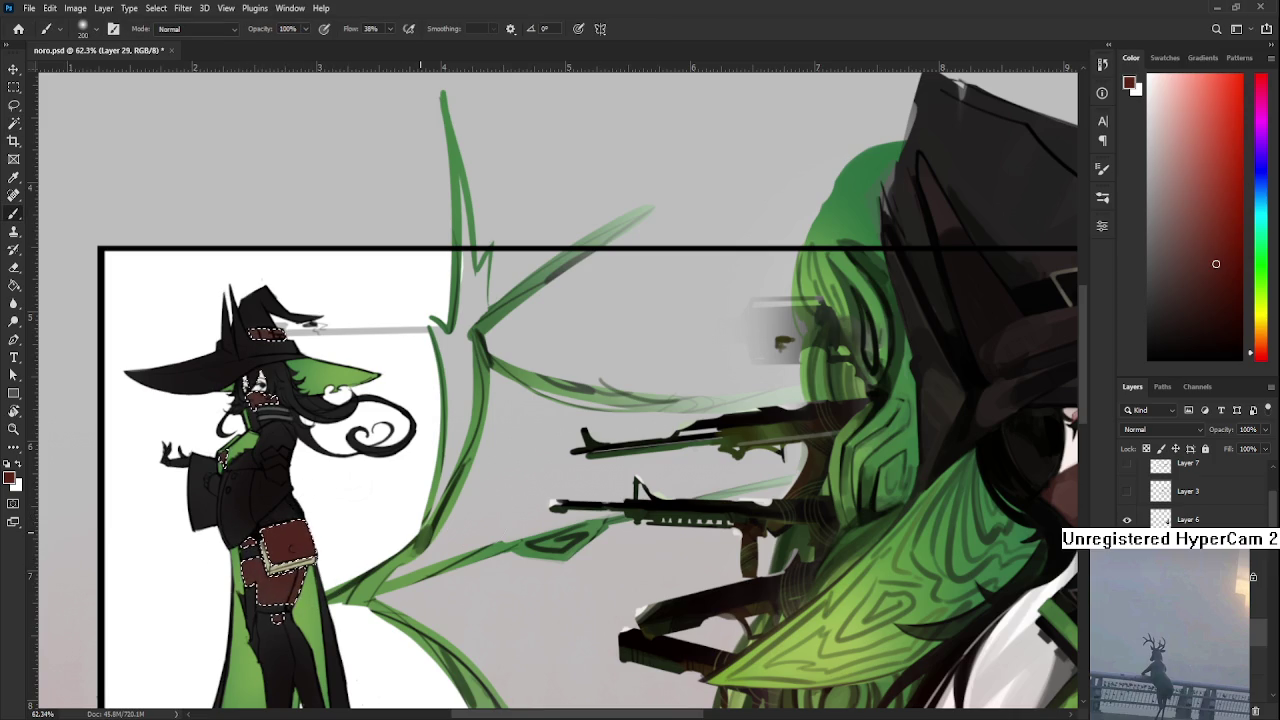
Darken the witch's face mask to maroon with a deeper red
left_click(1224, 314)
left_click_drag(255, 395, 270, 430)
left_click_drag(294, 654, 304, 539)
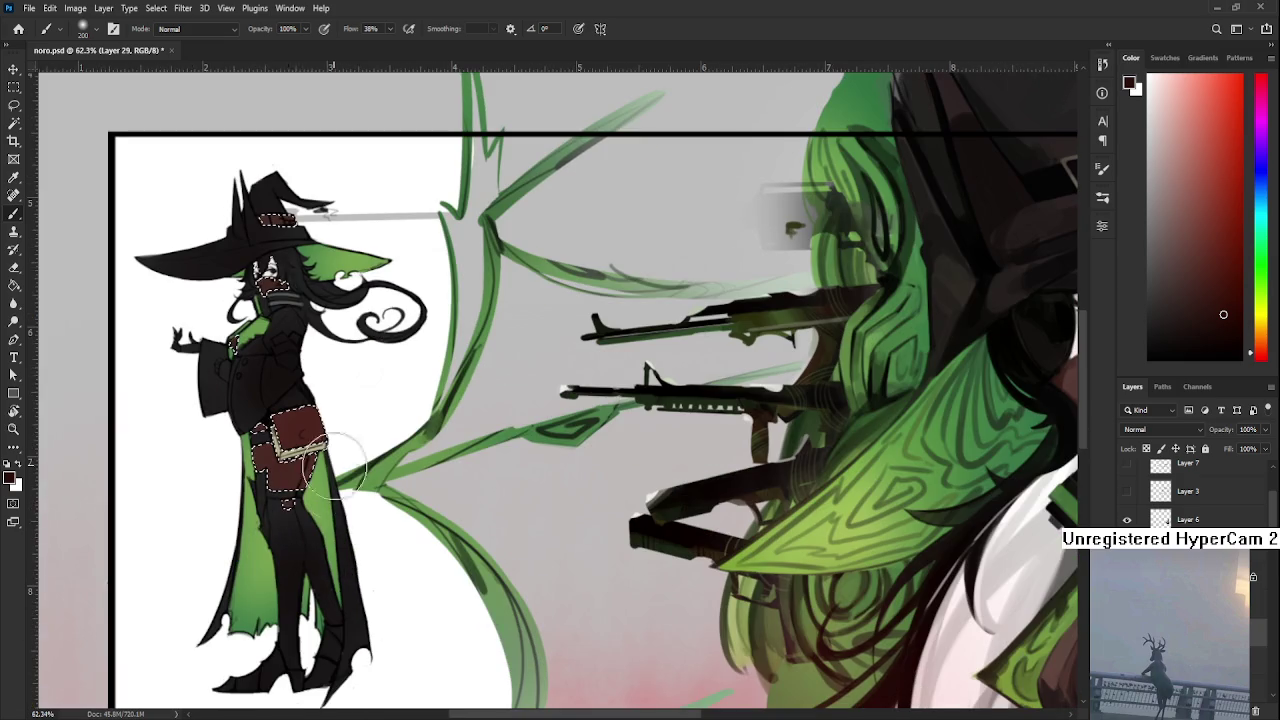
key("l")
scroll(384, 551, "down", 5)
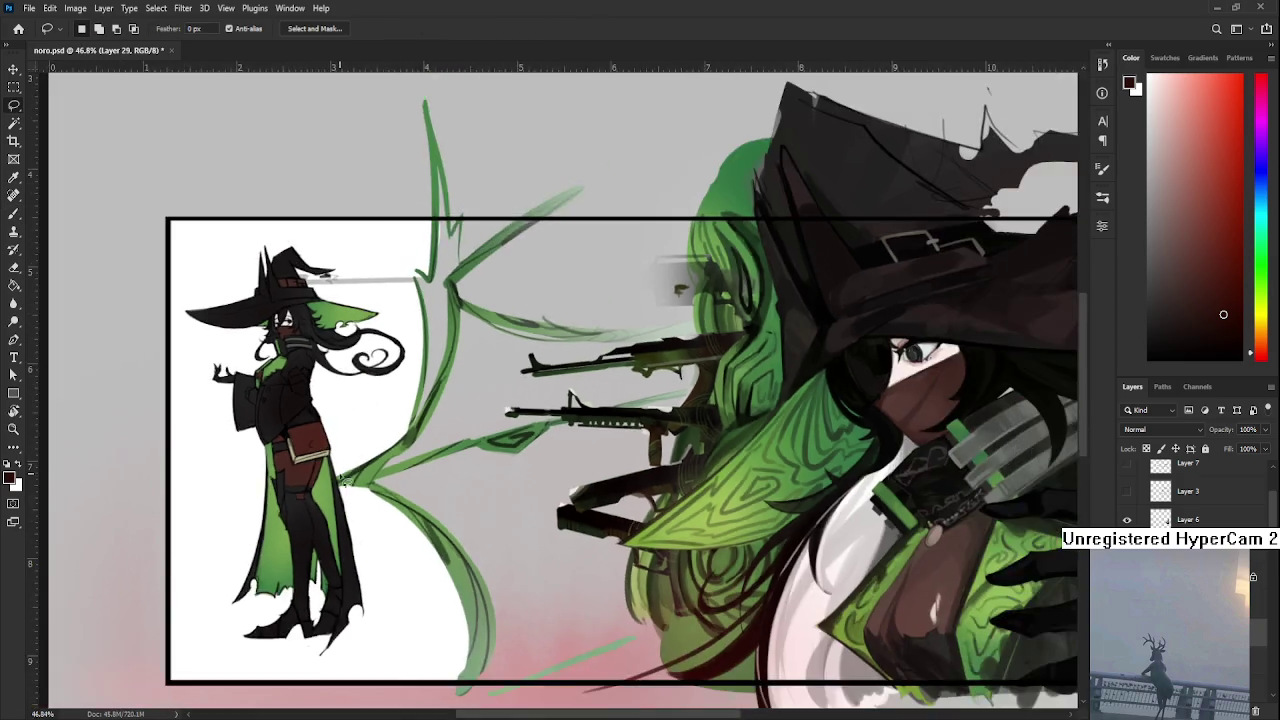
scroll(410, 358, "up", 3)
scroll(410, 355, "up", 3)
scroll(410, 355, "up", 3)
Switch the Brush to white and resize it from 25 to 768
key("b")
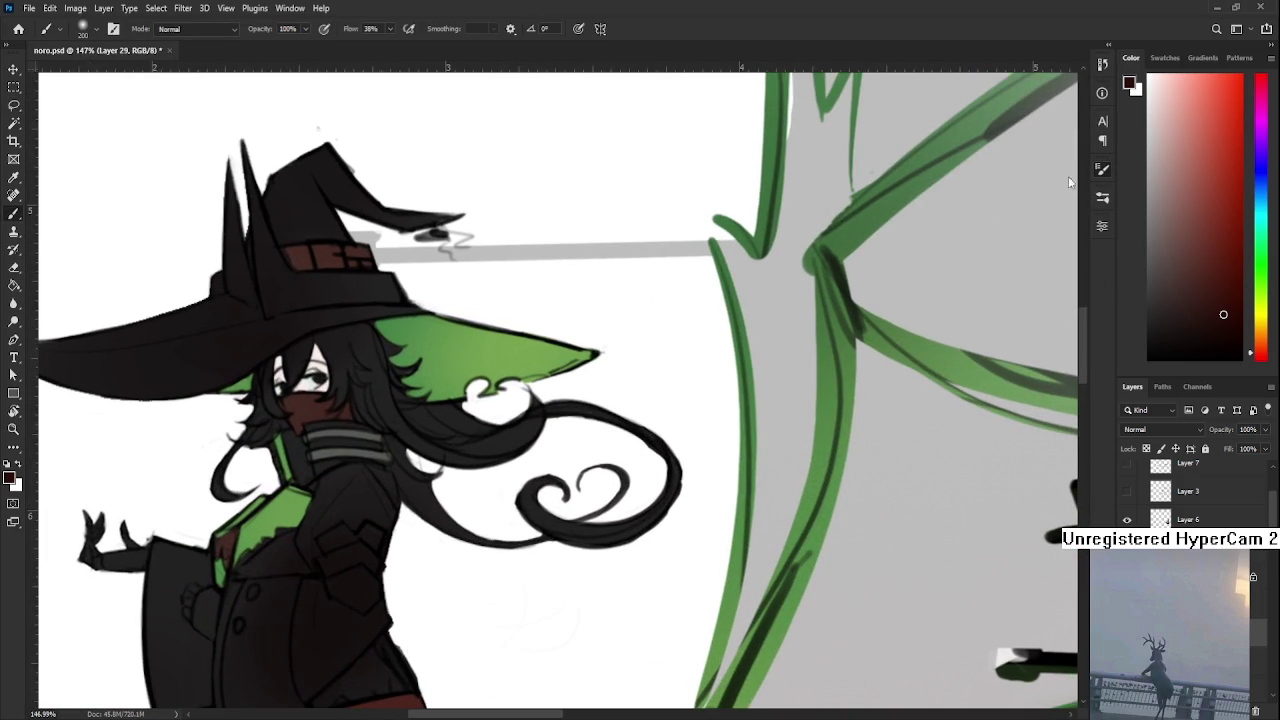
key("bracketleft")
key("bracketleft")
key("bracketleft")
key("x")
scroll(752, 444, "down", 3)
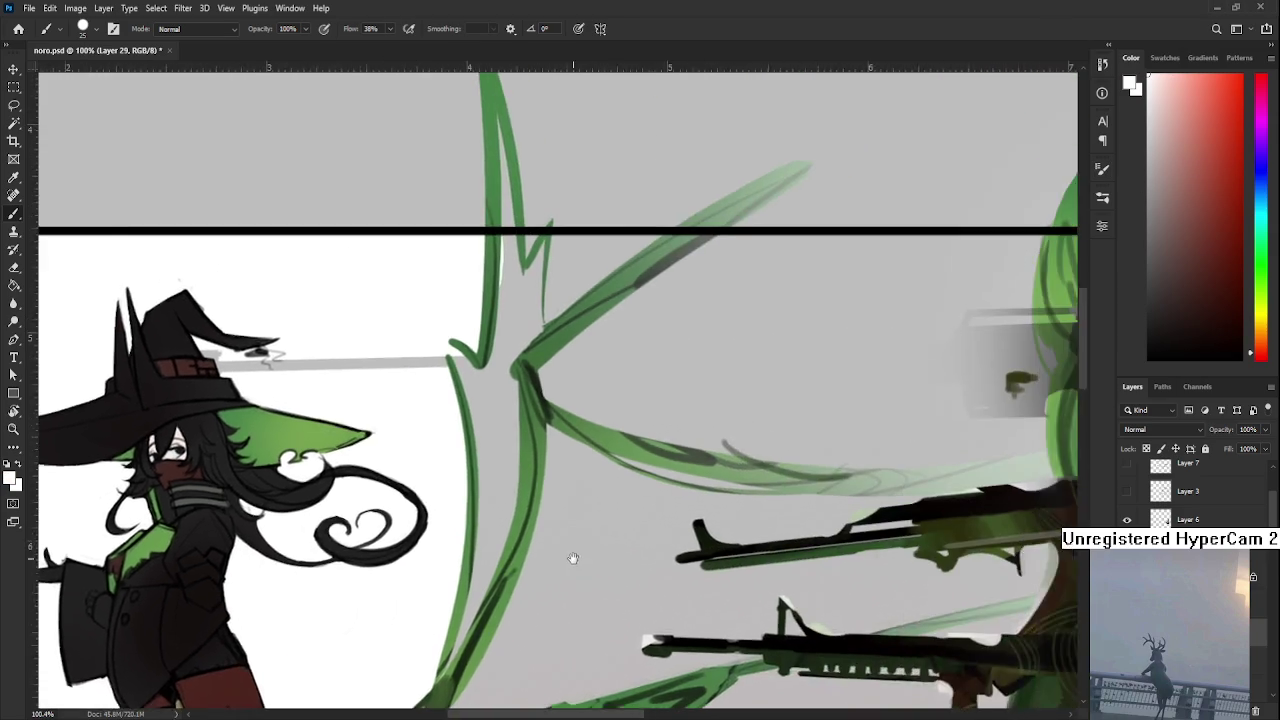
scroll(765, 530, "right", 10)
scroll(777, 628, "down", 3)
scroll(777, 628, "down", 2)
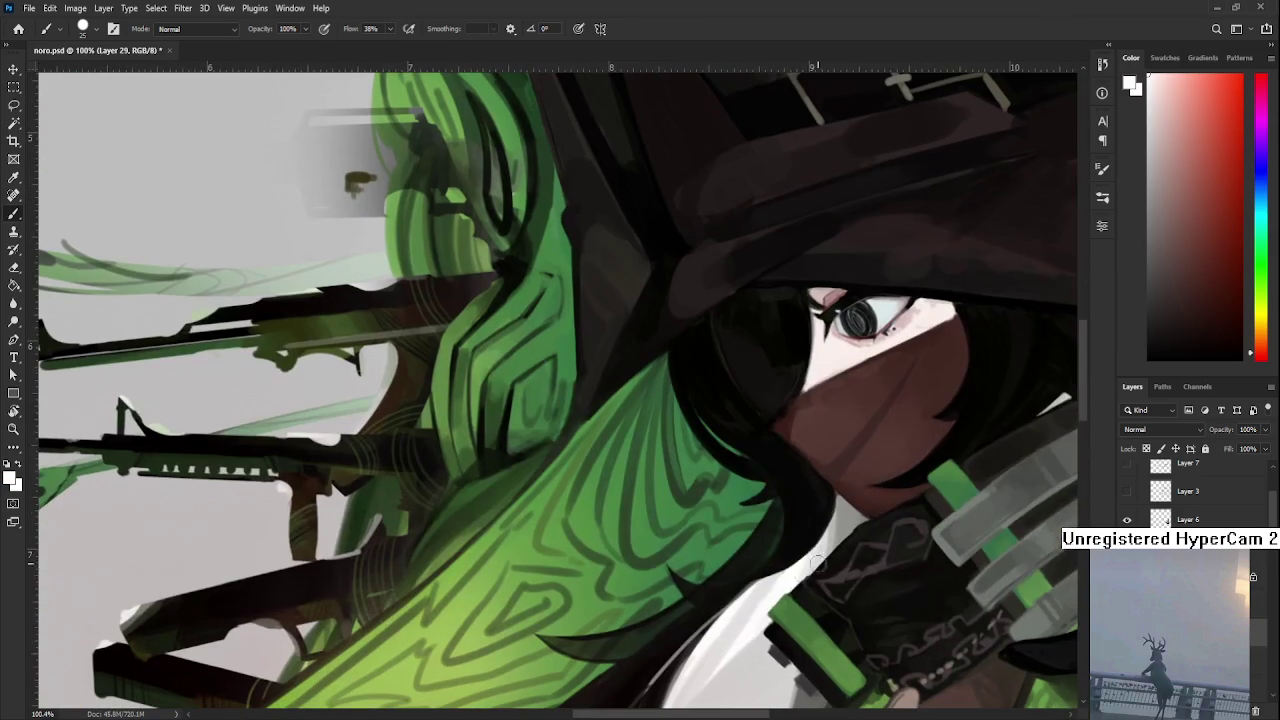
scroll(364, 620, "left", 2)
scroll(666, 537, "left", 8)
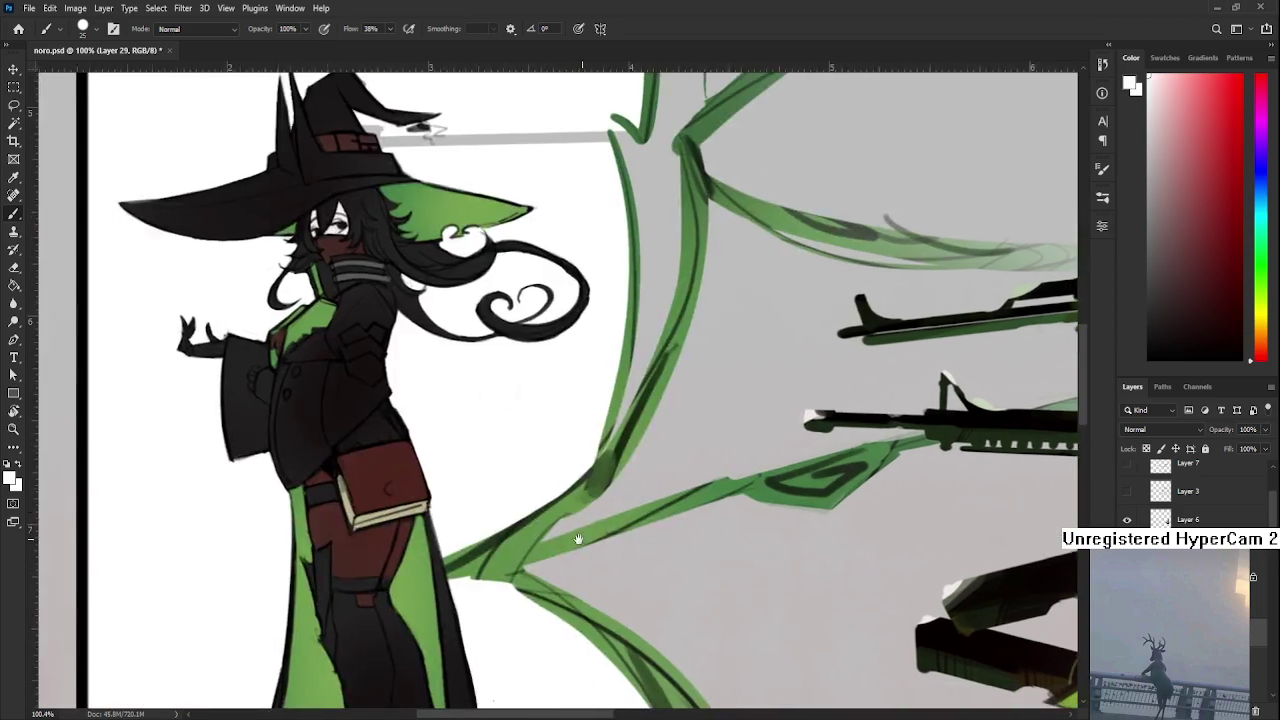
scroll(666, 537, "up", 2)
scroll(357, 563, "up", 2)
scroll(357, 563, "up", 2)
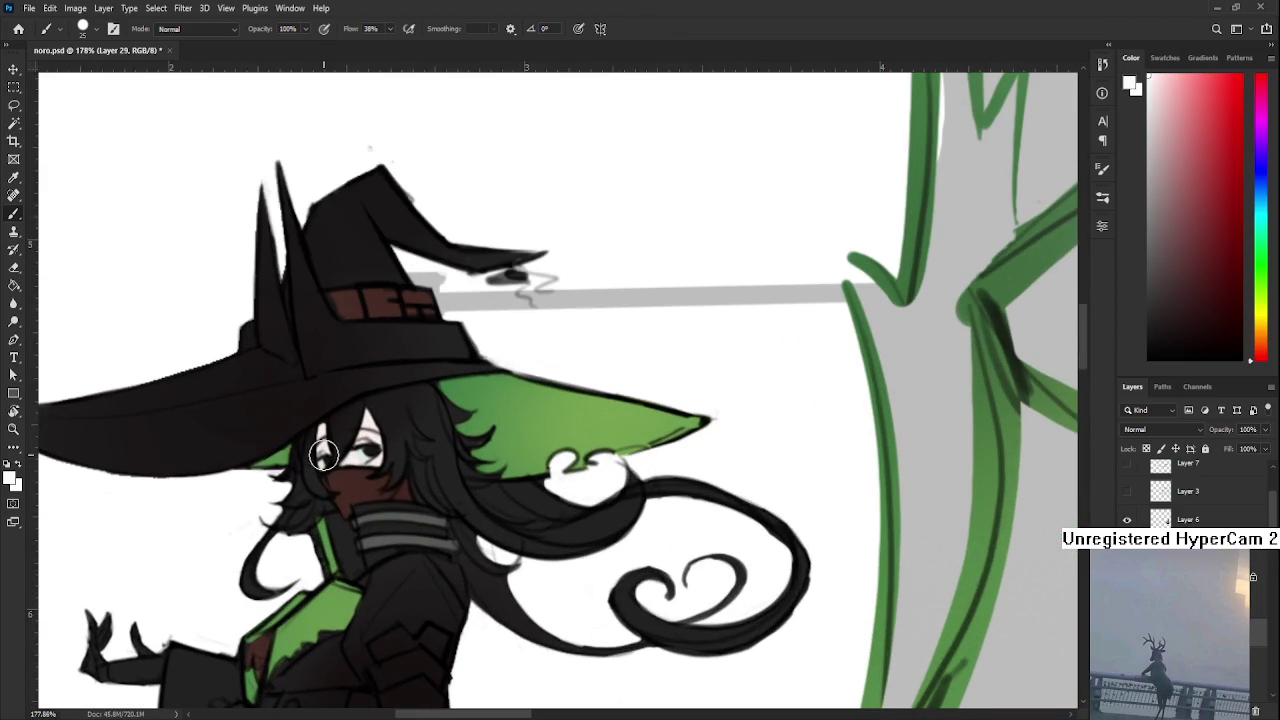
key("period")
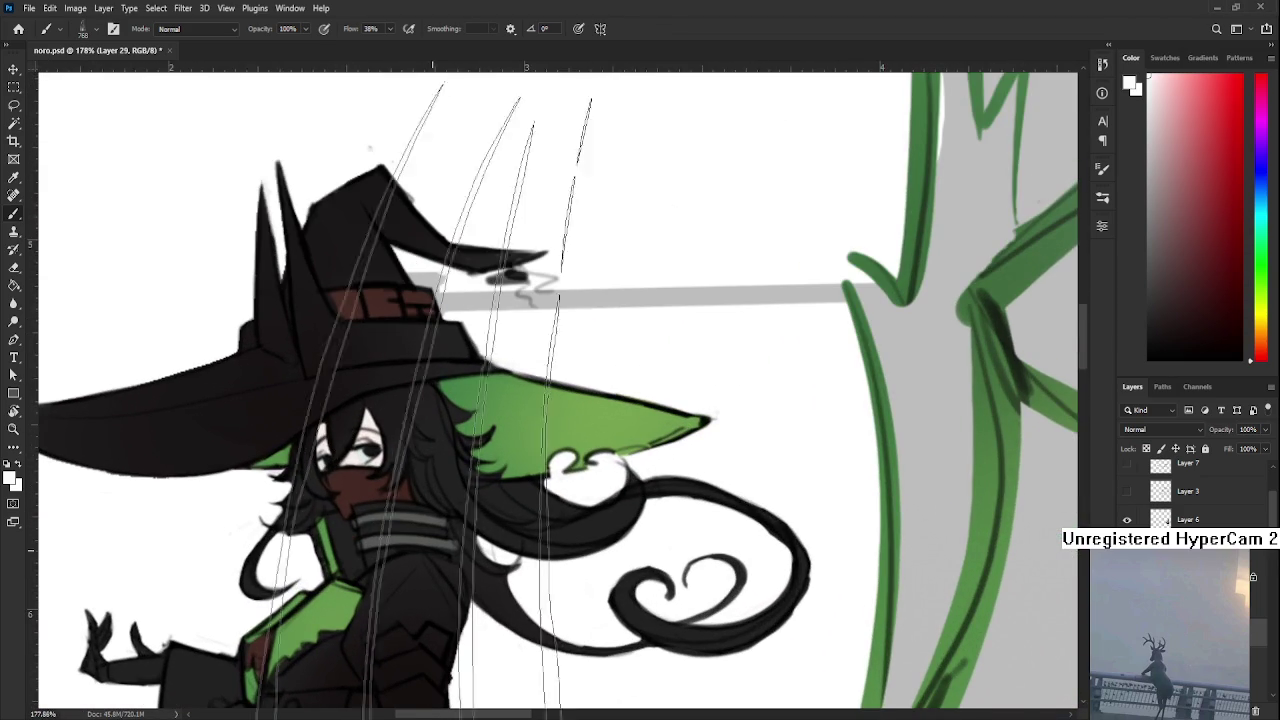
Shrink the brush back to 25 and erase roughness along the hat brim's top edge
scroll(374, 549, "up", 1)
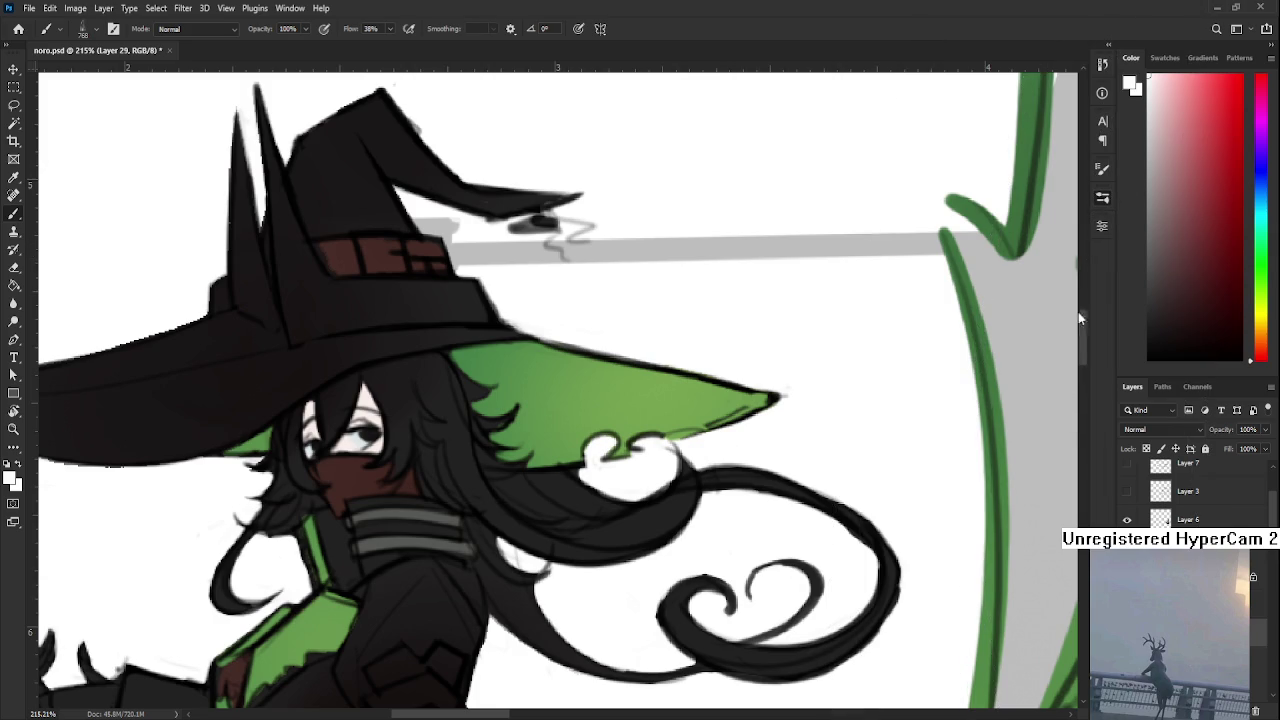
key("comma")
scroll(288, 472, "up", 1)
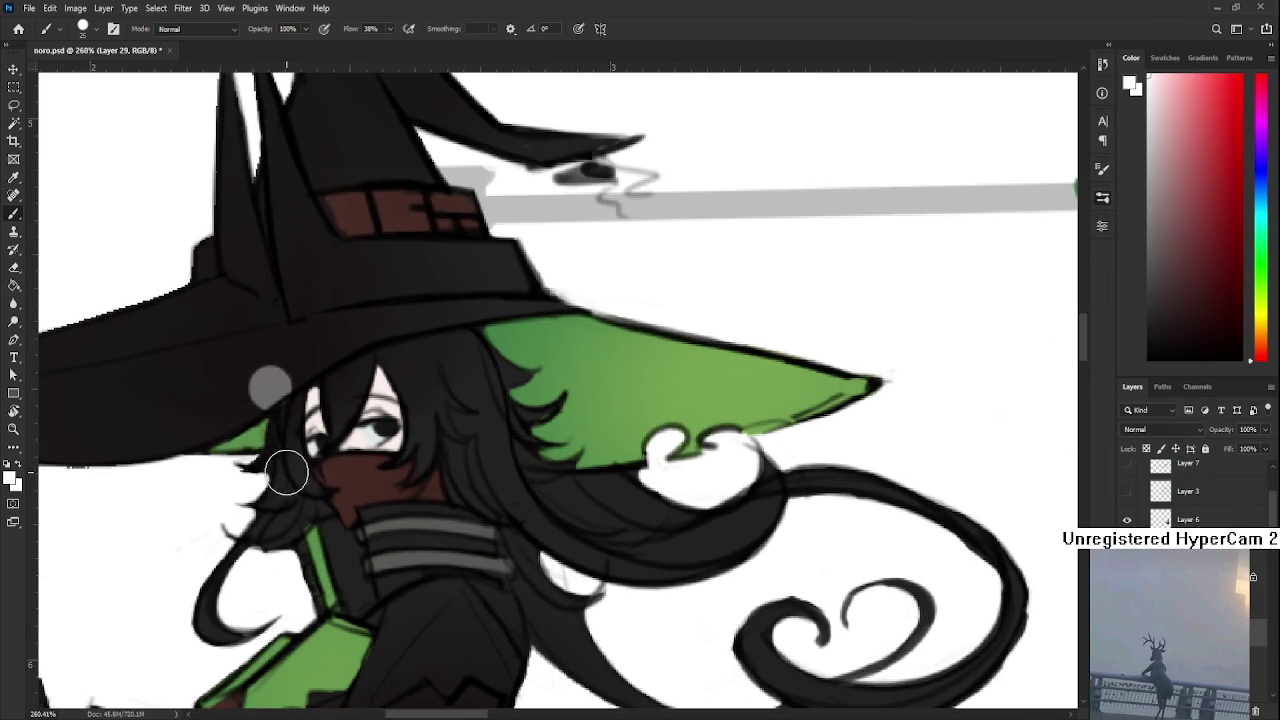
scroll(286, 457, "down", 2)
scroll(296, 393, "up", 1)
scroll(296, 393, "up", 1)
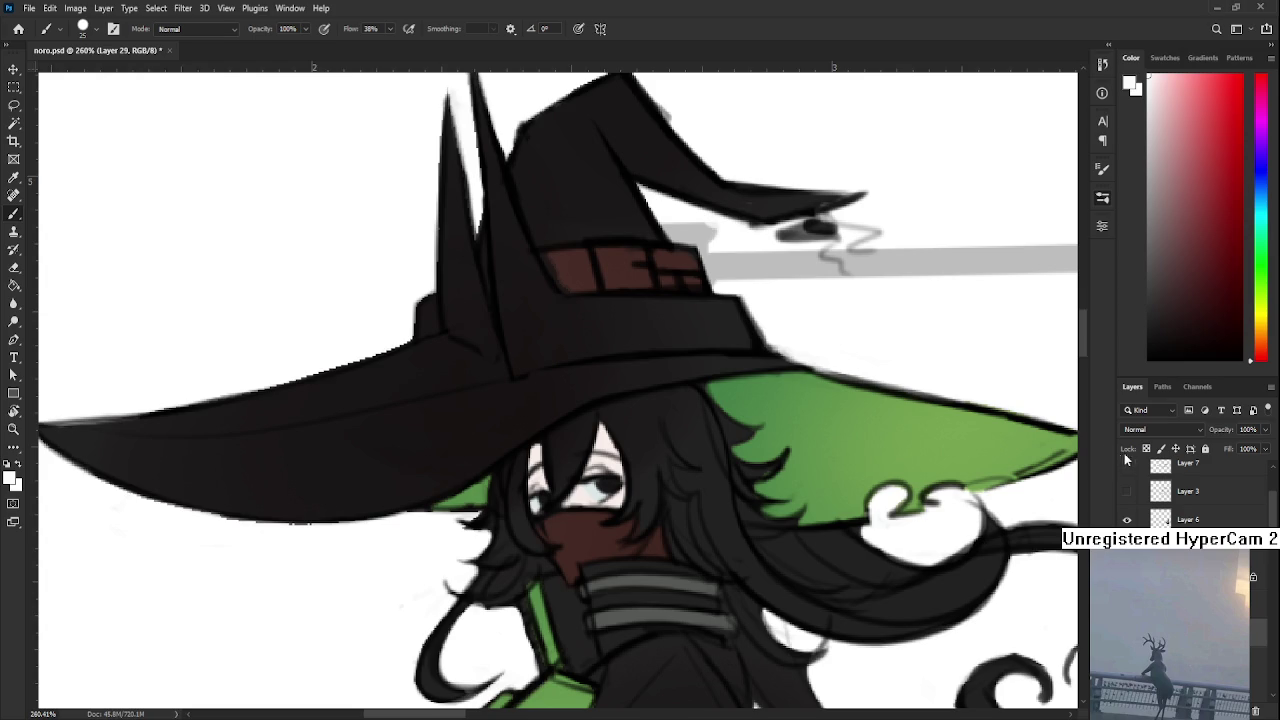
key("e")
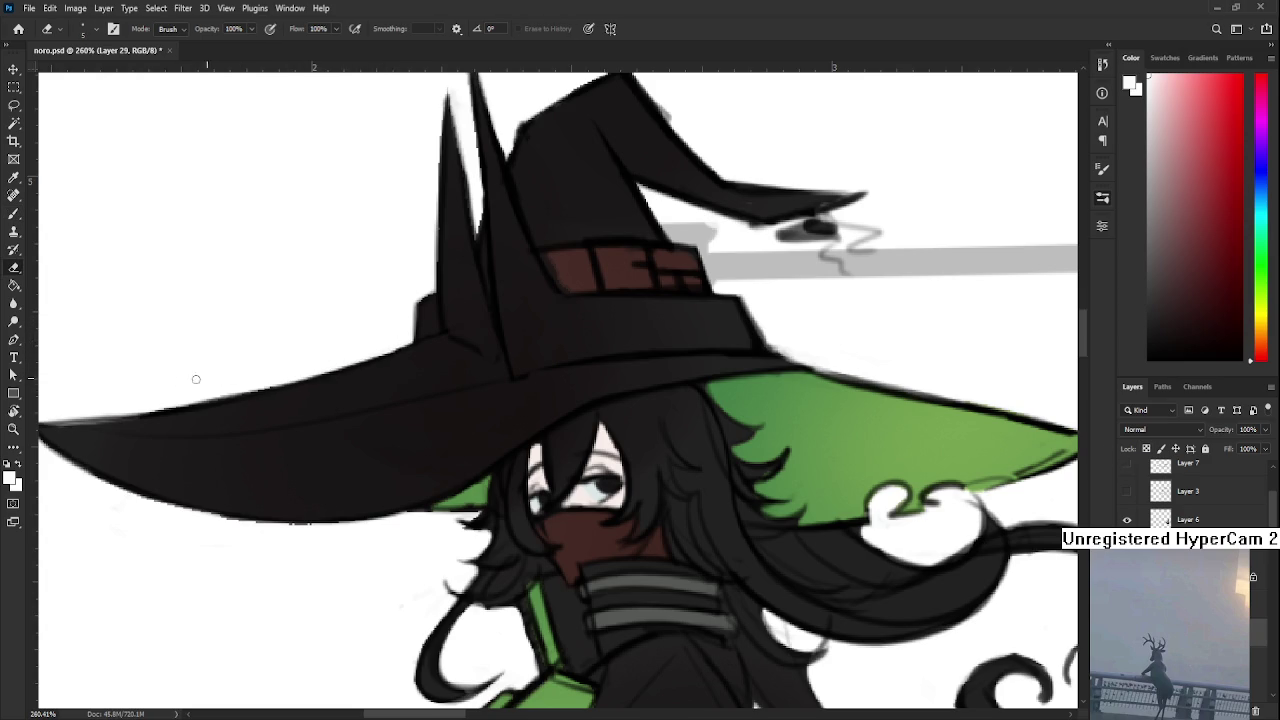
left_click_drag(222, 398, 265, 384)
Rotate the view and try smoothing the hat tip's left edge, undoing the stroke
key("r")
mouse_move(337, 523)
left_mouse_down()
mouse_move(223, 266)
mouse_move(354, 480)
mouse_move(239, 374)
mouse_move(265, 297)
left_mouse_up()
key("e")
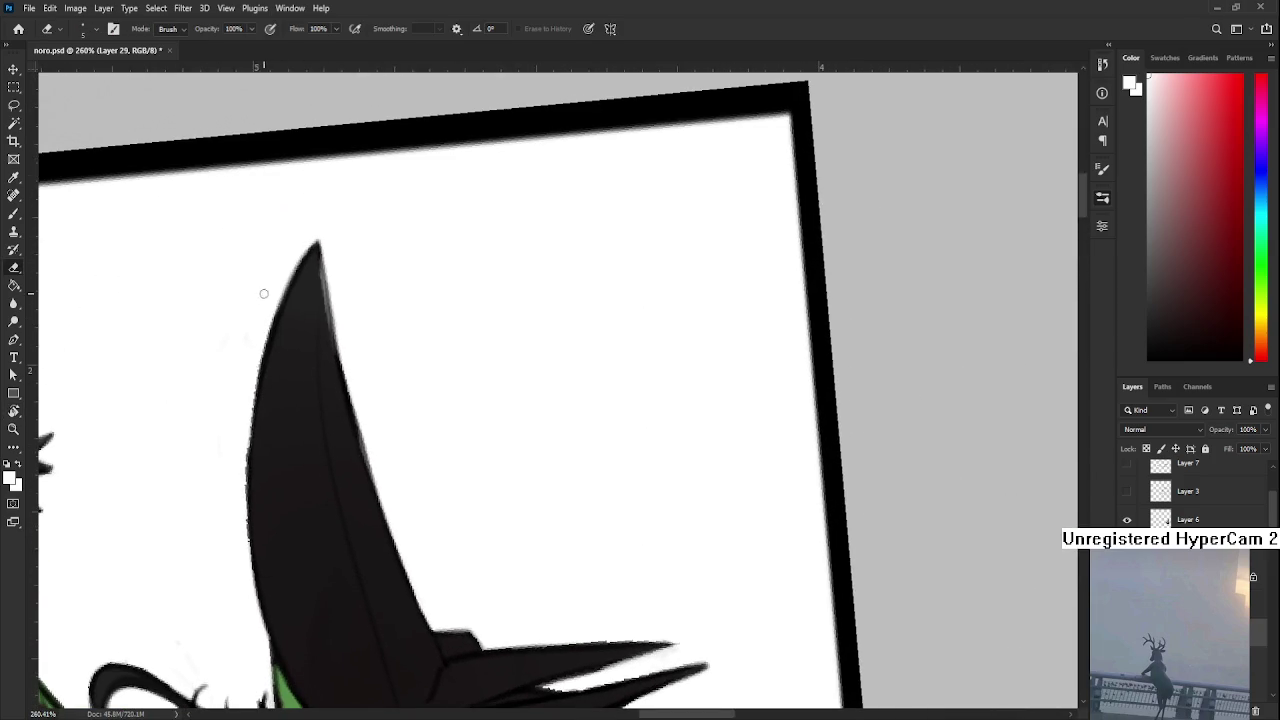
mouse_move(242, 440)
left_mouse_down()
mouse_move(266, 320)
mouse_move(237, 451)
mouse_move(250, 611)
mouse_move(271, 486)
mouse_move(403, 500)
mouse_move(346, 480)
left_mouse_up()
key("ctrl+z")
Paint a white highlight into the hair beside the witch's face
key("r")
key("b")
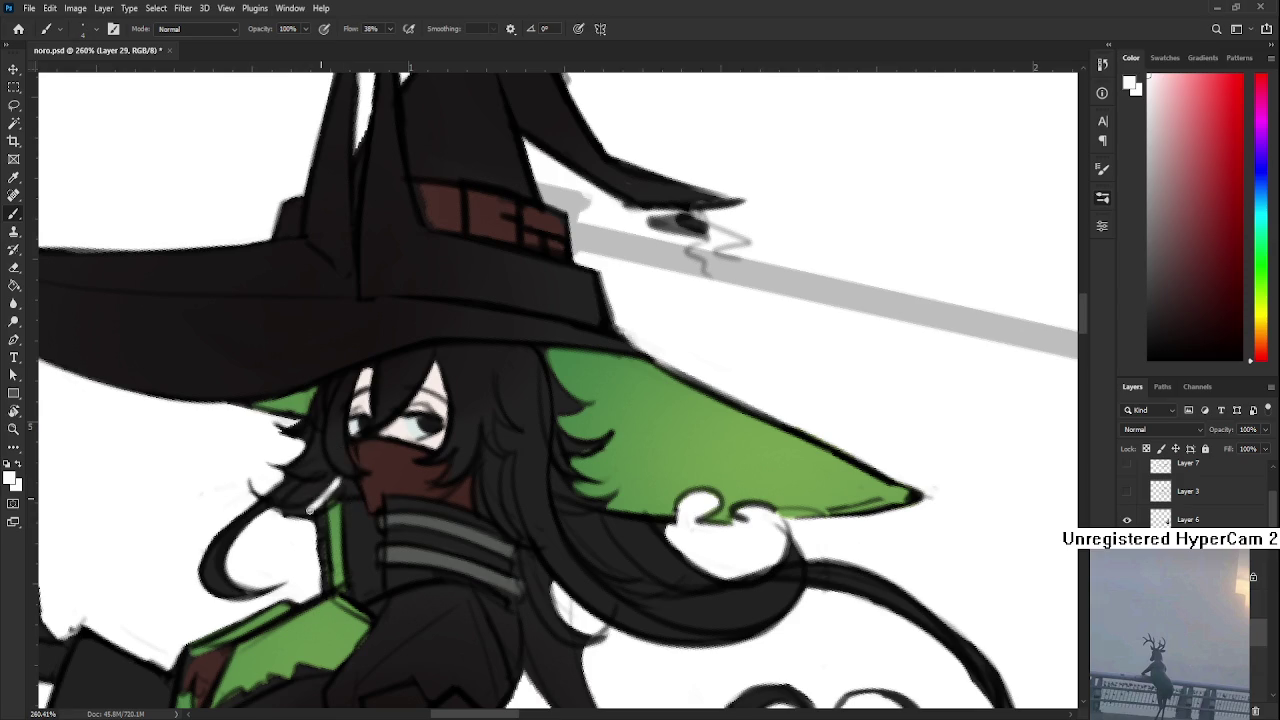
mouse_move(315, 508)
left_mouse_down()
mouse_move(352, 490)
mouse_move(340, 484)
left_mouse_up()
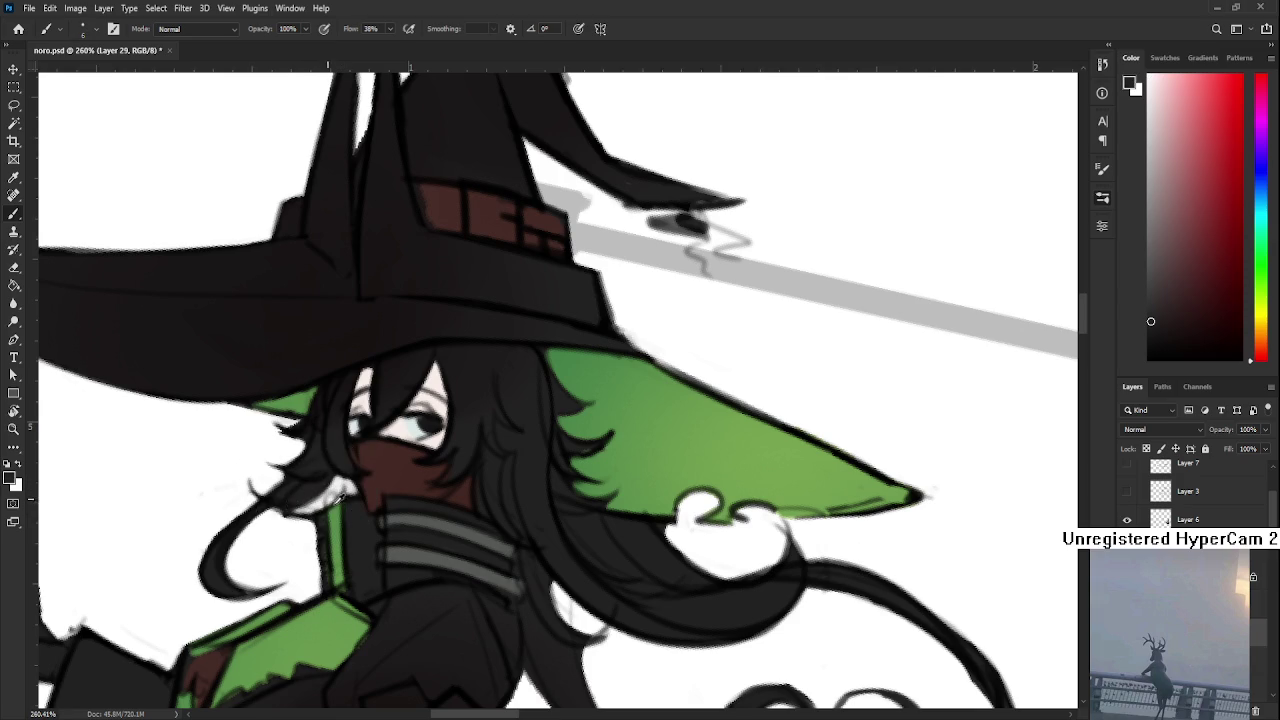
Paint thin white strands down the dark hair strand
left_click(335, 520, "alt")
left_click(333, 505, "alt")
left_click_drag(334, 505, 301, 425)
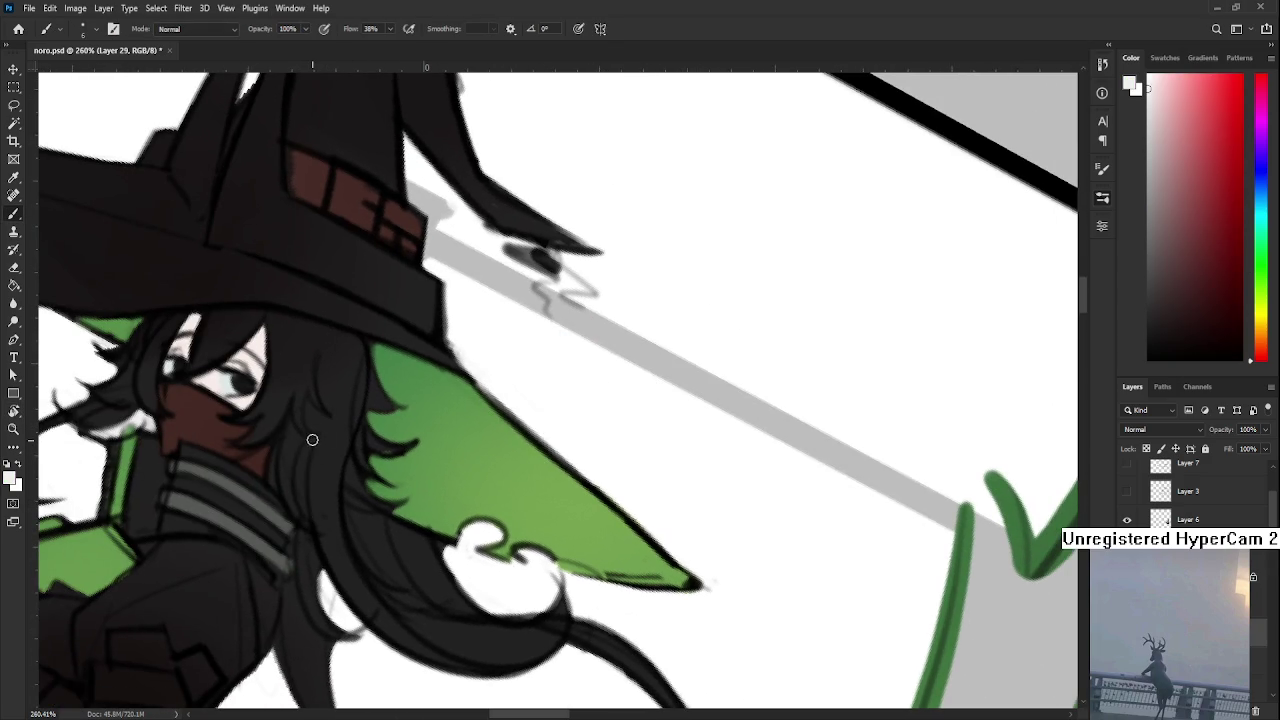
left_click_drag(309, 435, 312, 610)
mouse_move(310, 540)
left_mouse_down()
mouse_move(318, 586)
mouse_move(308, 575)
mouse_move(345, 632)
mouse_move(372, 625)
left_mouse_up()
left_click_drag(310, 590, 362, 640)
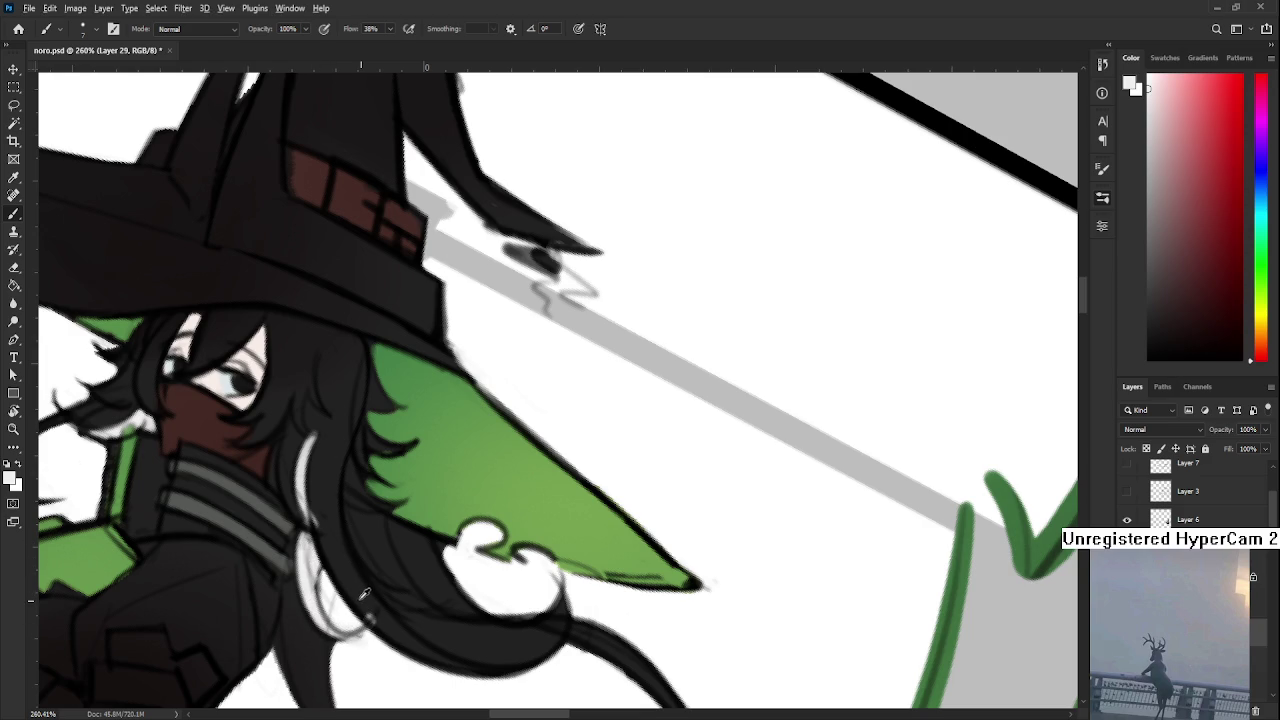
Rotate the view about 20° and redraw two curving white strands down the hair
left_click(318, 552, "alt")
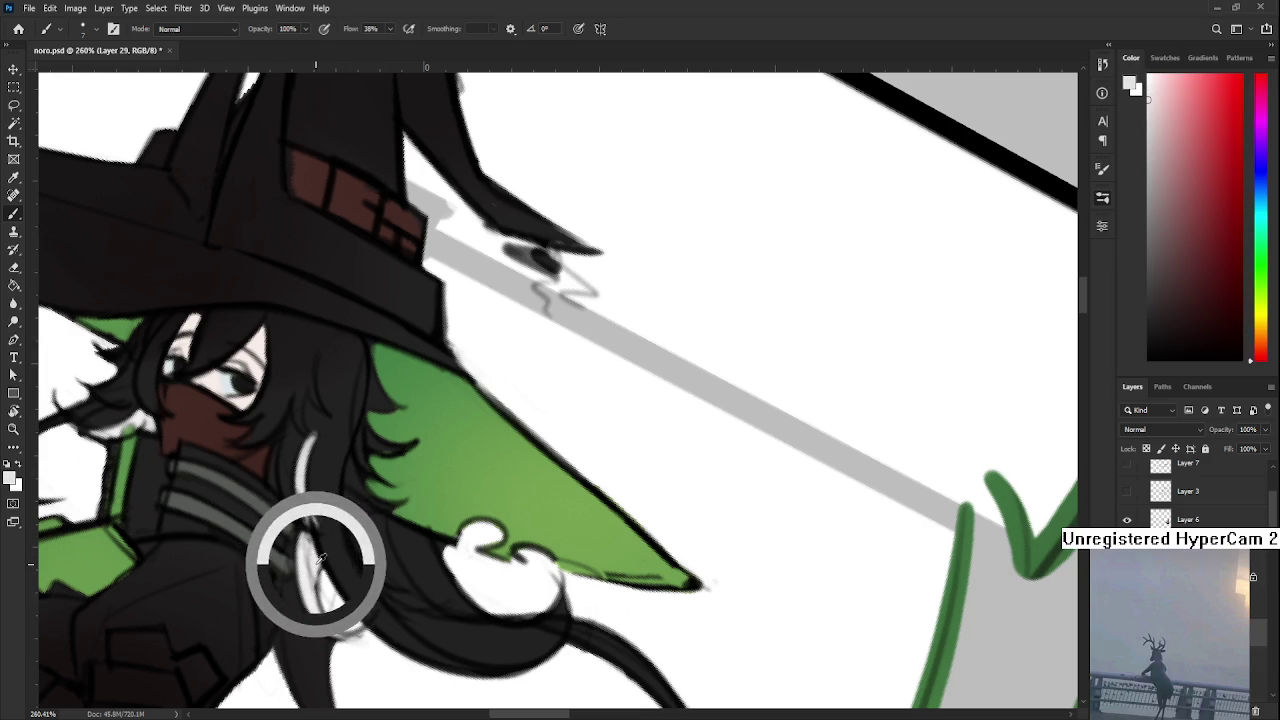
left_click_drag(455, 597, 323, 543)
left_click_drag(322, 492, 462, 606)
key("ctrl+z")
key("ctrl+z")
left_click_drag(326, 506, 470, 615)
key("ctrl+z")
left_click_drag(317, 503, 466, 610)
left_click_drag(317, 509, 458, 618)
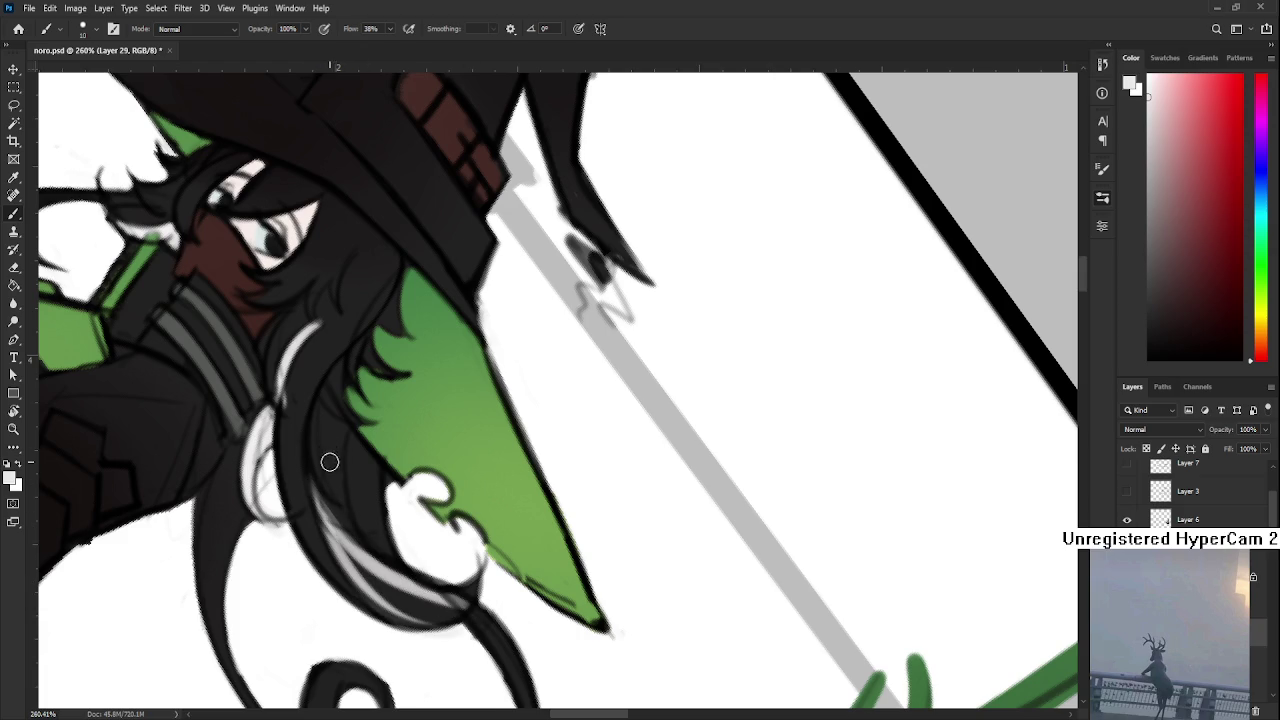
mouse_move(330, 452)
left_mouse_down()
mouse_move(315, 555)
mouse_move(354, 574)
mouse_move(505, 552)
mouse_move(458, 556)
left_mouse_up()
Undo the last stroke, straighten the view and sample colours along the hair
key("ctrl+z")
key("r")
key("b")
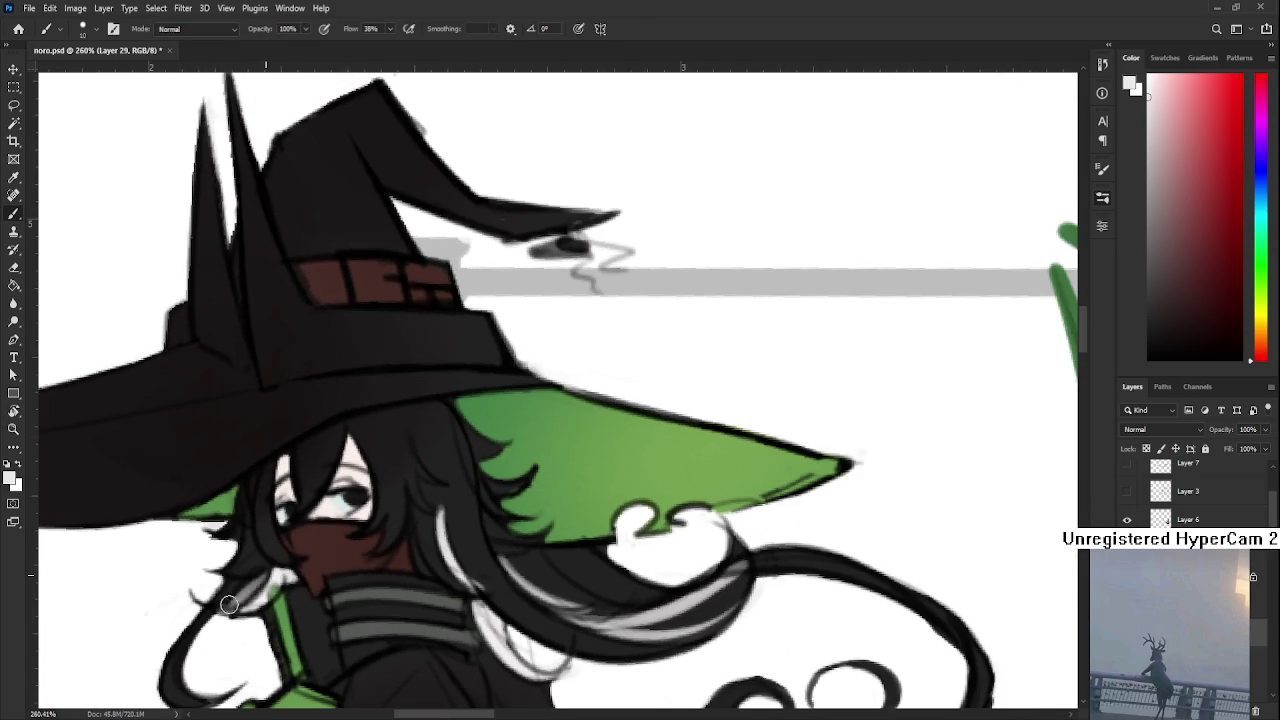
scroll(290, 598, "right", 3)
scroll(290, 598, "down", 1)
scroll(400, 560, "right", 1)
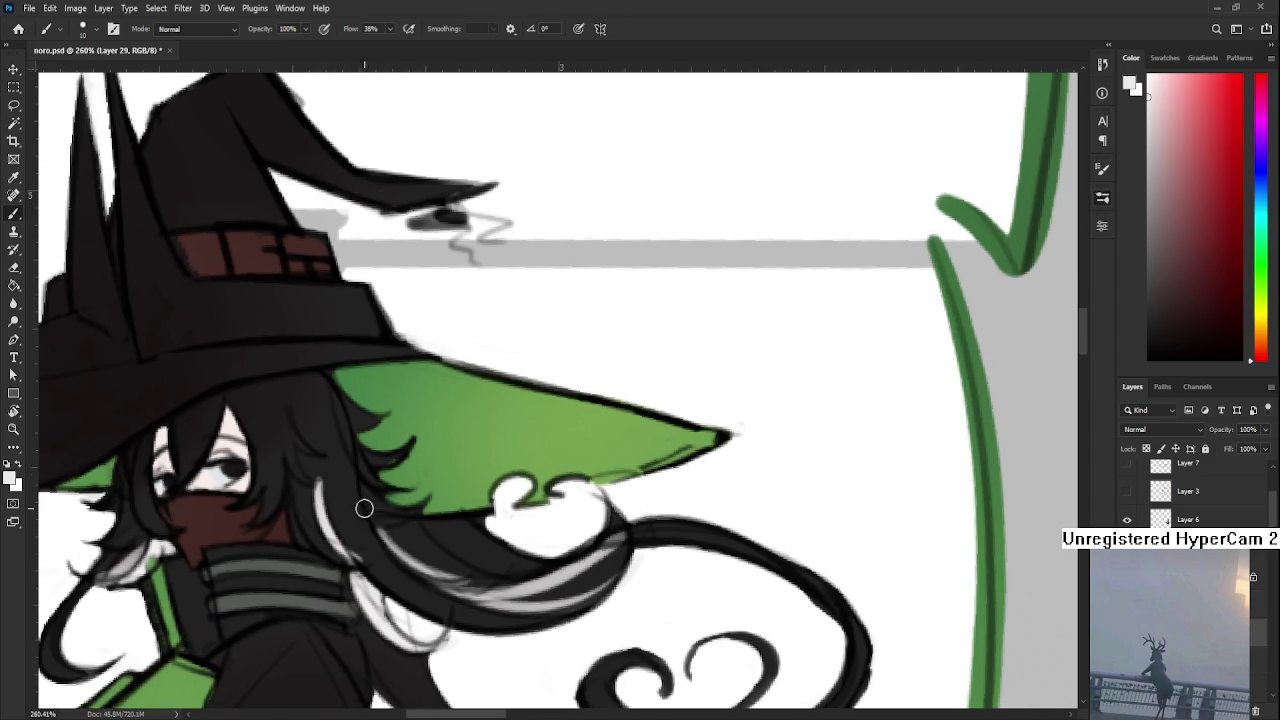
mouse_move(337, 486)
left_mouse_down("alt")
mouse_move(392, 605)
mouse_move(320, 600)
mouse_move(323, 495)
left_mouse_up("alt")
key("r")
key("b")
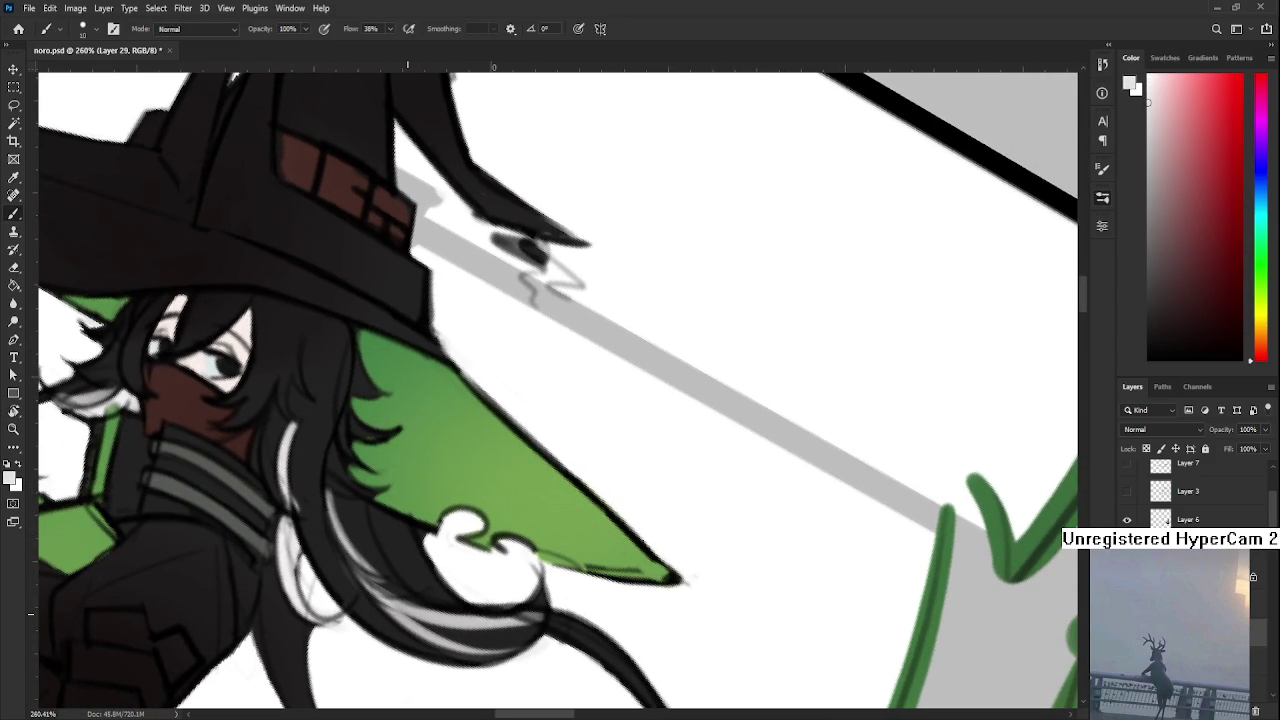
scroll(400, 420, "down", 5)
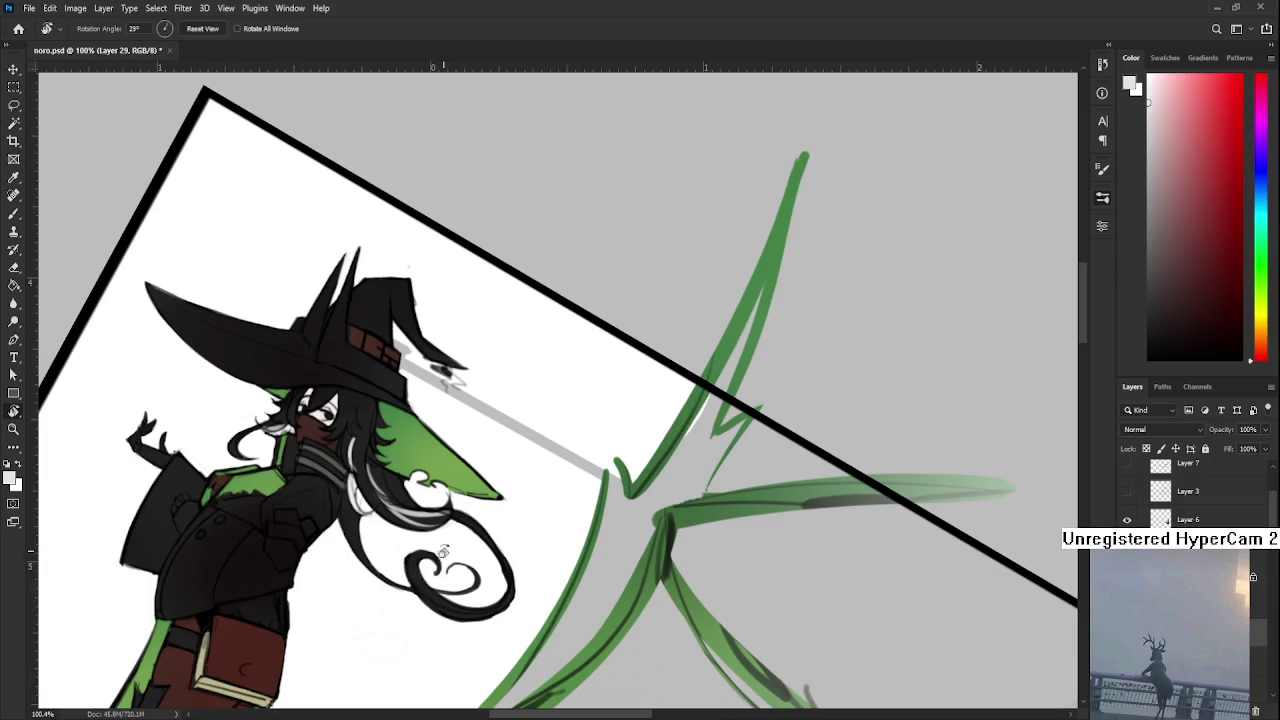
Paint light grey-white strands down the small witch's black hair toward the curl
scroll(400, 420, "down", 2)
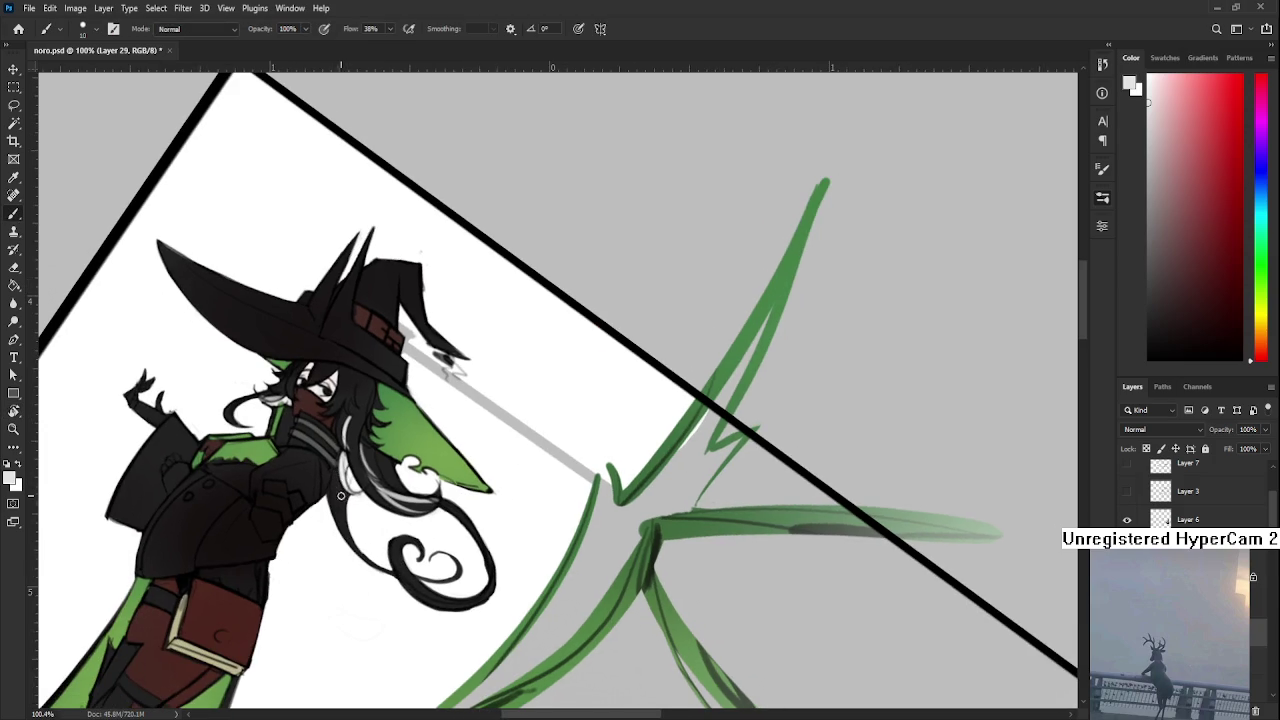
left_click_drag(337, 485, 360, 572)
left_click_drag(341, 482, 348, 548)
left_click(357, 483, "alt")
mouse_move(336, 474)
left_mouse_down()
mouse_move(370, 538)
mouse_move(396, 524)
left_mouse_up()
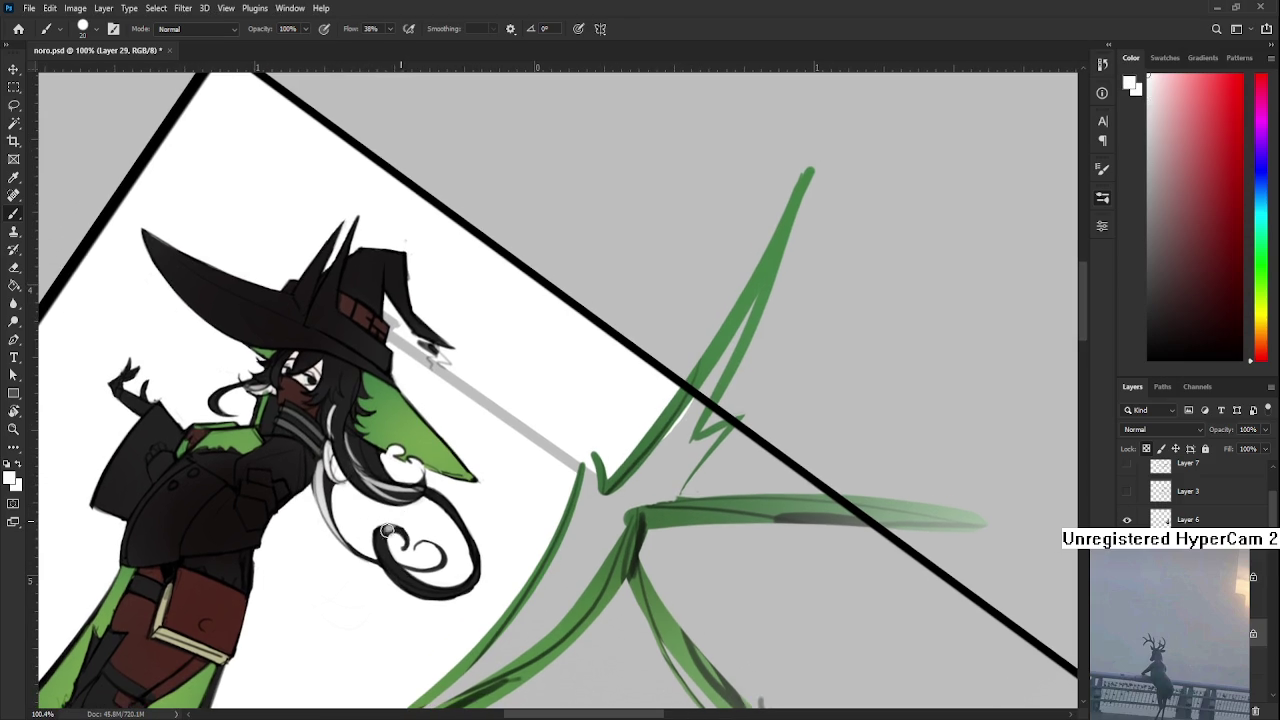
Rotate the canvas back to level, zoom in on the small witch, and add new Layer 30
key("r")
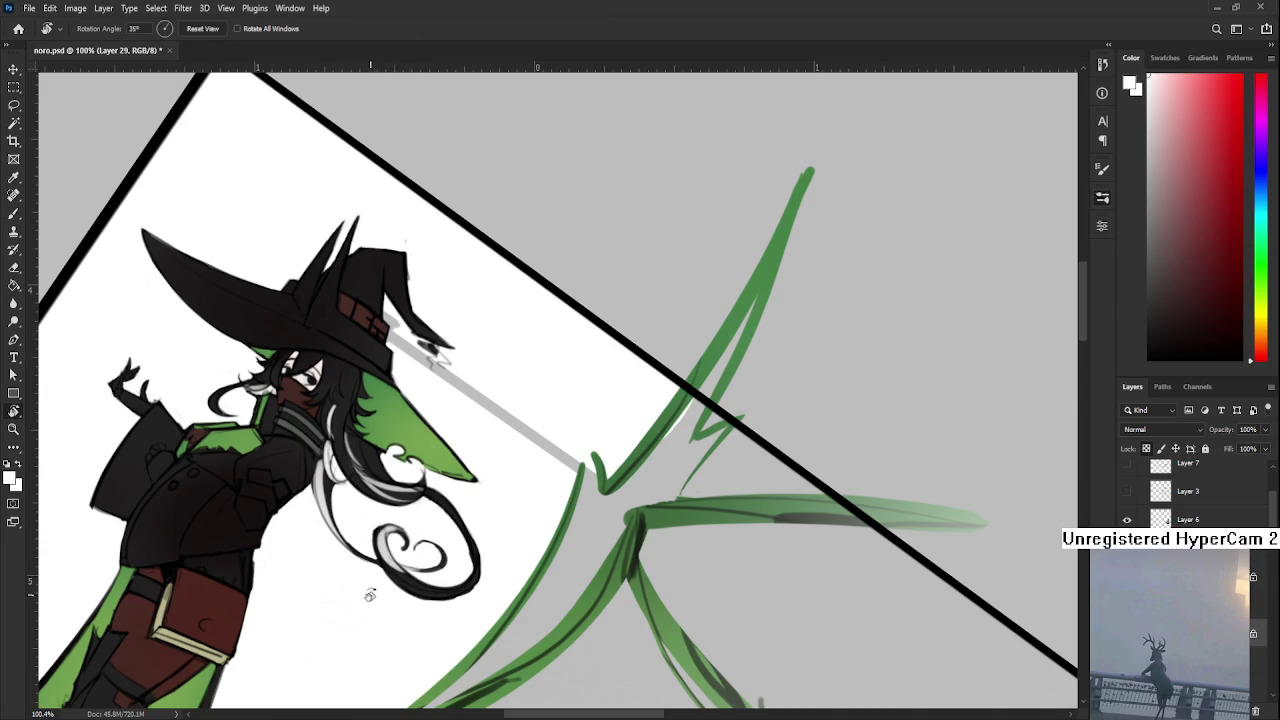
left_click_drag(370, 594, 483, 655)
scroll(510, 563, "down", 5)
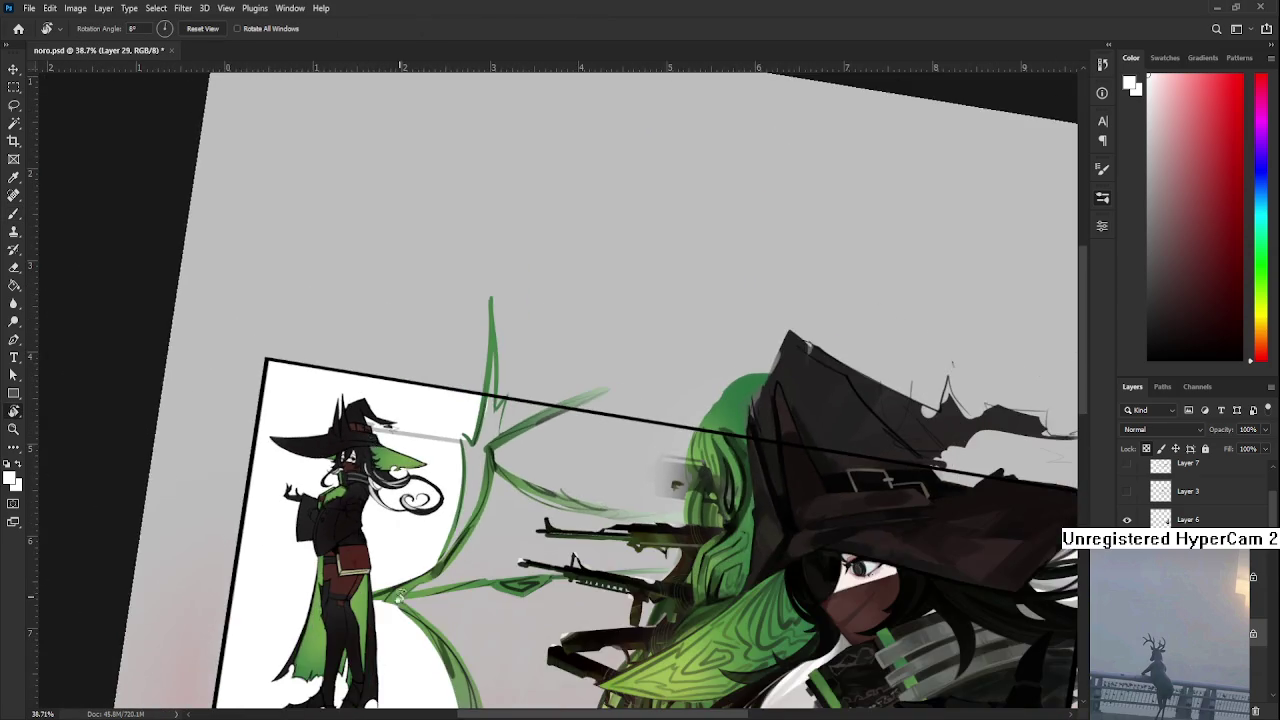
mouse_move(510, 563)
left_mouse_down()
mouse_move(437, 547)
mouse_move(469, 602)
left_mouse_up()
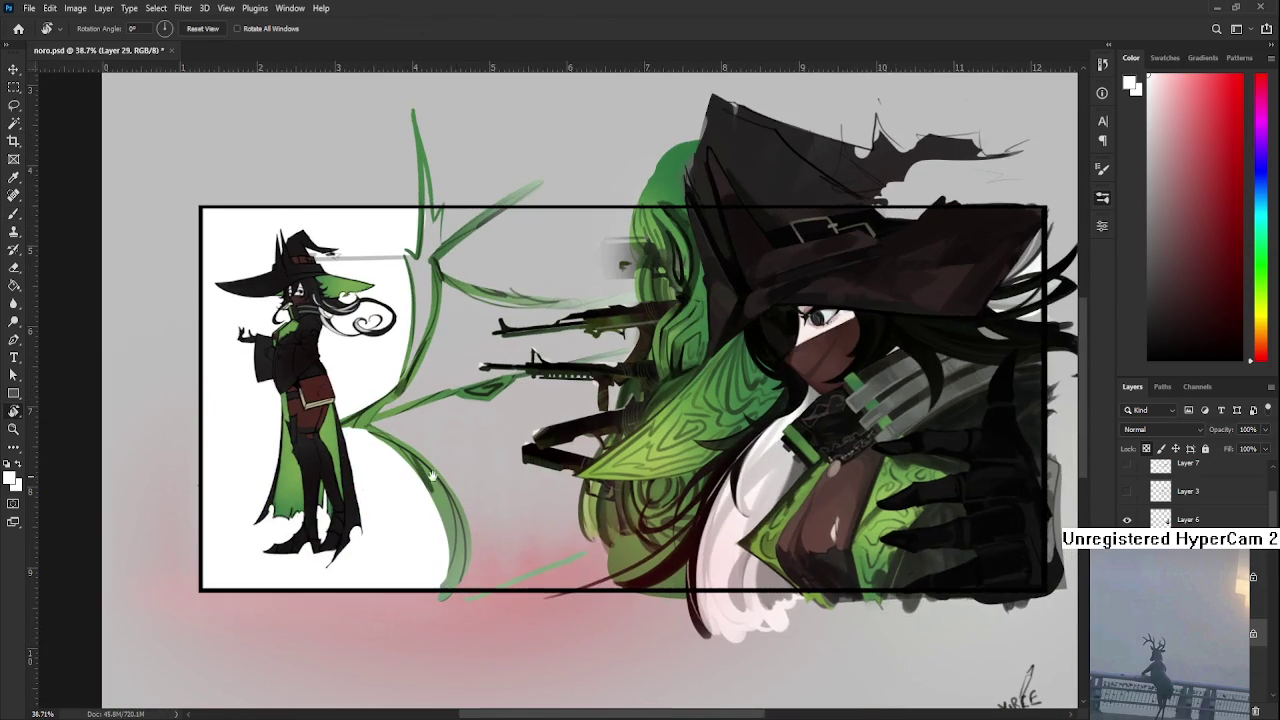
left_click_drag(437, 480, 406, 572)
scroll(286, 440, "up", 2)
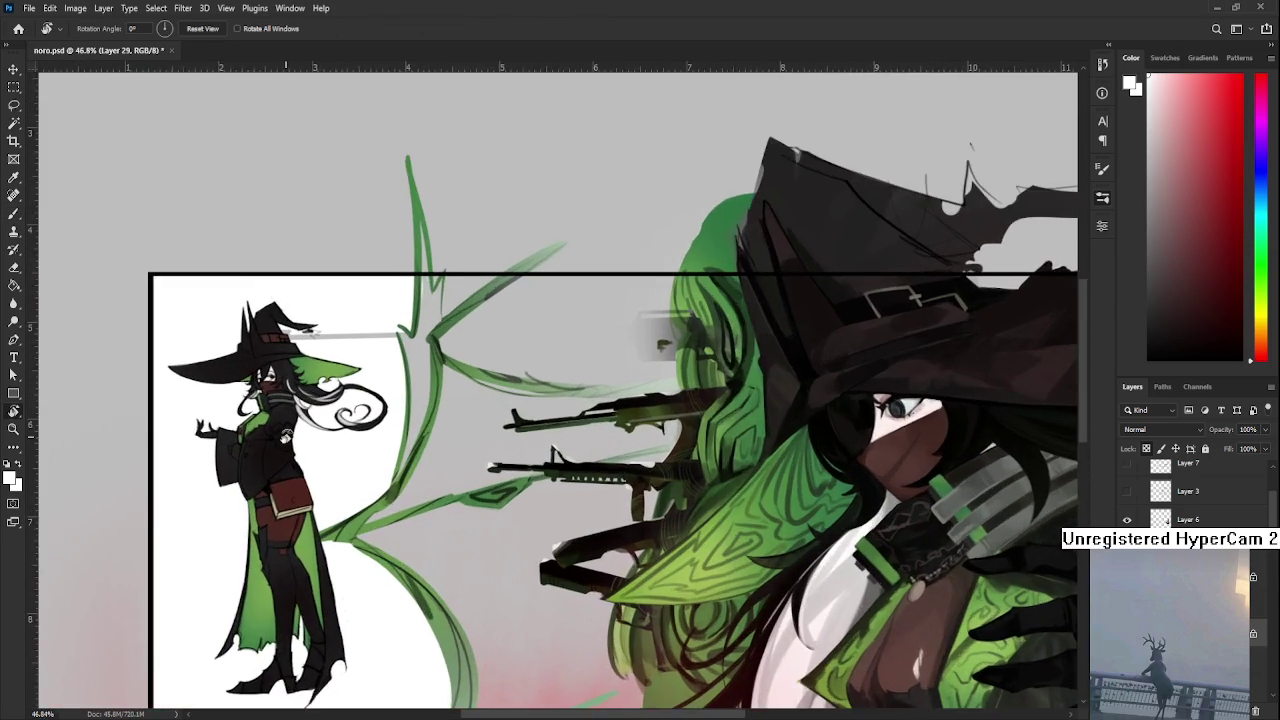
scroll(286, 440, "up", 2)
scroll(285, 437, "up", 2)
scroll(286, 437, "up", 2)
scroll(286, 437, "up", 2)
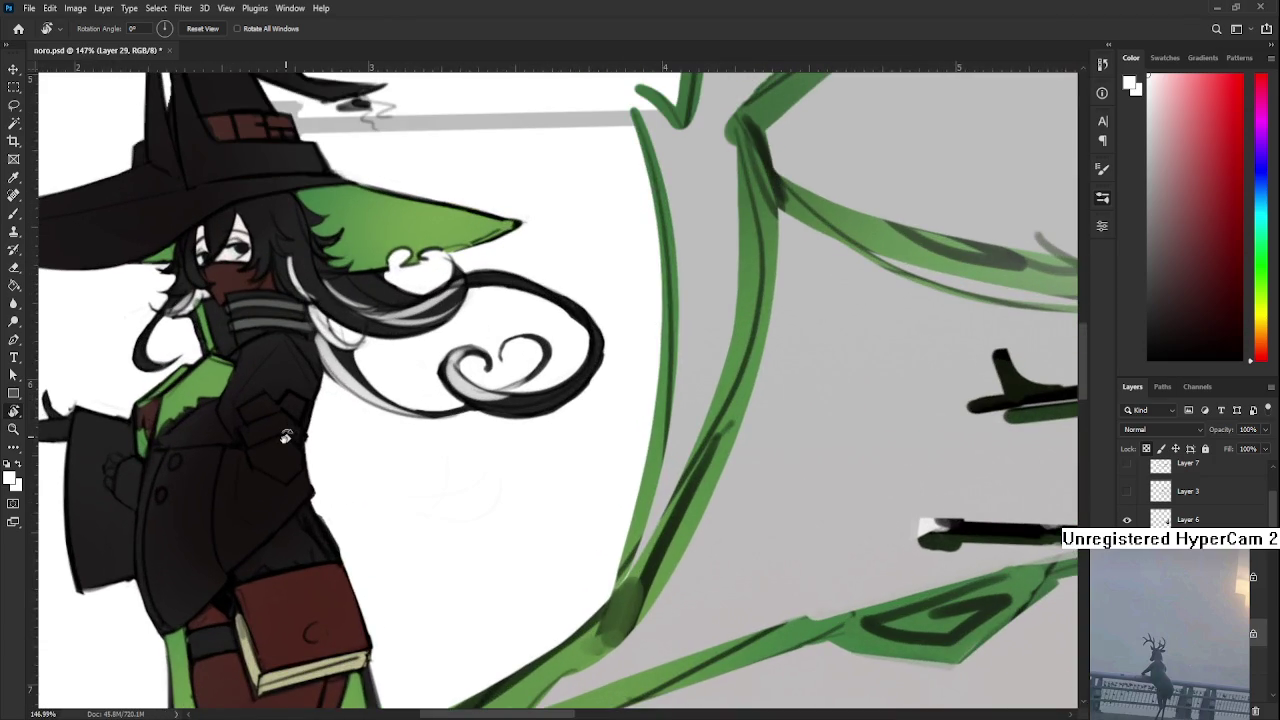
left_click_drag(290, 414, 332, 426)
scroll(332, 426, "up", 1)
scroll(332, 426, "down", 1)
scroll(332, 426, "down", 1)
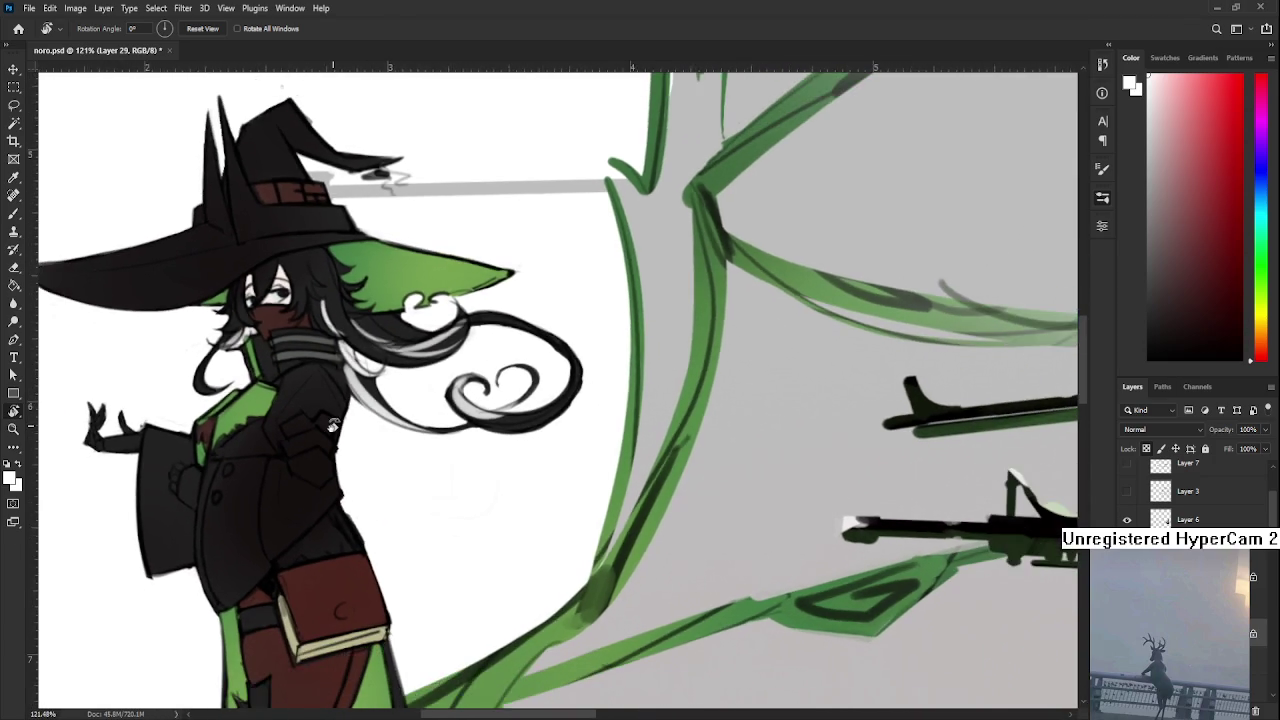
scroll(332, 426, "down", 1)
scroll(332, 426, "down", 1)
scroll(332, 426, "down", 1)
scroll(332, 426, "down", 1)
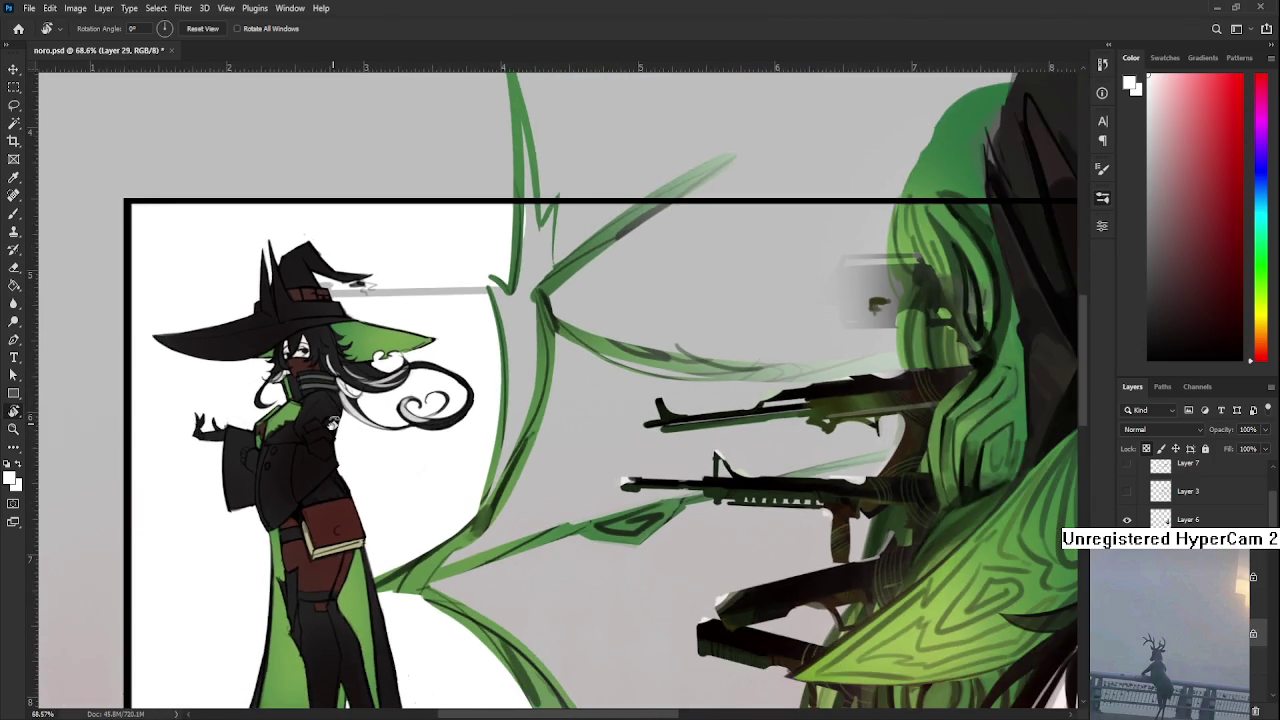
scroll(313, 375, "up", 1)
scroll(313, 375, "up", 2)
scroll(313, 375, "up", 1)
scroll(313, 375, "up", 1)
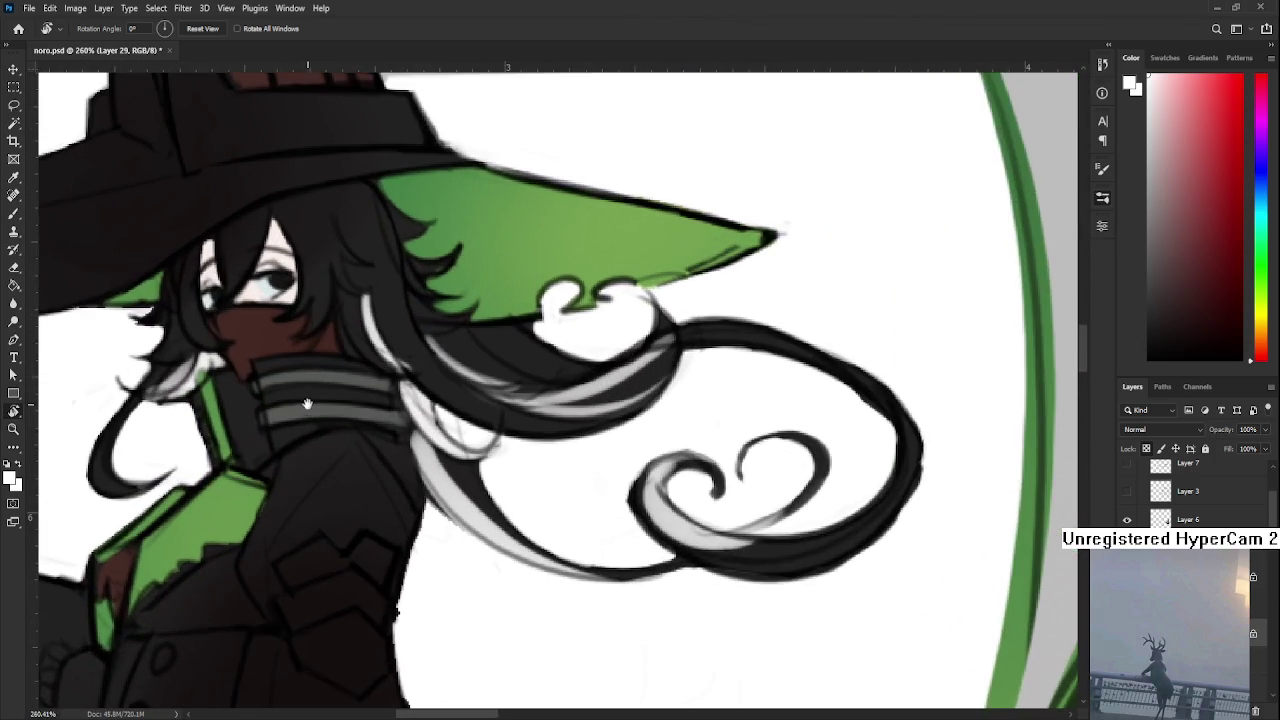
scroll(327, 512, "up", 1)
key("b")
key("ctrl+shift+alt+n")
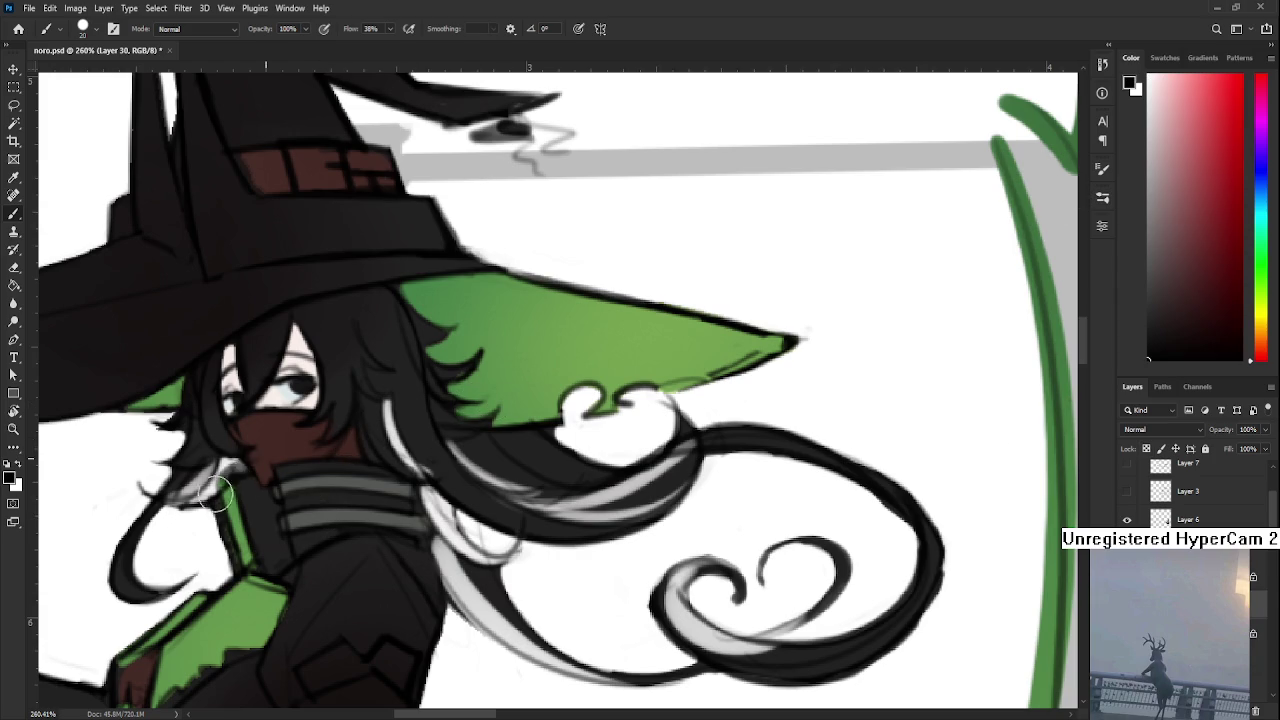
Cover the green collar with dark brown using a small brush, erasing and redoing stray strokes
key("[")
key("[")
key("[")
key("[")
left_click_drag(218, 508, 228, 576)
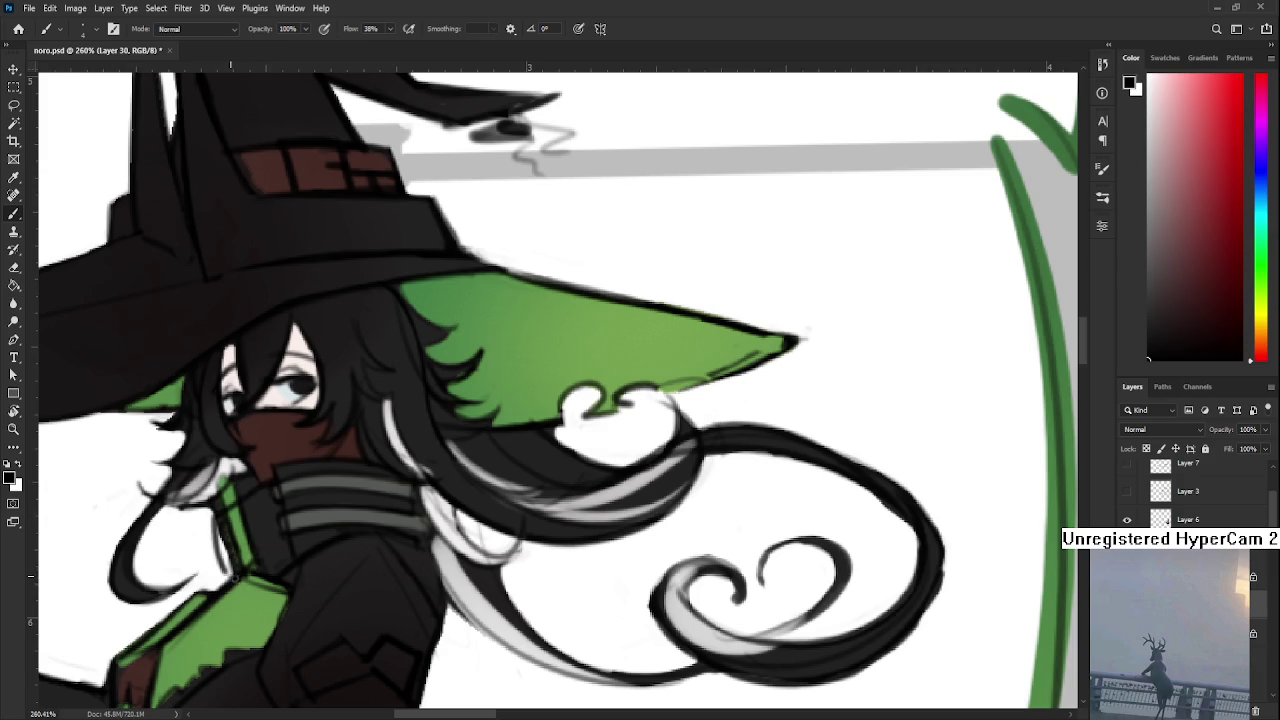
key("e")
mouse_move(245, 516)
left_mouse_down()
mouse_move(229, 557)
mouse_move(250, 562)
left_mouse_up()
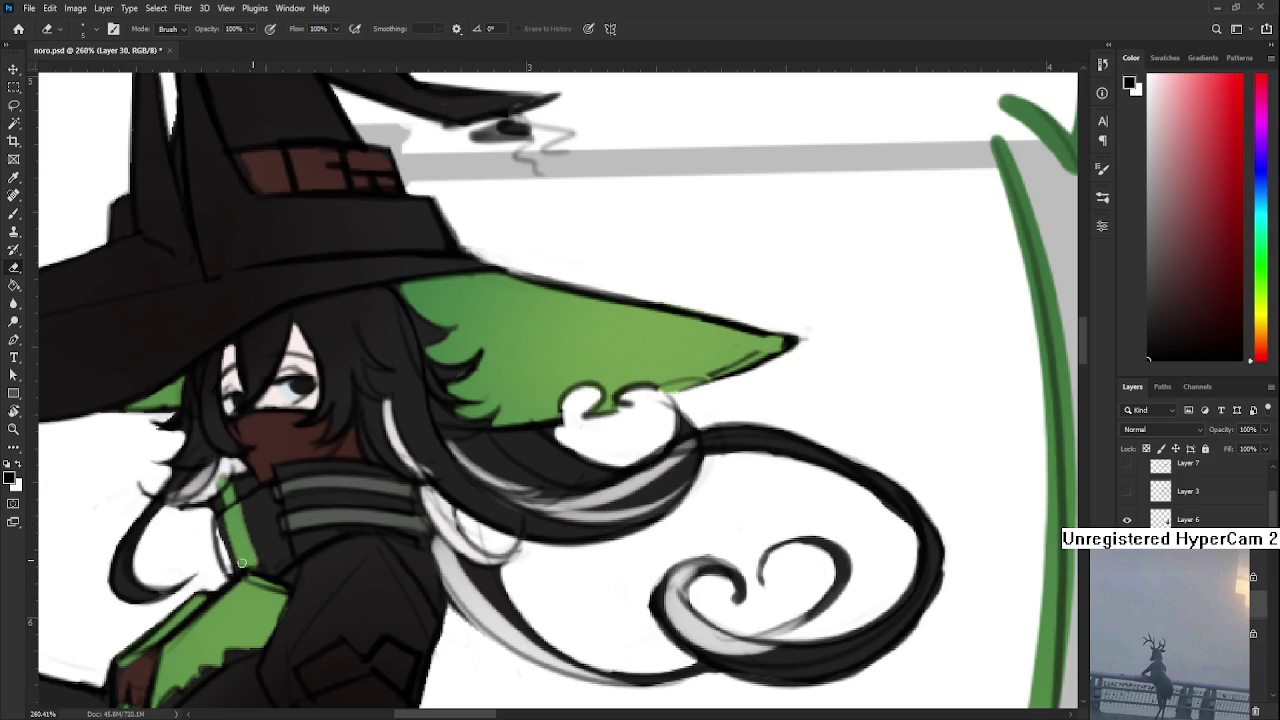
key("b")
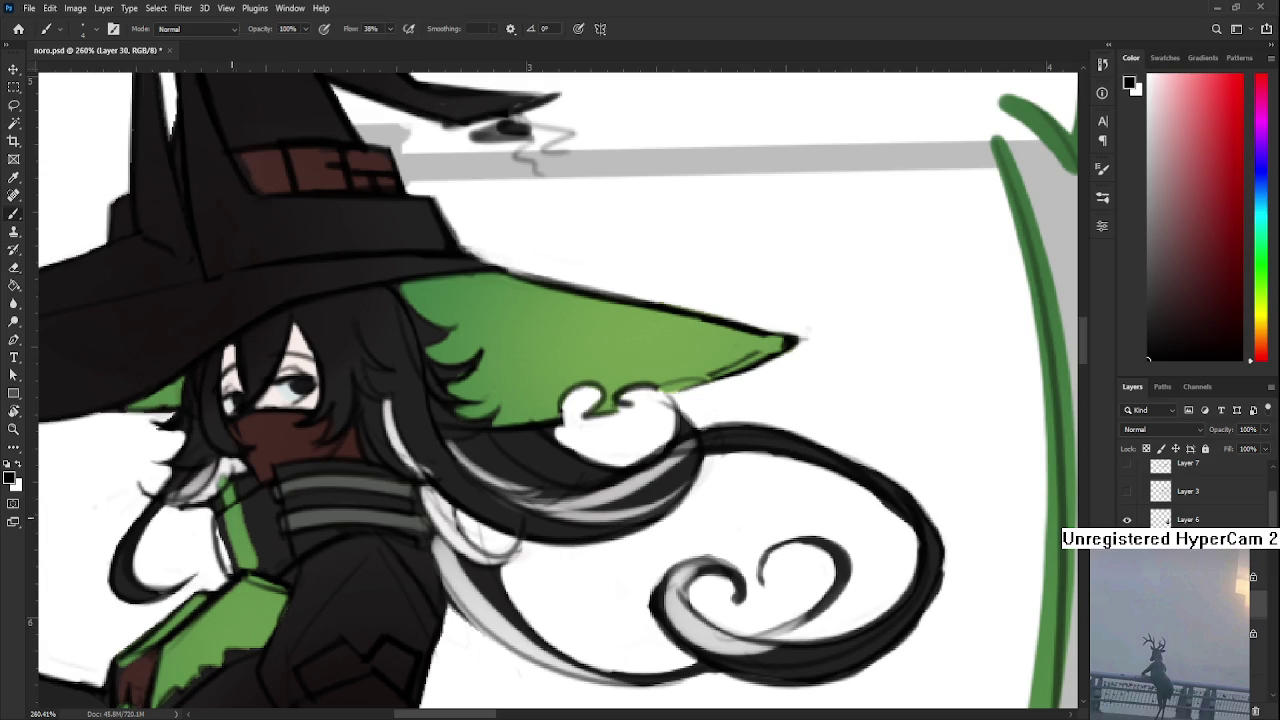
left_click_drag(240, 537, 262, 542)
left_click(282, 444, "alt")
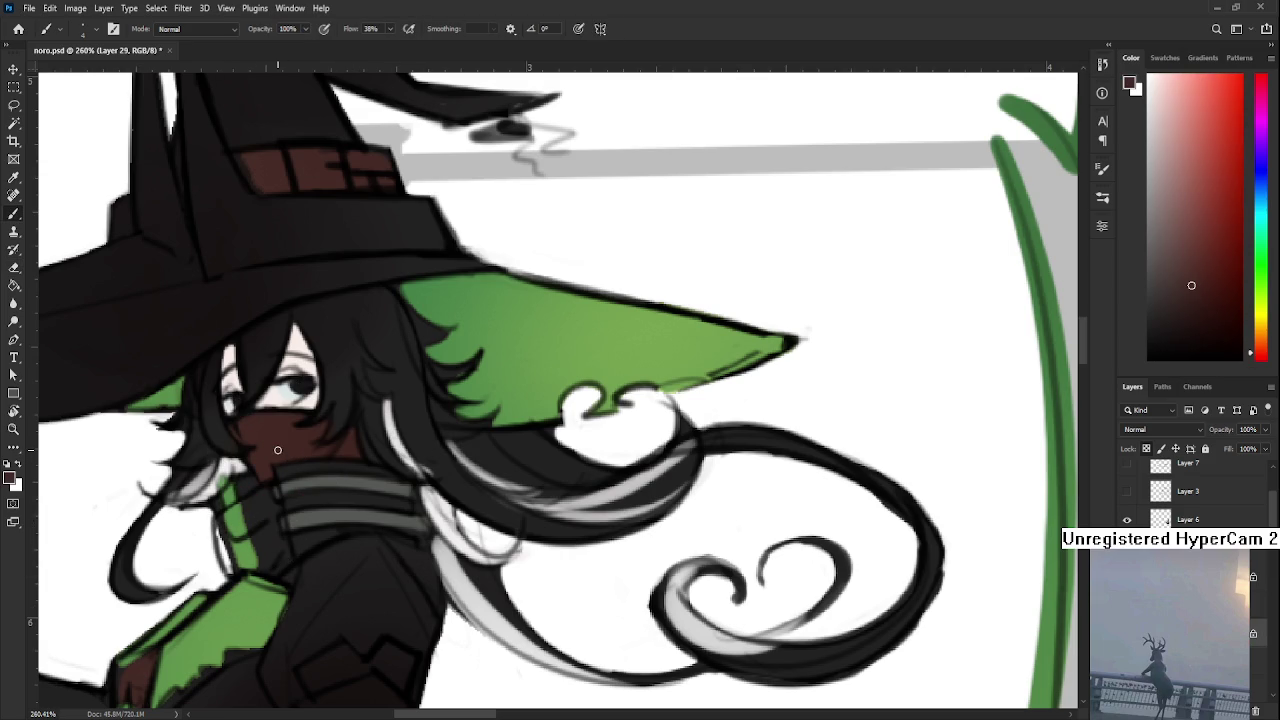
left_click_drag(223, 520, 228, 567)
key("ctrl+z")
left_click(1181, 311)
left_click_drag(222, 514, 260, 565)
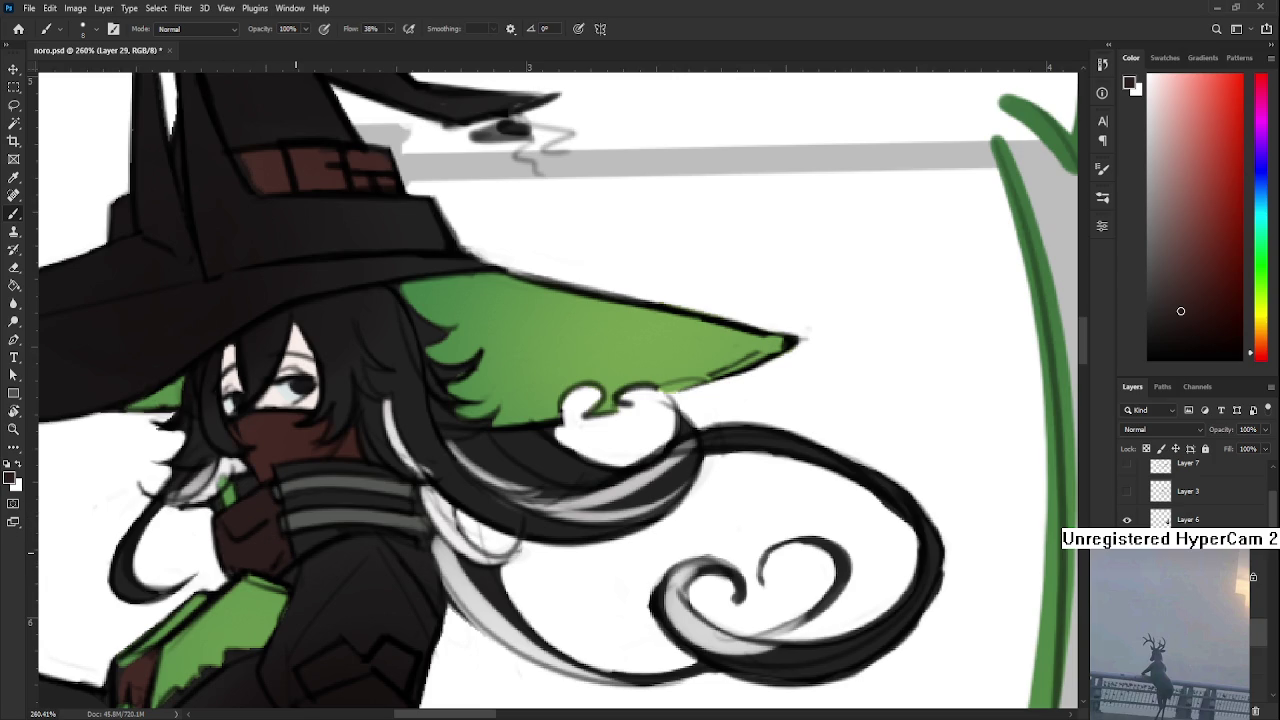
Letter light pink m-like markings onto the dark brown scarf
scroll(380, 449, "down", 5)
scroll(380, 449, "down", 3)
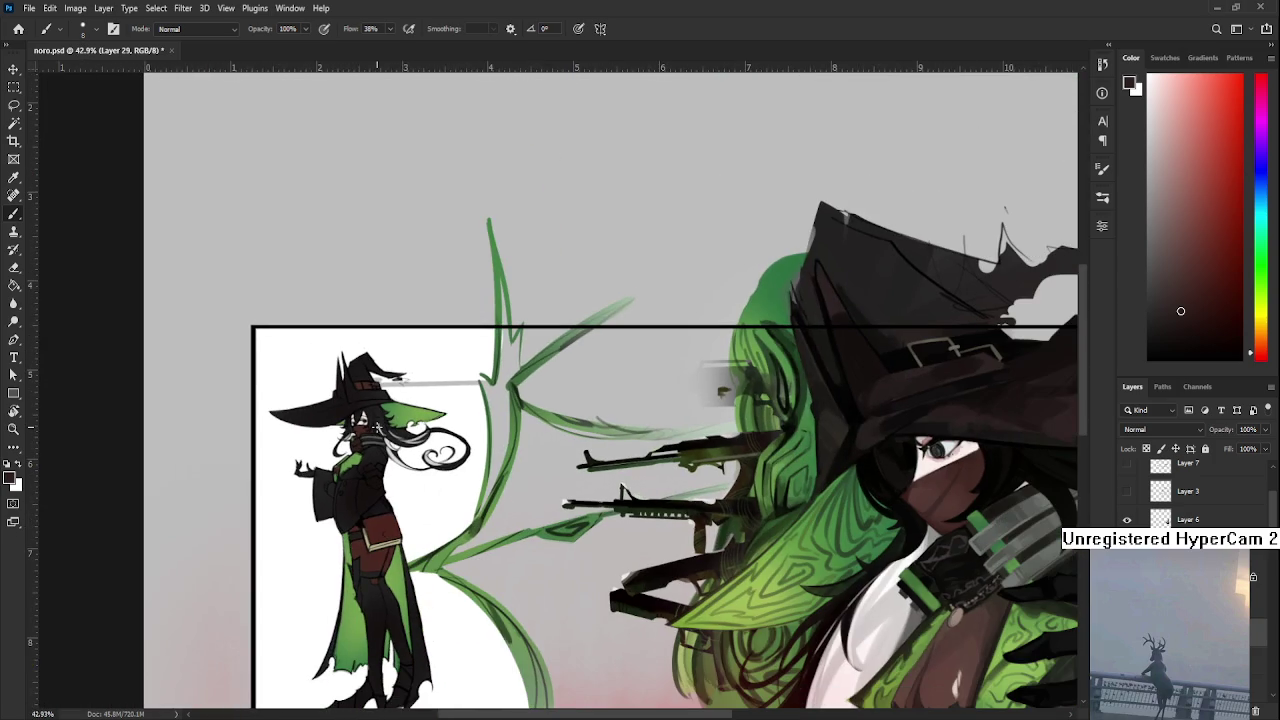
scroll(623, 491, "up", 4)
left_click(908, 528, "alt")
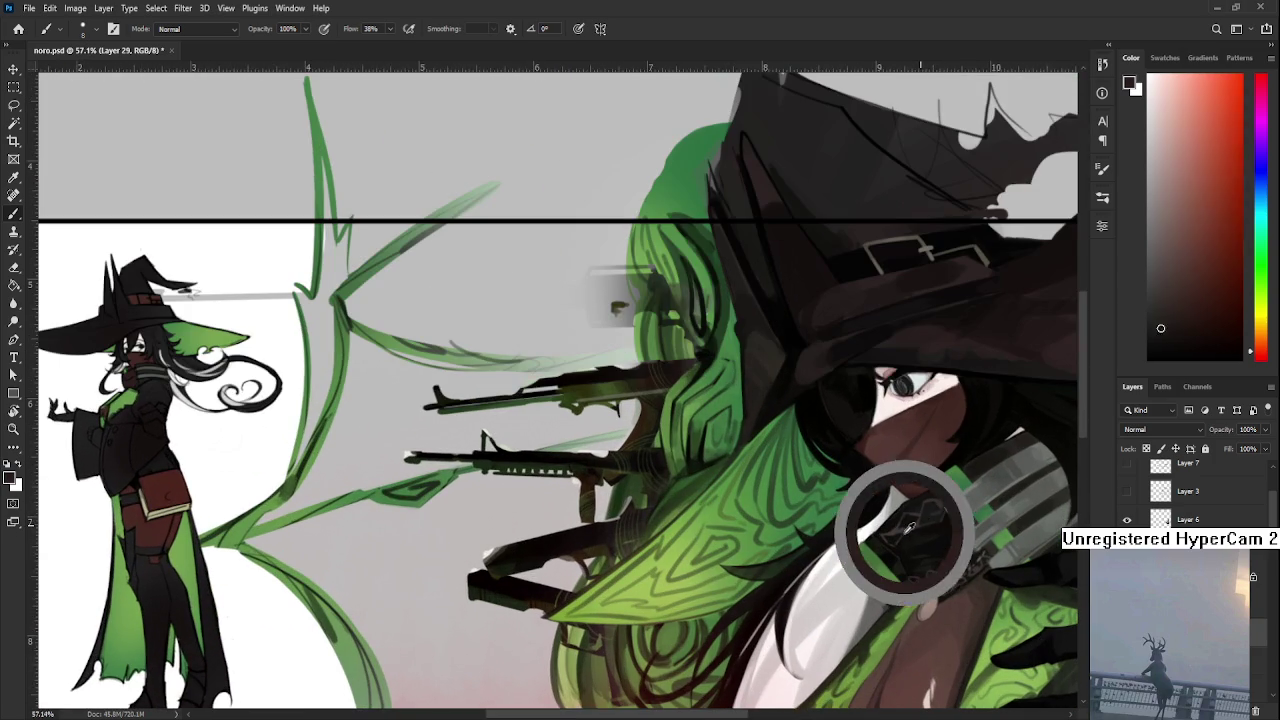
scroll(218, 484, "up", 3)
scroll(218, 484, "up", 3)
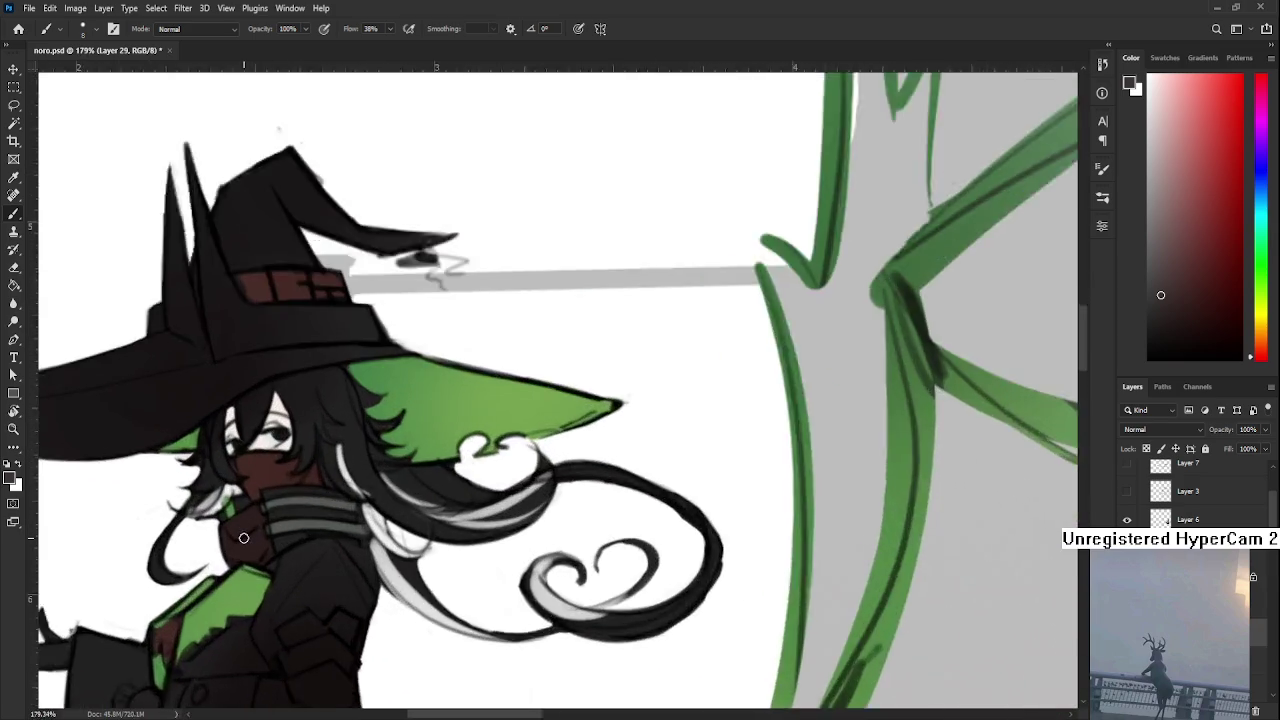
scroll(218, 484, "up", 3)
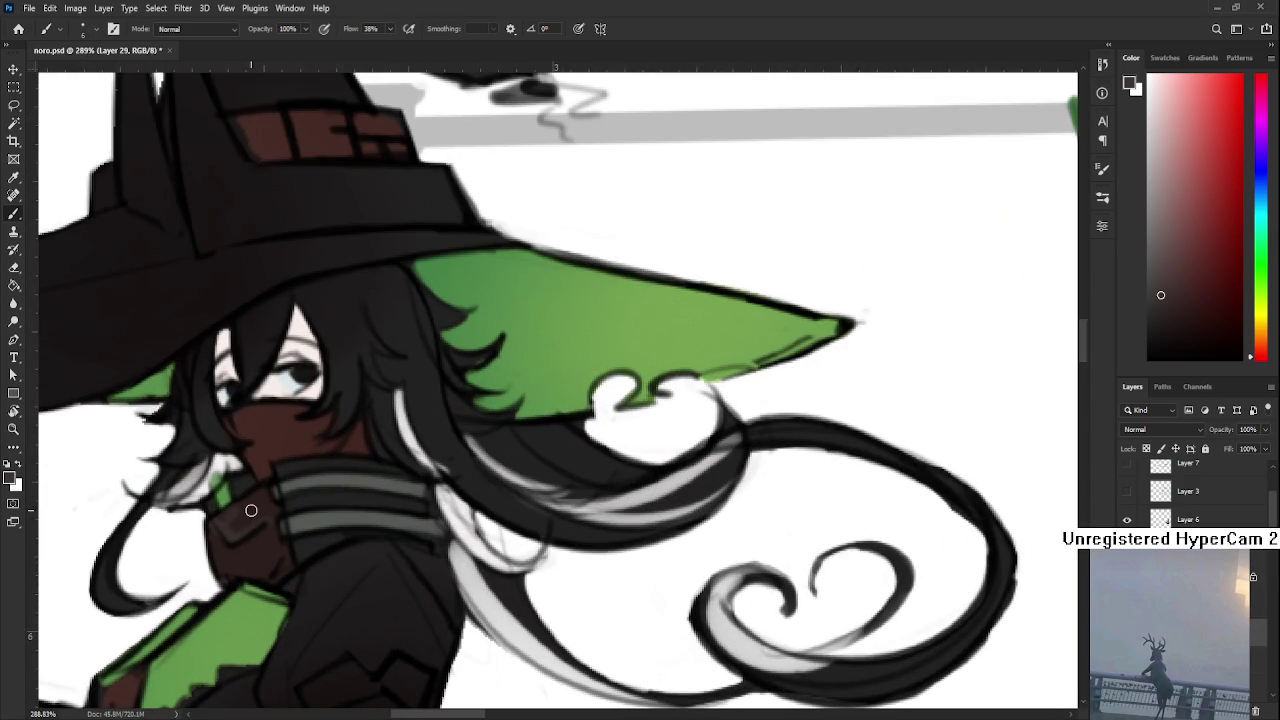
left_click_drag(1173, 160, 1158, 155)
mouse_move(236, 540)
left_mouse_down()
mouse_move(221, 522)
mouse_move(268, 496)
left_mouse_up()
mouse_move(219, 578)
left_mouse_down()
mouse_move(270, 575)
mouse_move(250, 548)
mouse_move(282, 533)
left_mouse_up()
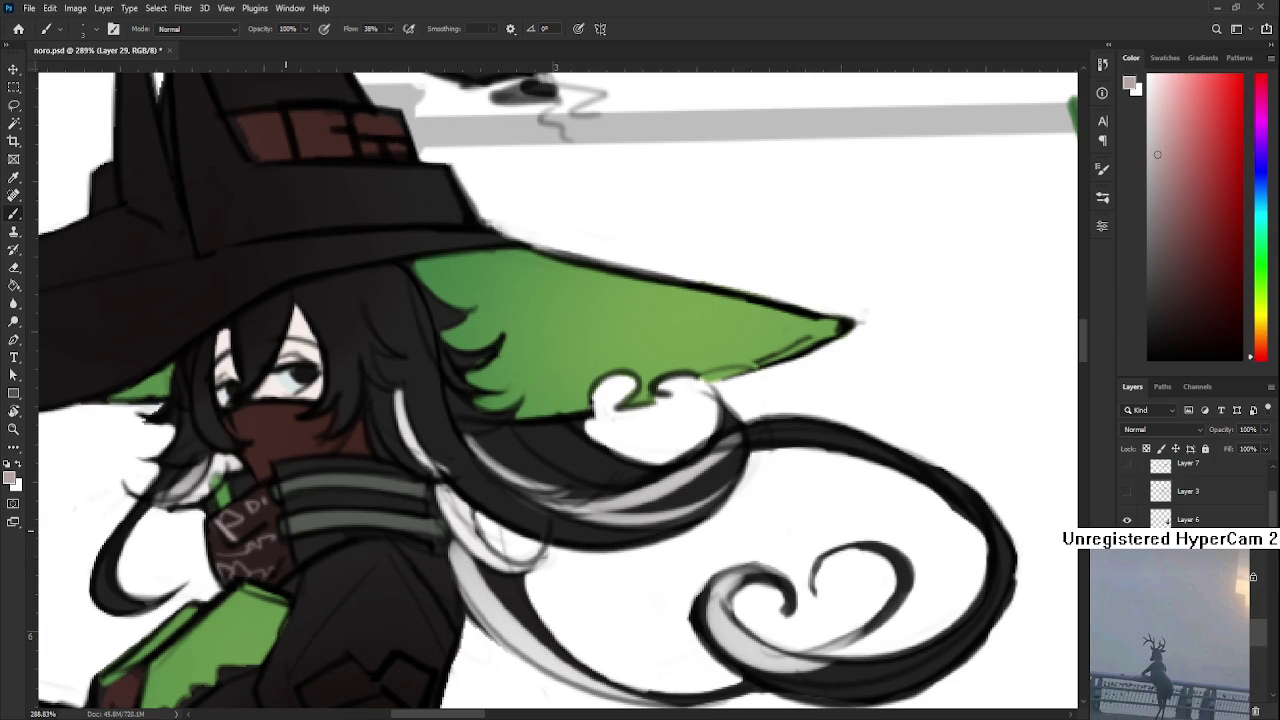
scroll(299, 509, "down", 3)
scroll(299, 509, "down", 2)
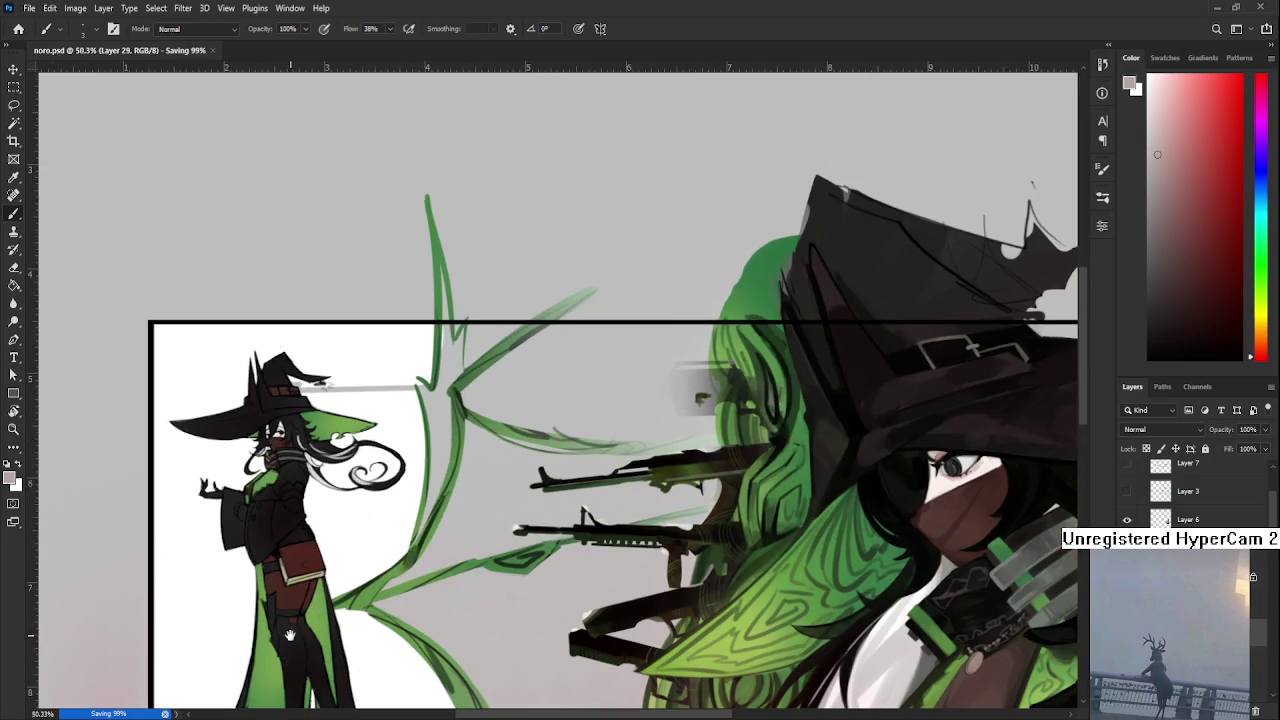
scroll(299, 509, "up", 1)
scroll(299, 509, "down", 1)
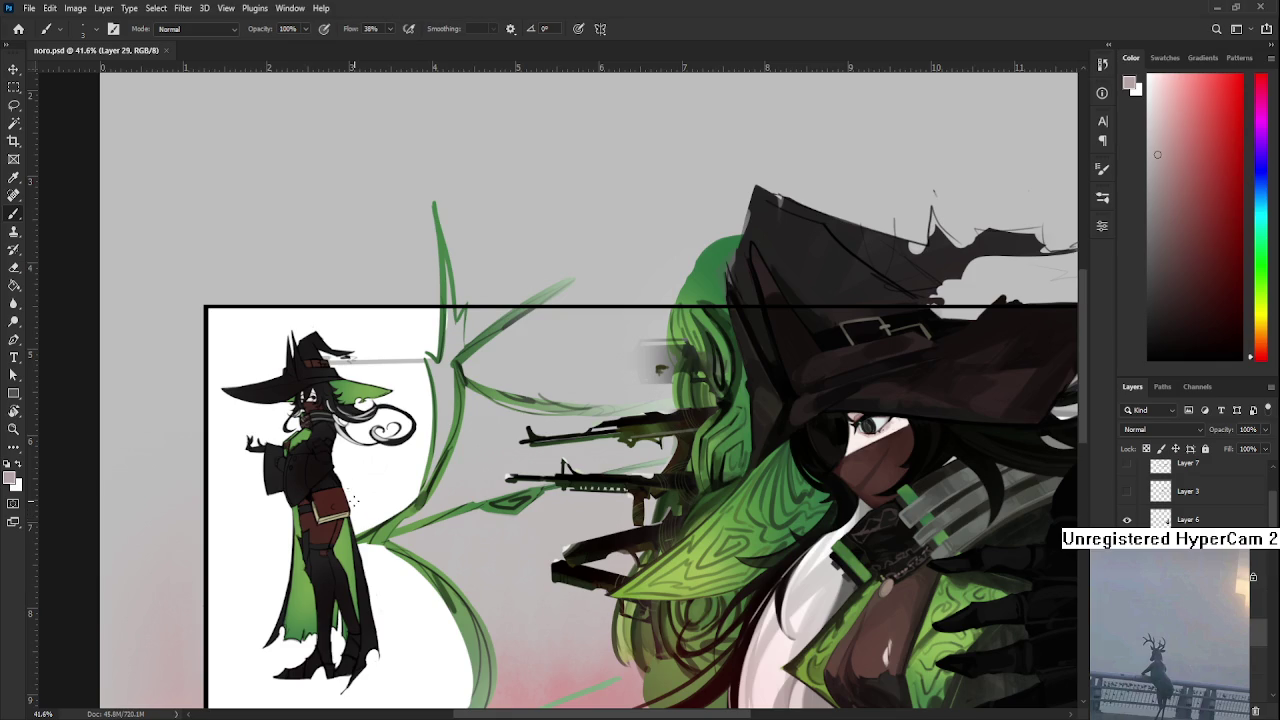
scroll(305, 375, "up", 2)
scroll(305, 375, "up", 4)
scroll(305, 375, "up", 3)
scroll(305, 375, "down", 1)
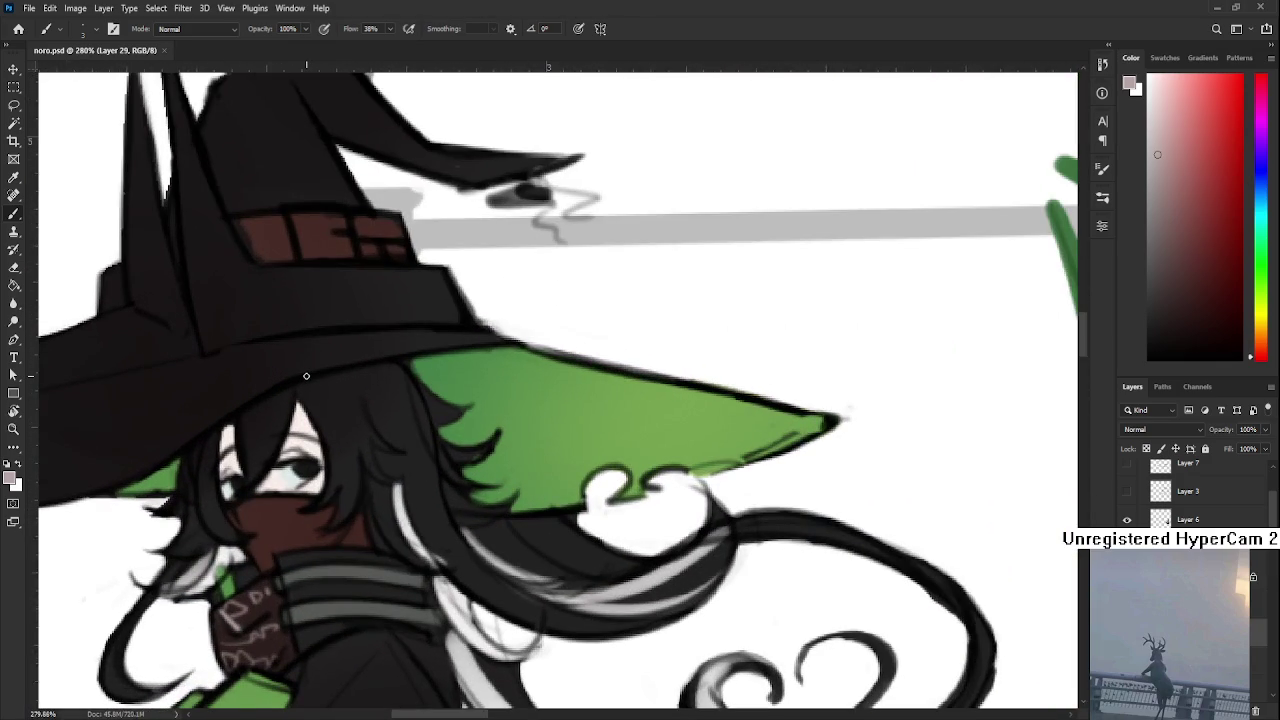
scroll(305, 375, "down", 2)
scroll(304, 376, "down", 1)
scroll(304, 376, "down", 1)
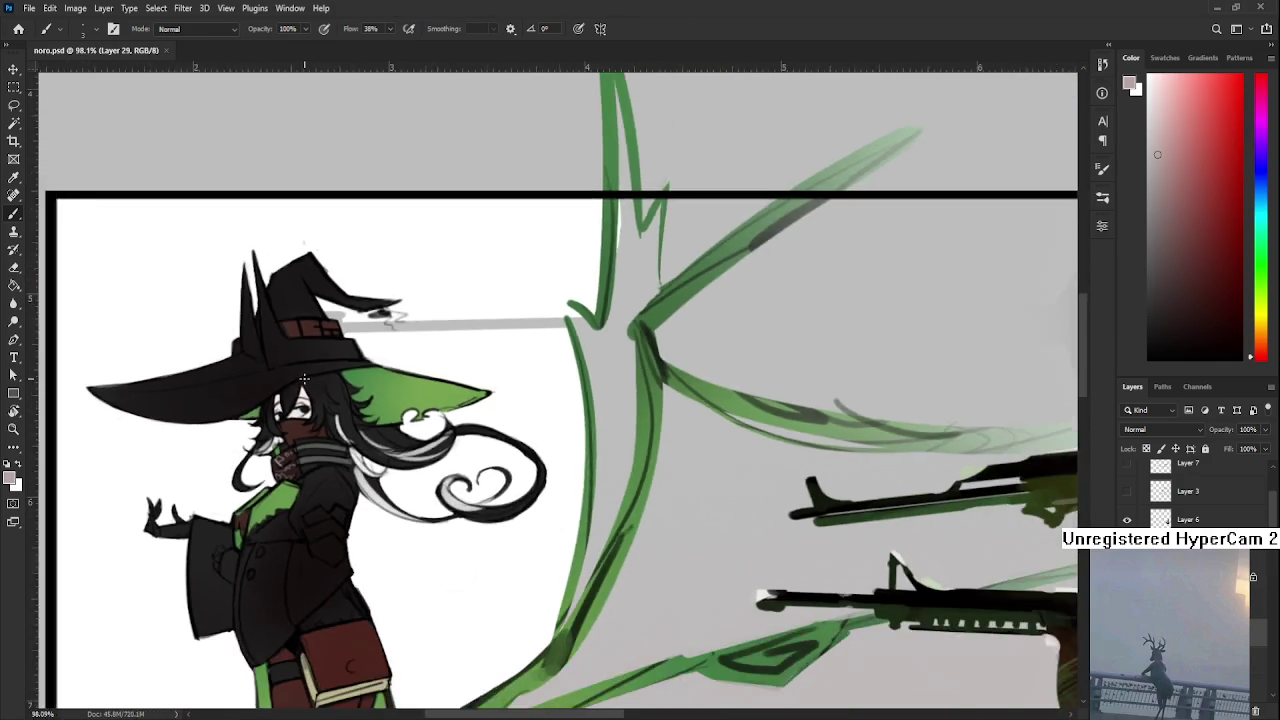
scroll(304, 376, "down", 1)
scroll(304, 377, "down", 1)
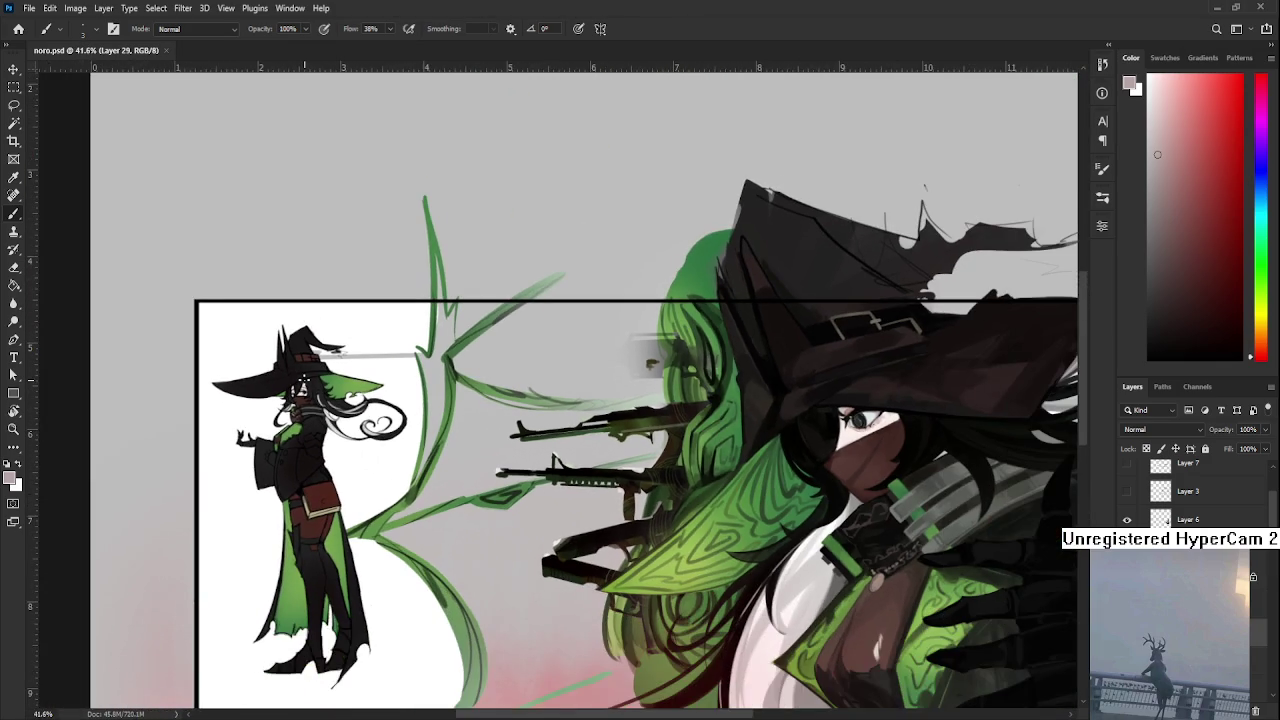
scroll(304, 377, "up", 1)
scroll(304, 377, "up", 2)
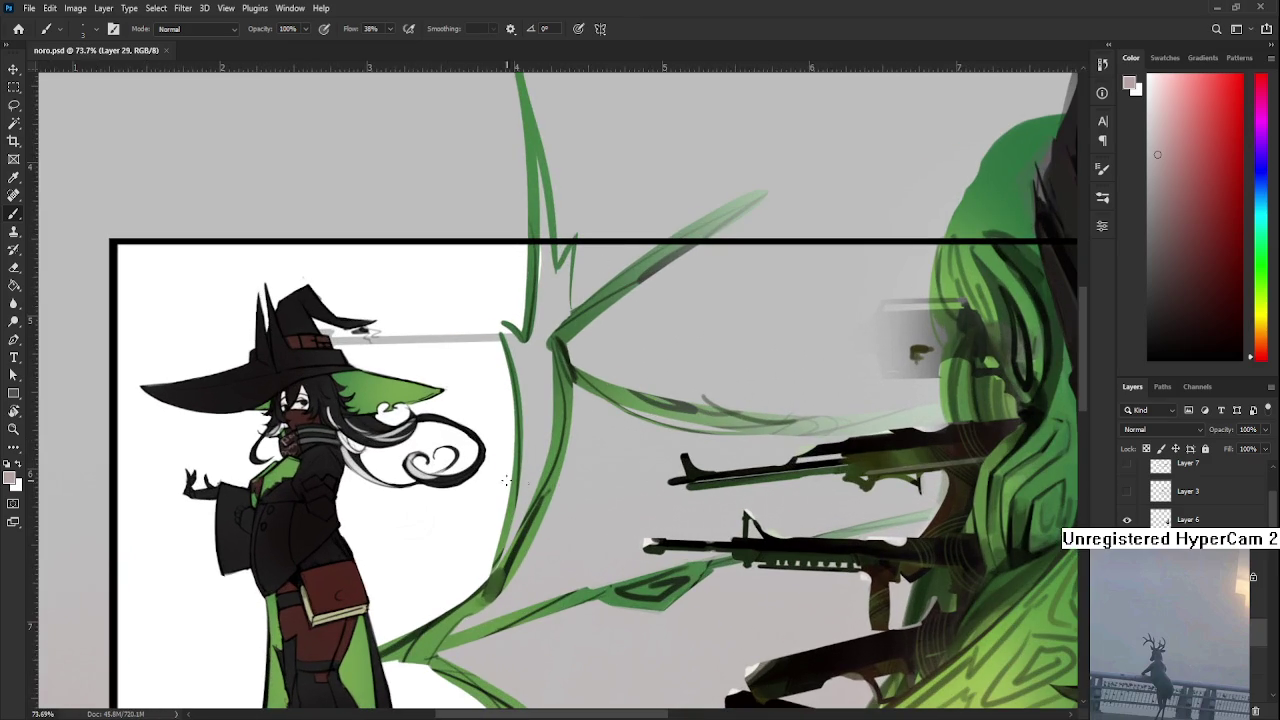
scroll(310, 180, "down", 1)
scroll(310, 180, "down", 1)
scroll(310, 180, "down", 1)
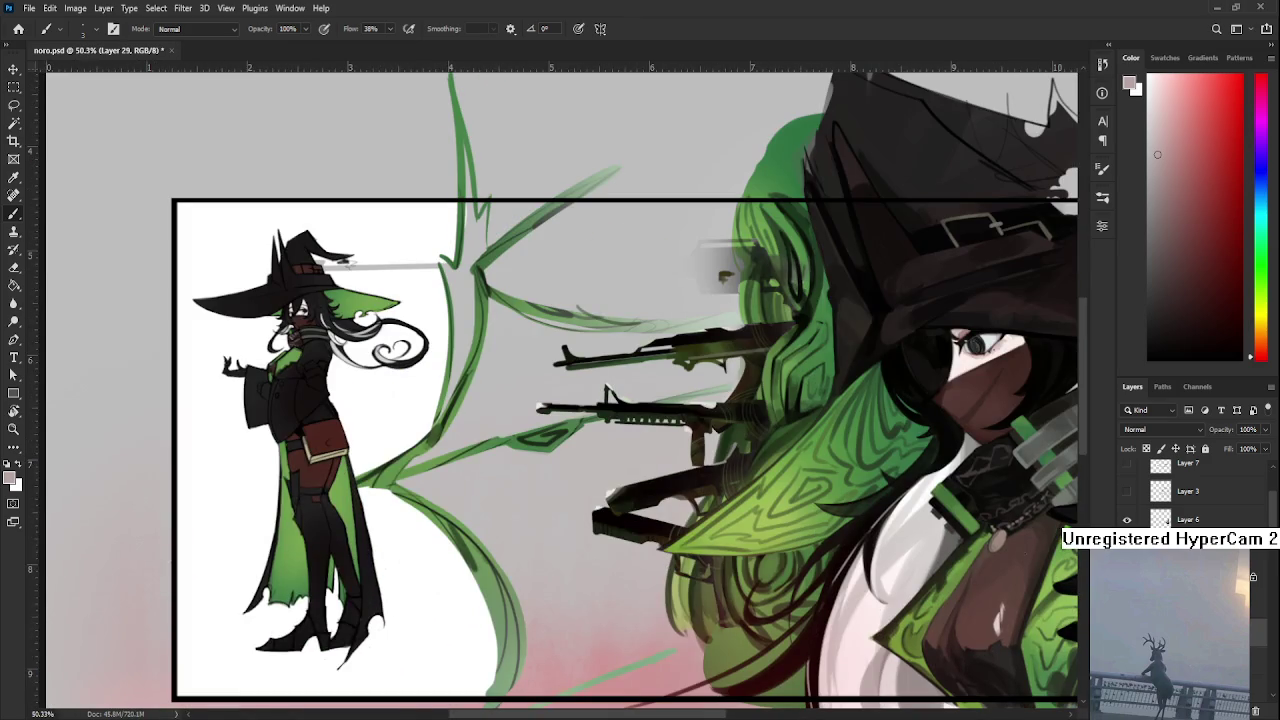
key("ctrl+comma")
key("ctrl+comma")
key("ctrl+comma")
key("ctrl+comma")
scroll(546, 487, "down", 1)
scroll(460, 482, "down", 1)
scroll(390, 478, "up", 2)
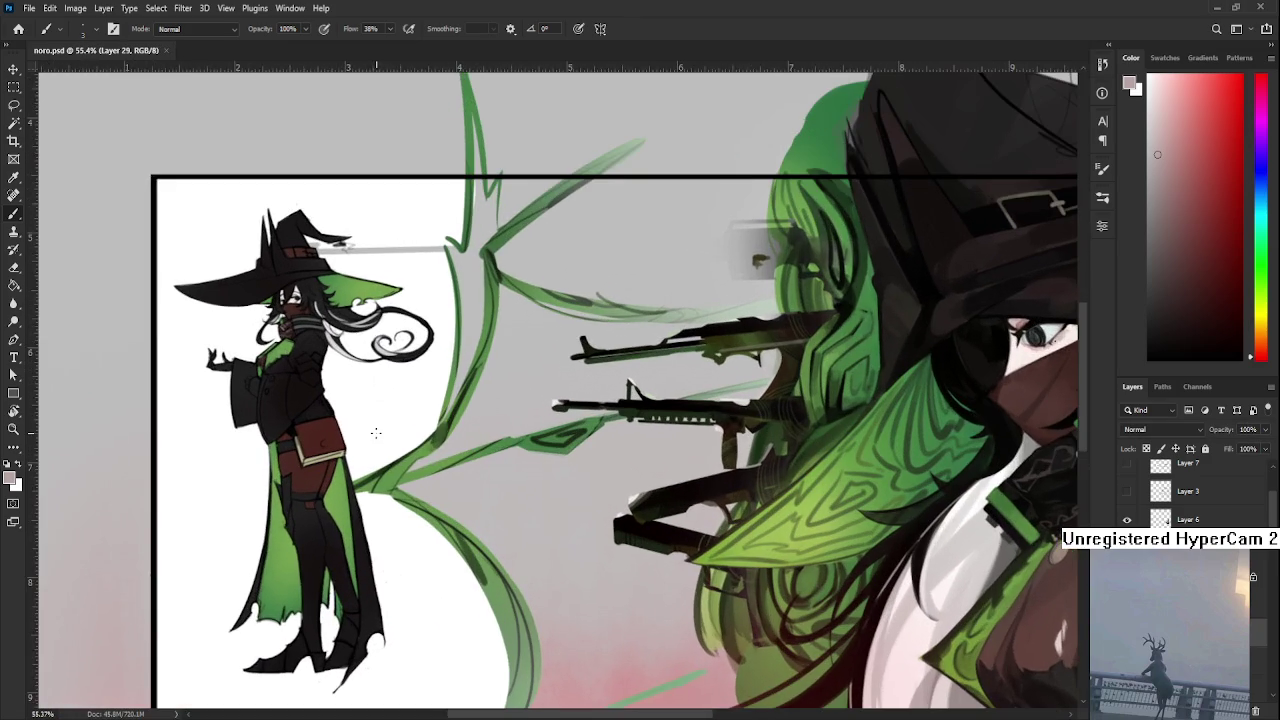
scroll(342, 358, "up", 1)
scroll(342, 358, "up", 2)
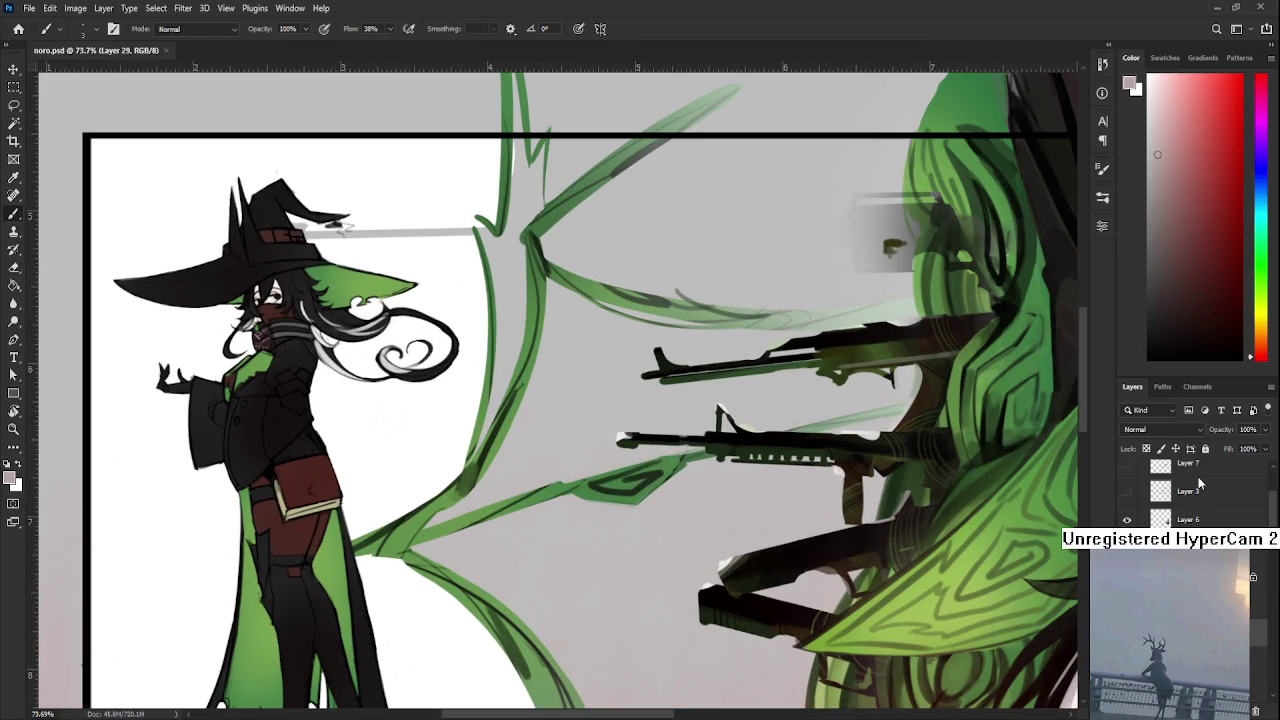
key("alt+]")
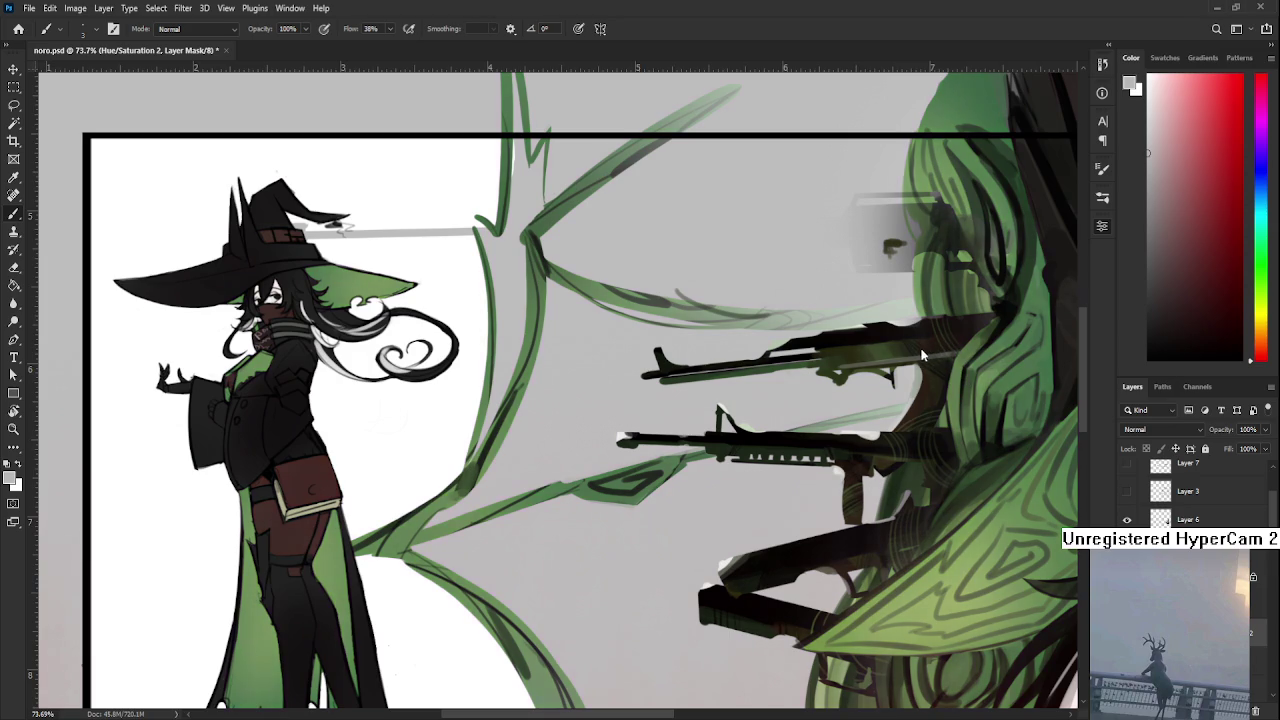
key("ctrl+i")
key("ctrl+i")
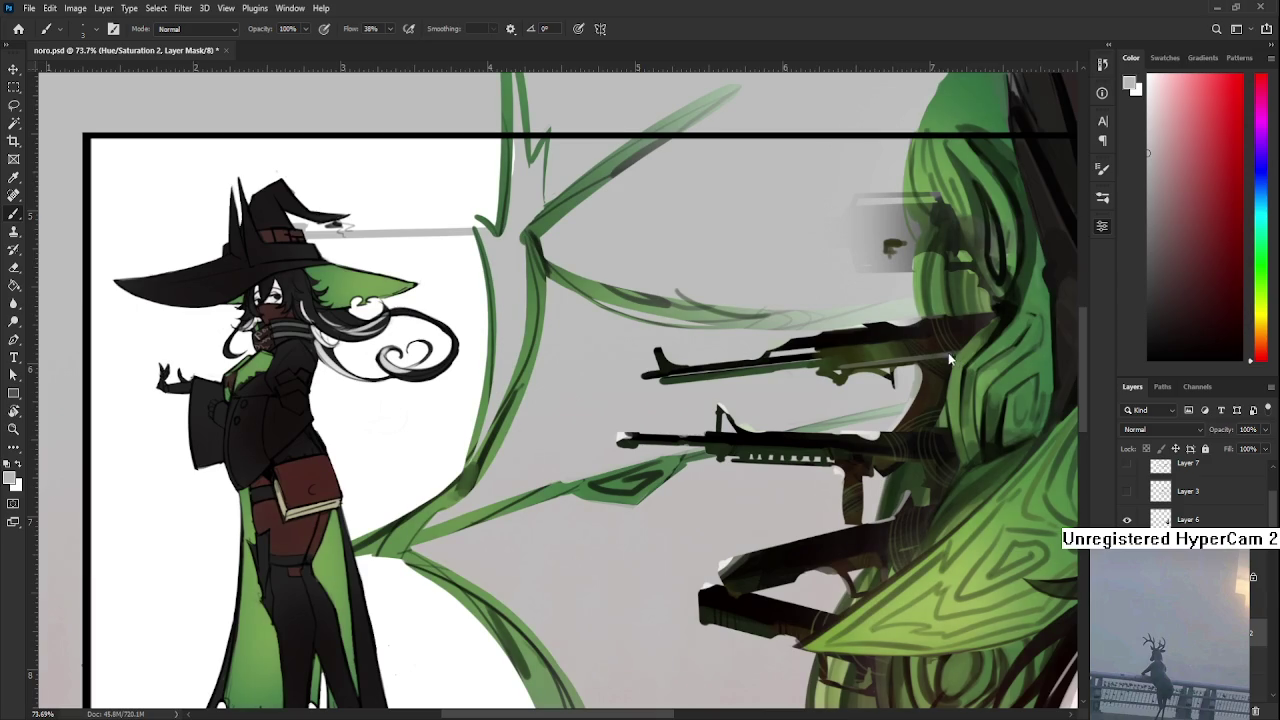
scroll(928, 352, "down", 5, "alt")
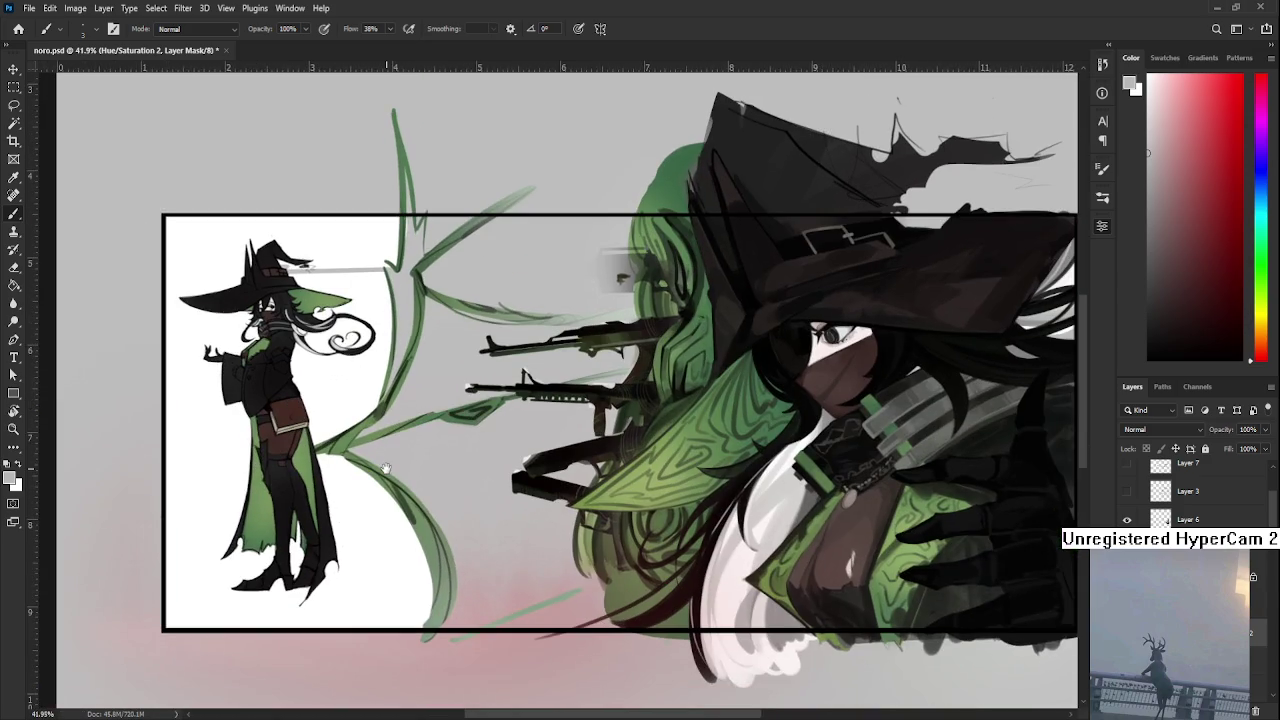
left_click_drag(385, 468, 393, 545)
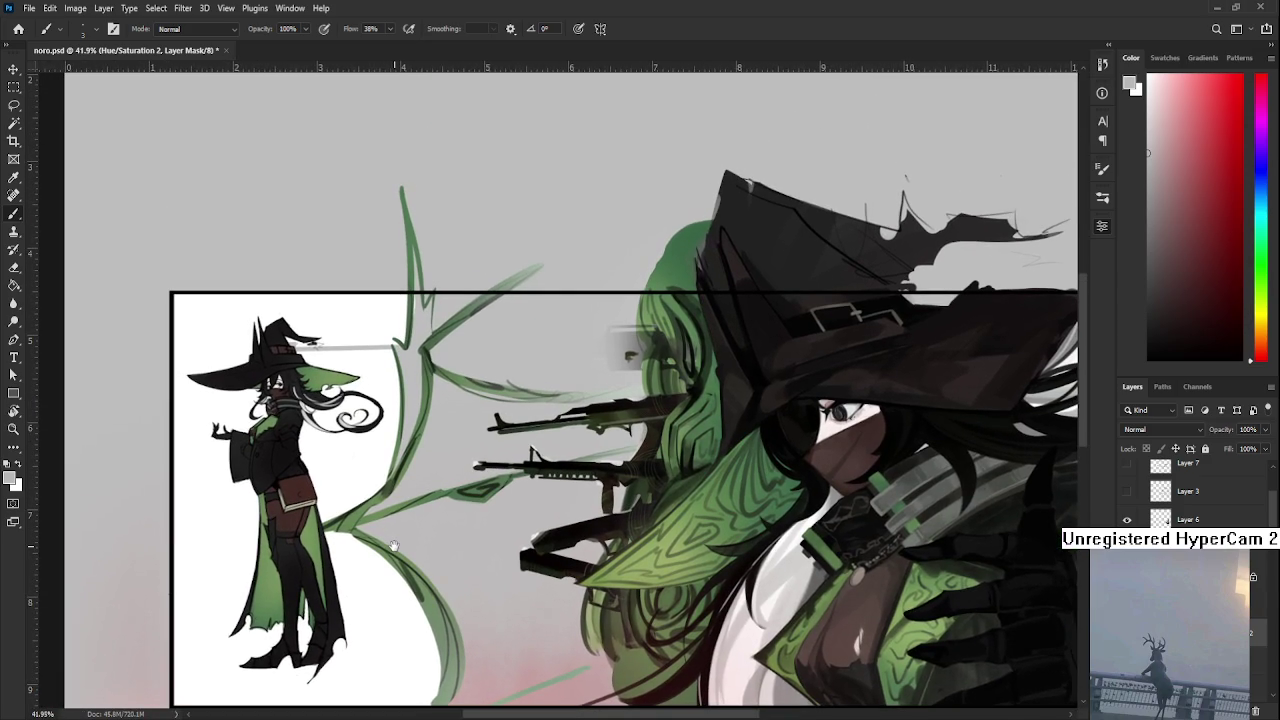
scroll(446, 489, "up", 4)
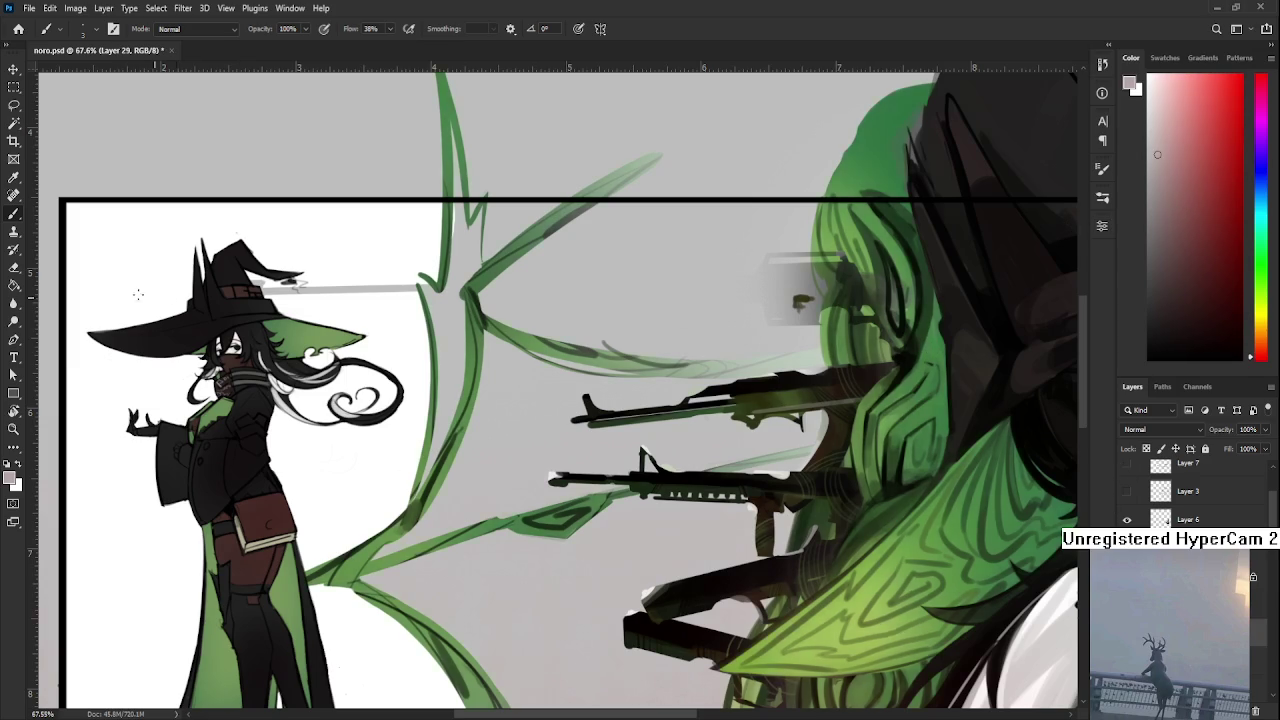
scroll(185, 322, "up", 3)
scroll(320, 270, "up", 2)
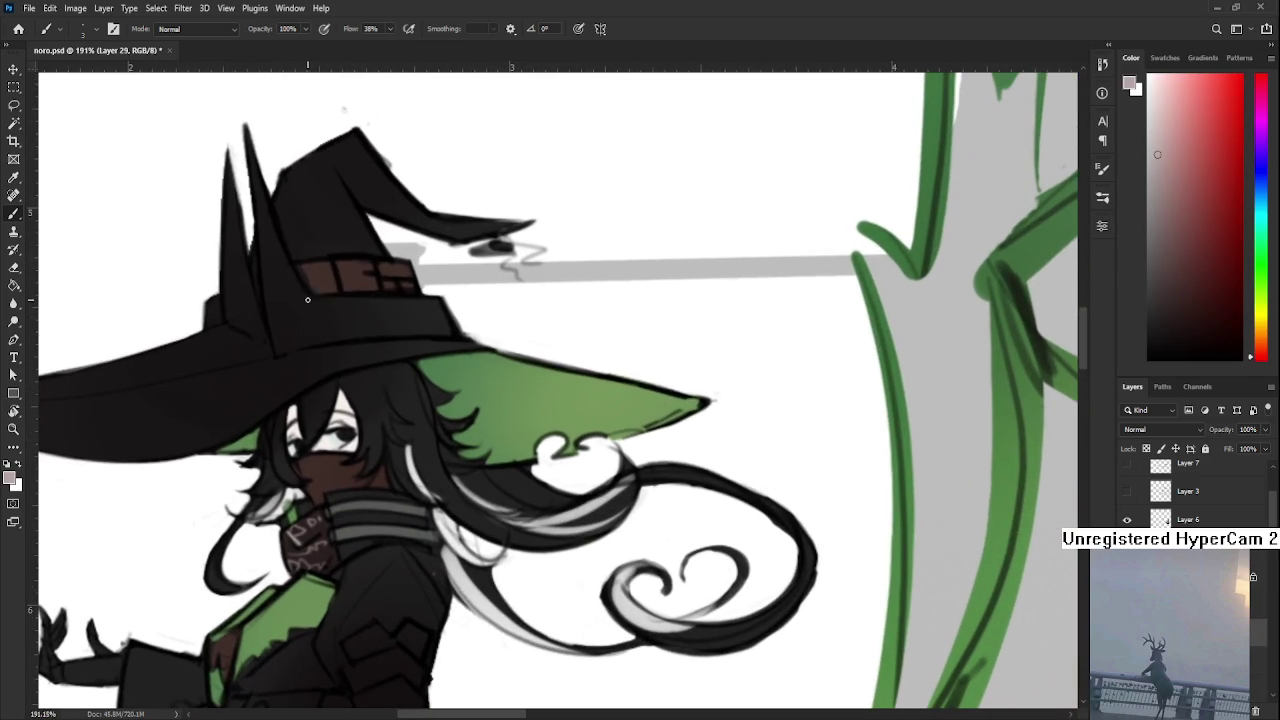
mouse_move(320, 270)
left_mouse_down()
mouse_move(273, 450)
mouse_move(281, 526)
left_mouse_up()
key("e")
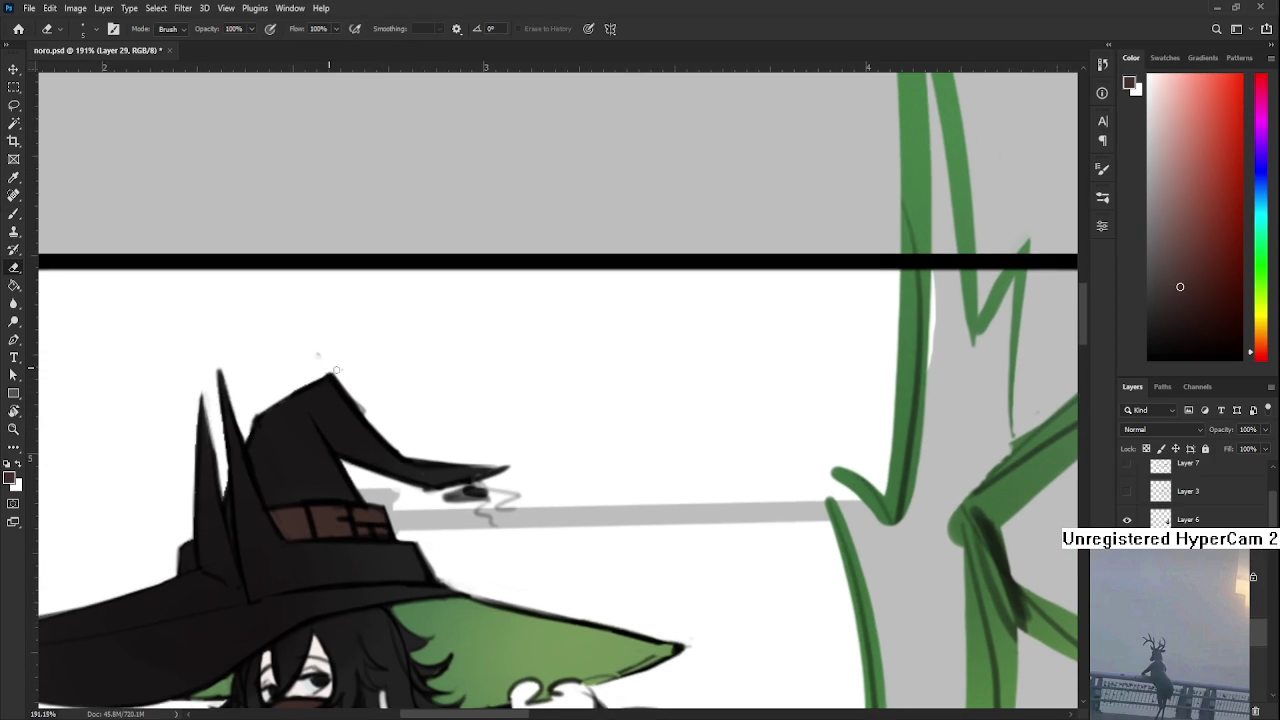
scroll(318, 354, "down", 2)
scroll(318, 354, "down", 2)
scroll(330, 400, "down", 2)
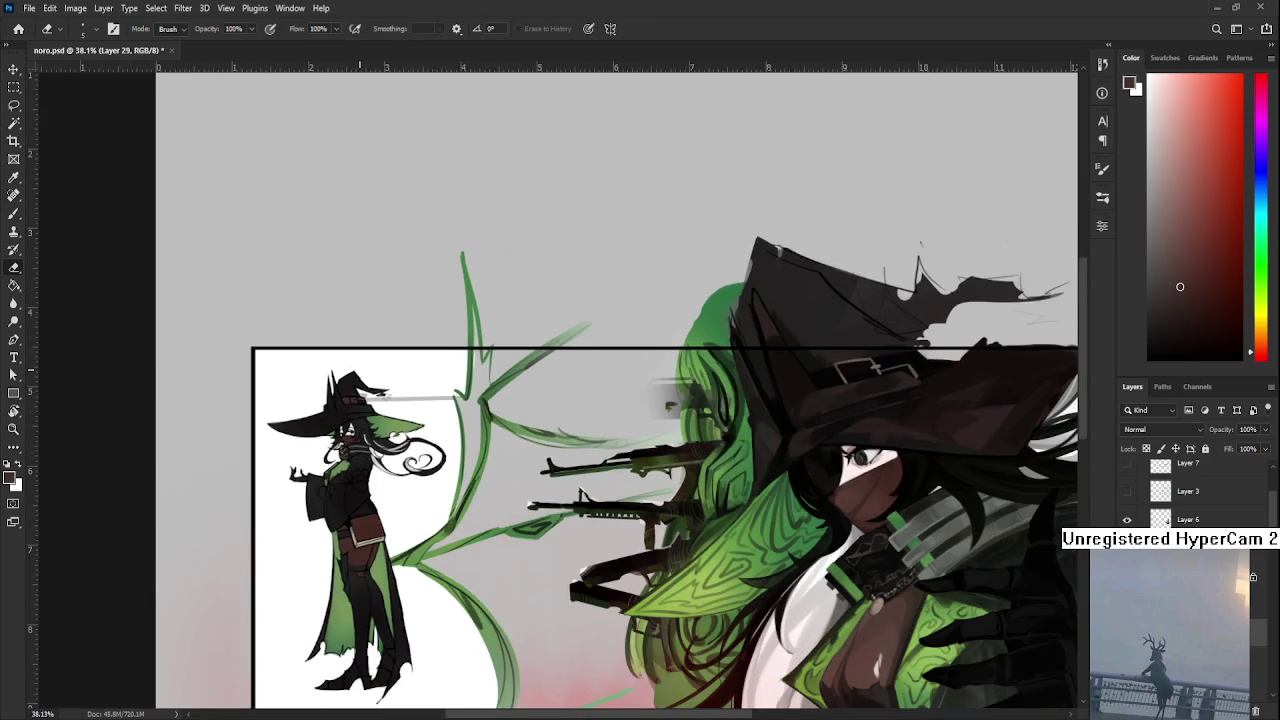
scroll(370, 489, "down", 1)
left_click_drag(369, 489, 354, 432)
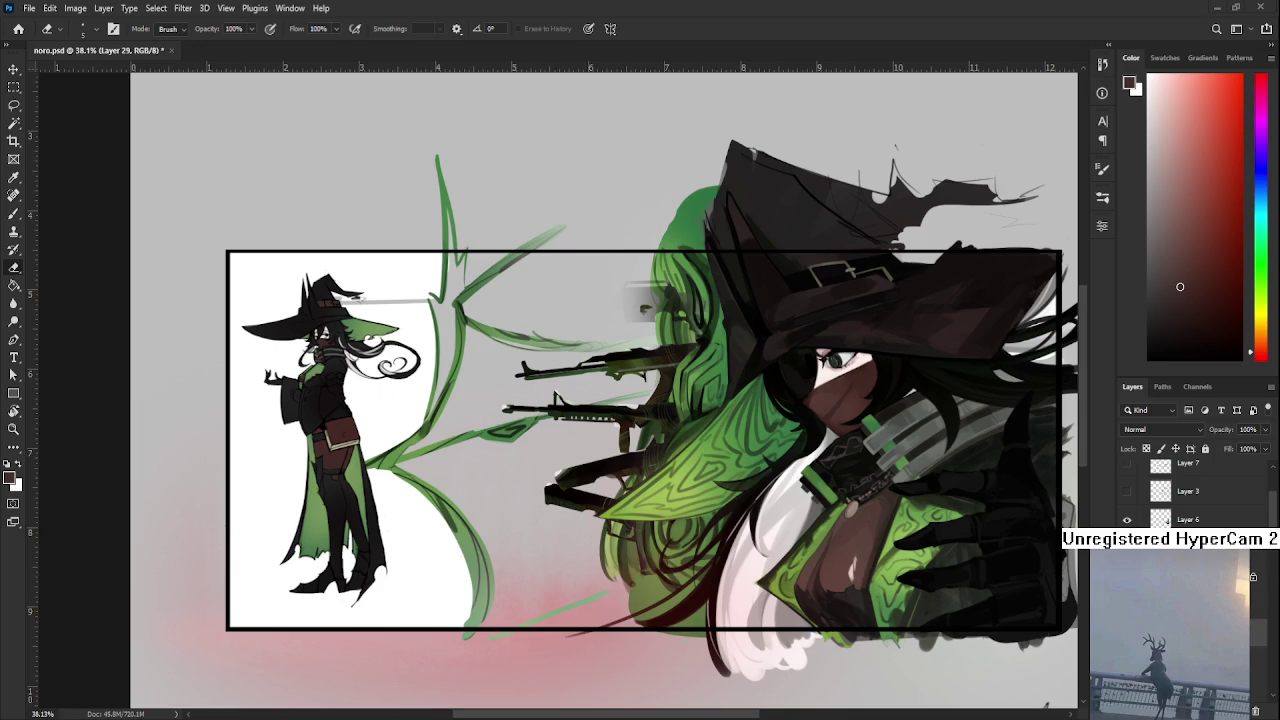
scroll(428, 380, "up", 2)
scroll(428, 380, "down", 3)
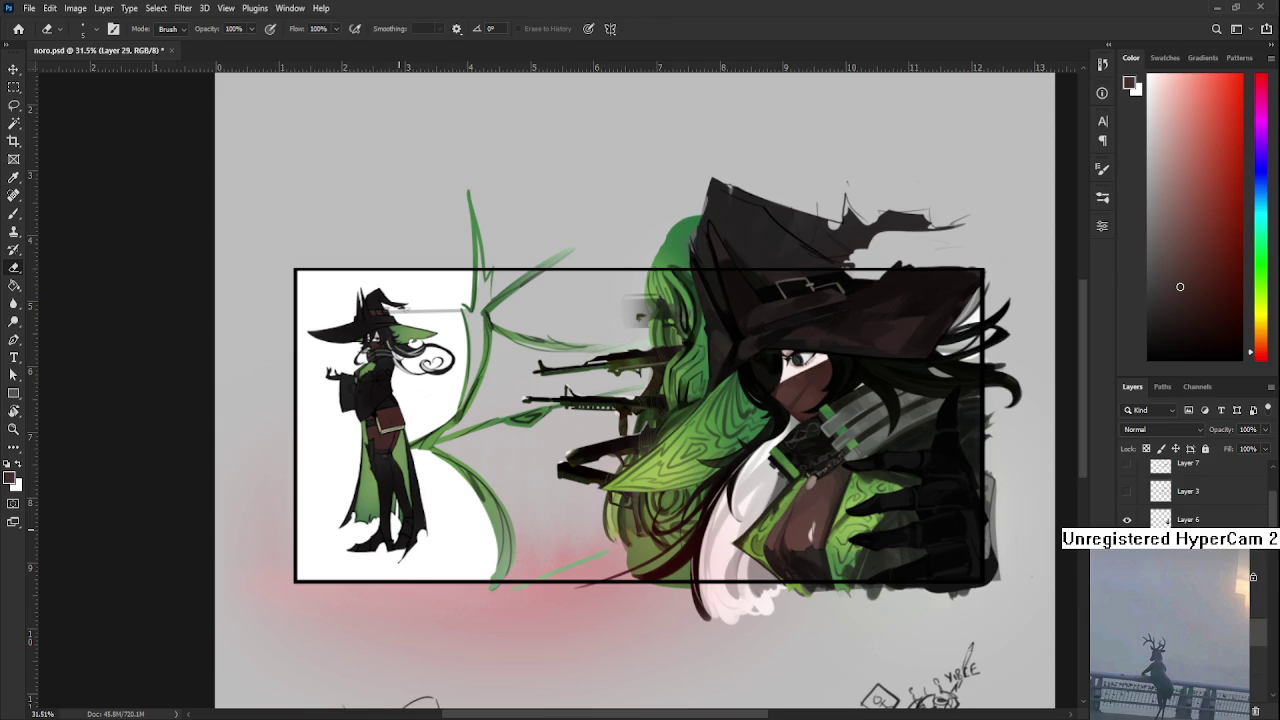
Zoom in and Magic Wand-select the small witch's figure
scroll(385, 440, "up", 2)
scroll(385, 440, "up", 2)
scroll(385, 440, "up", 2)
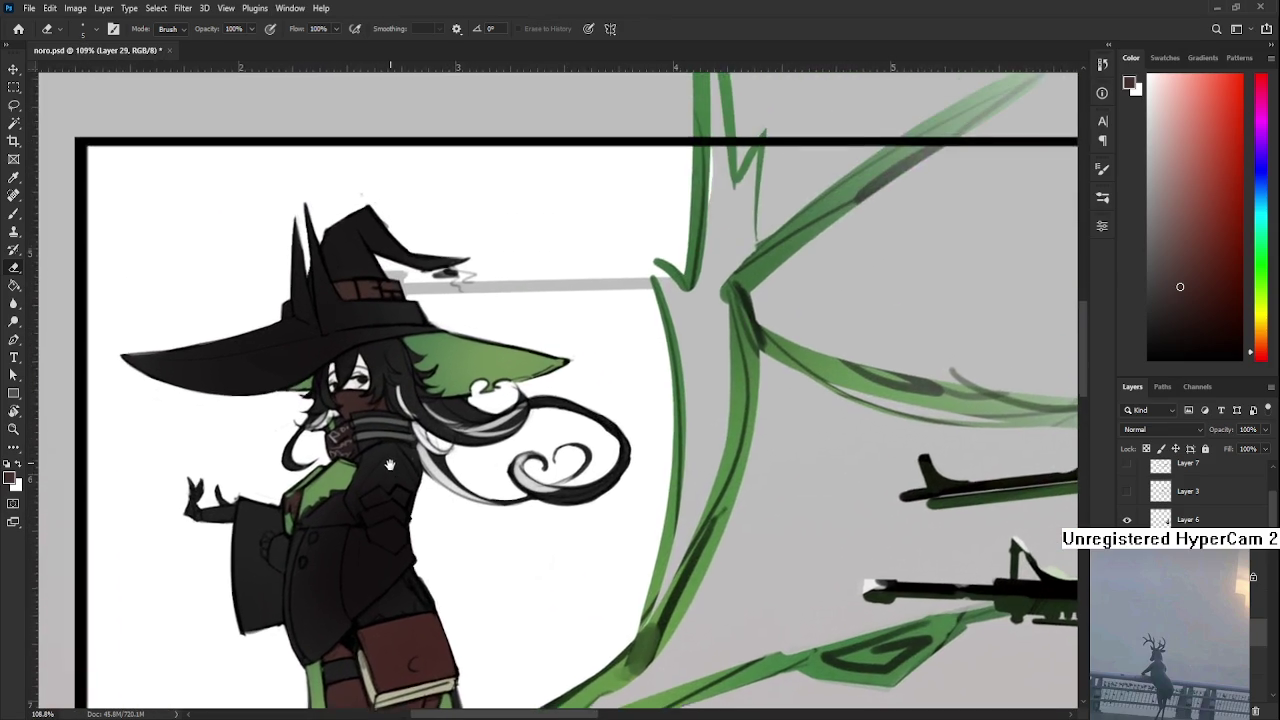
scroll(385, 440, "up", 2)
scroll(364, 381, "up", 2)
scroll(364, 381, "down", 5)
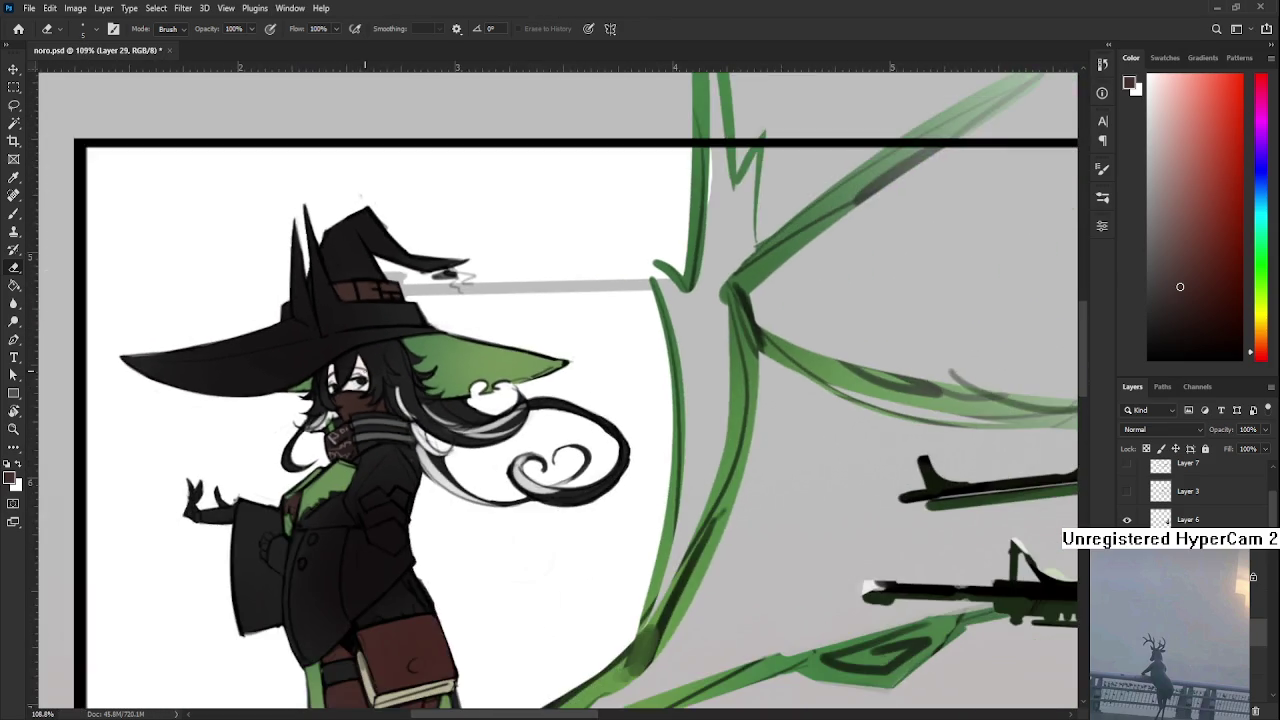
scroll(611, 463, "up", 1)
scroll(617, 468, "up", 1)
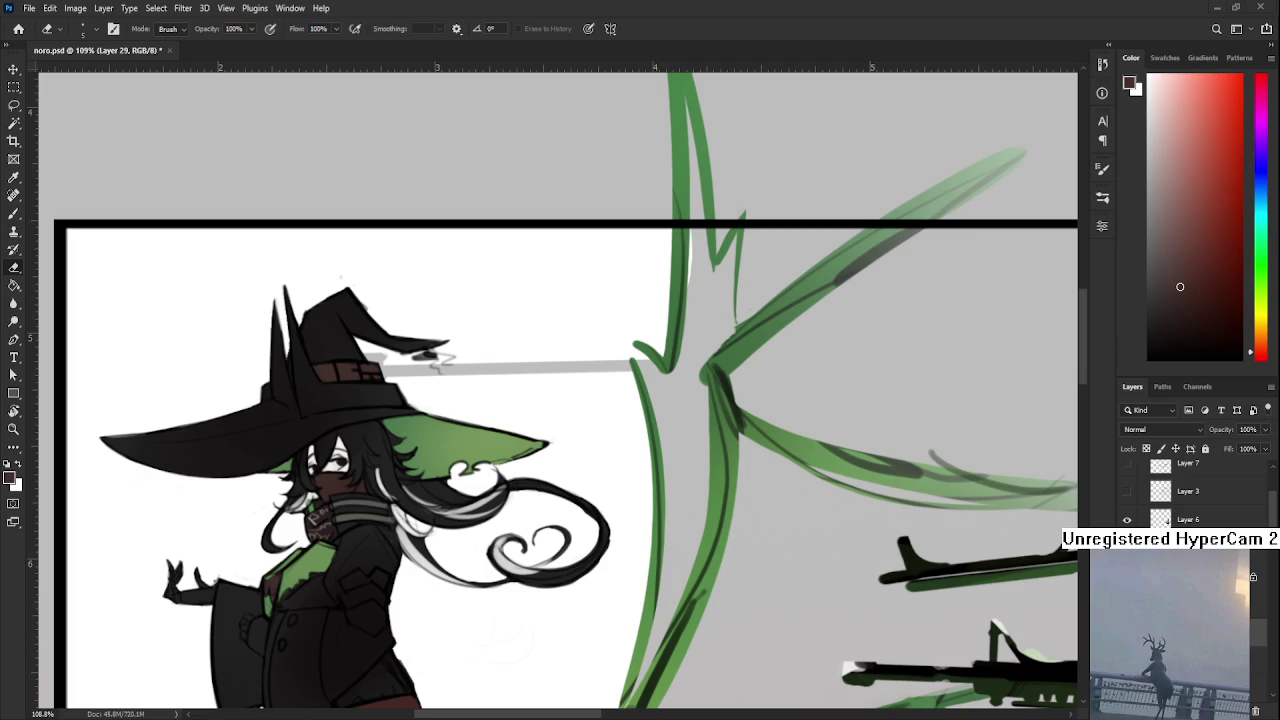
scroll(662, 470, "down", 2)
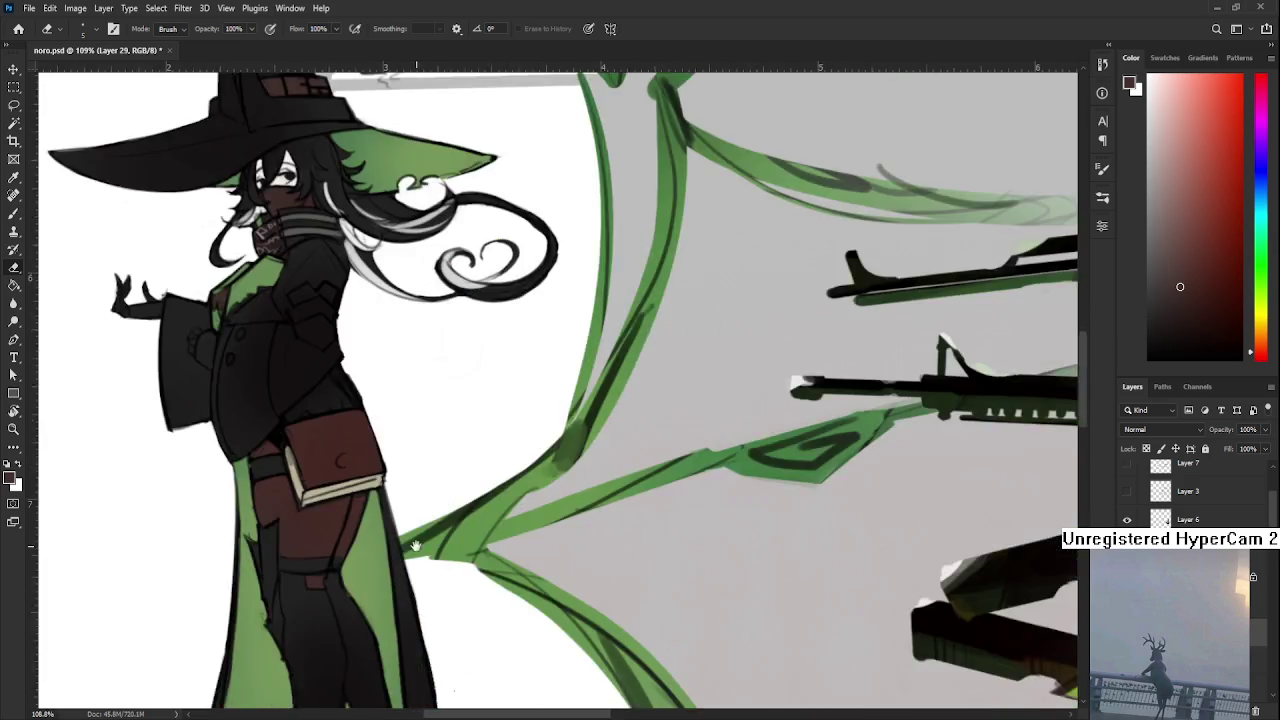
scroll(662, 470, "down", 1)
key("w")
left_click(346, 536)
left_click_drag(445, 462, 455, 530)
key("b")
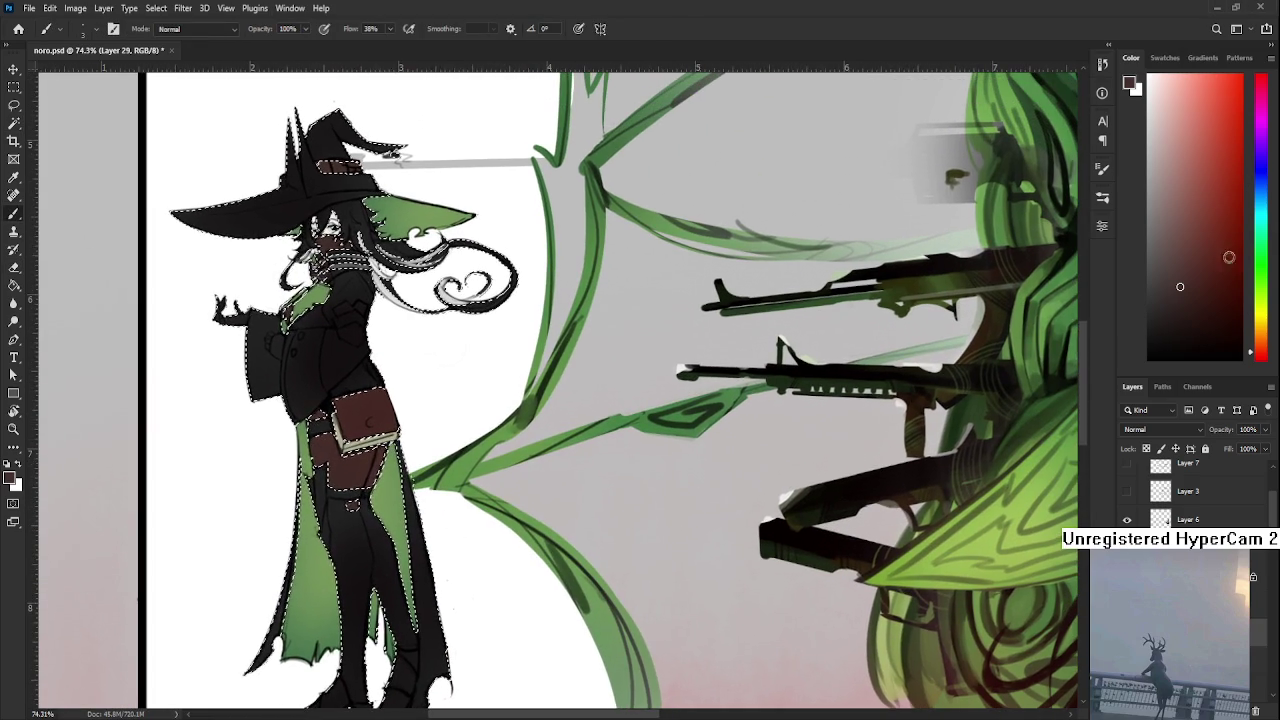
Try a lighter blue, clear the selection, then pick red and enlarge the eraser to 60
left_click(1250, 170)
left_click(1210, 258)
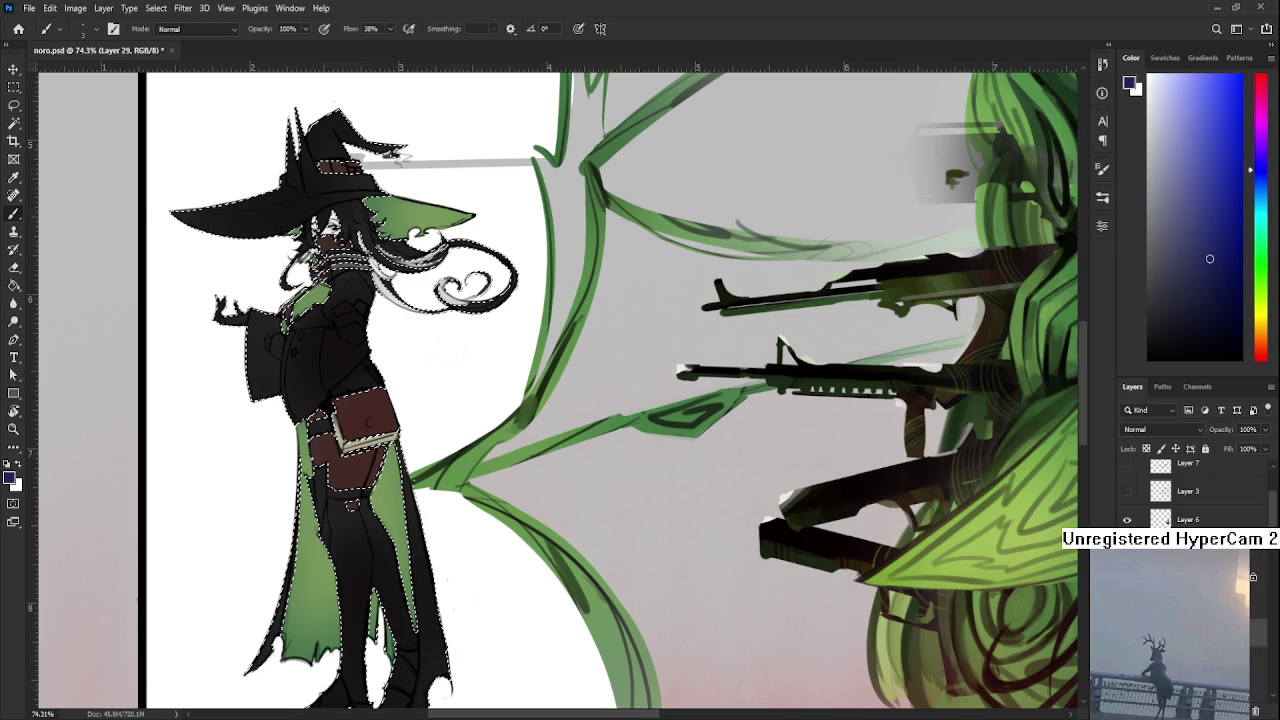
mouse_move(789, 584)
left_mouse_down()
mouse_move(766, 449)
mouse_move(703, 545)
left_mouse_up()
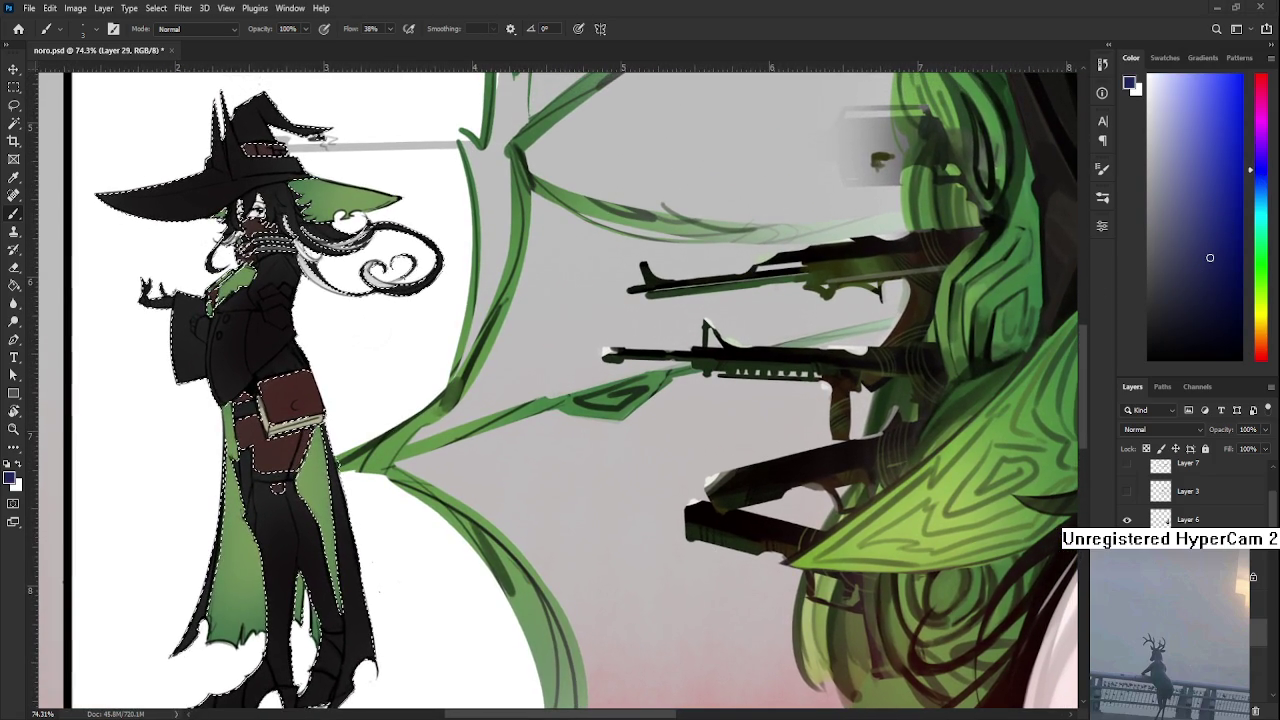
key("ctrl+d")
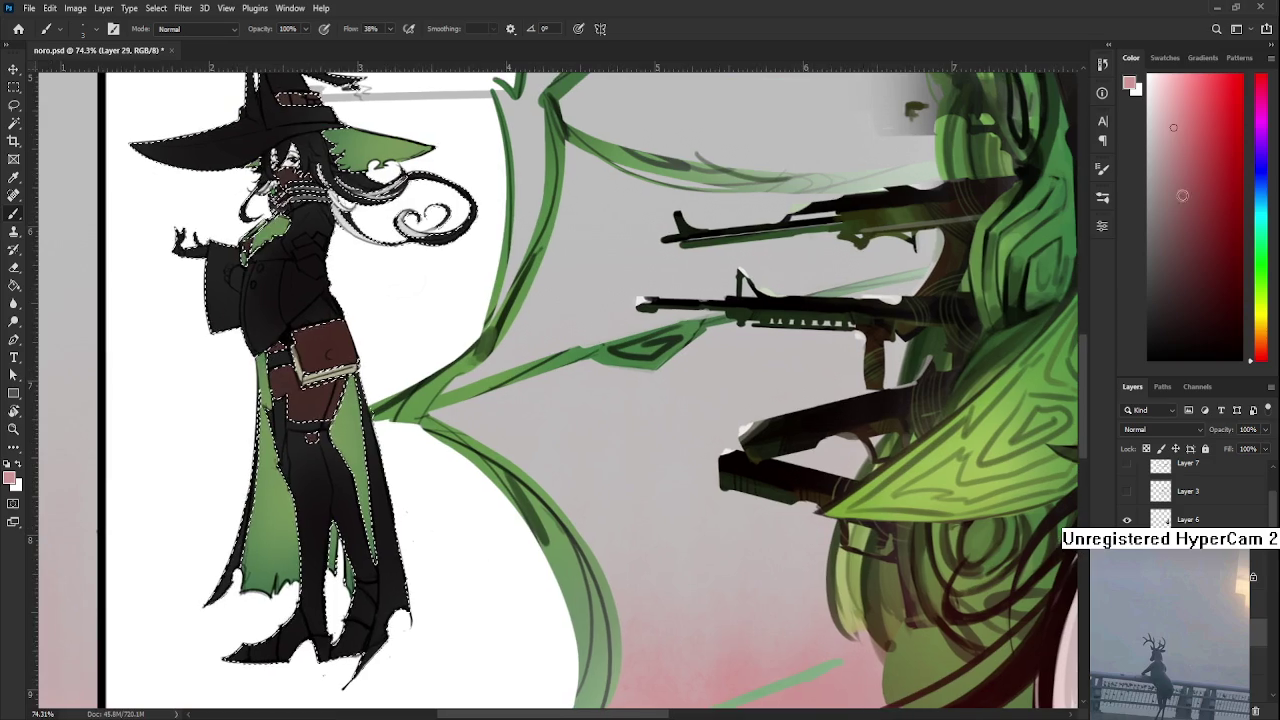
left_click(1203, 119)
key("e")
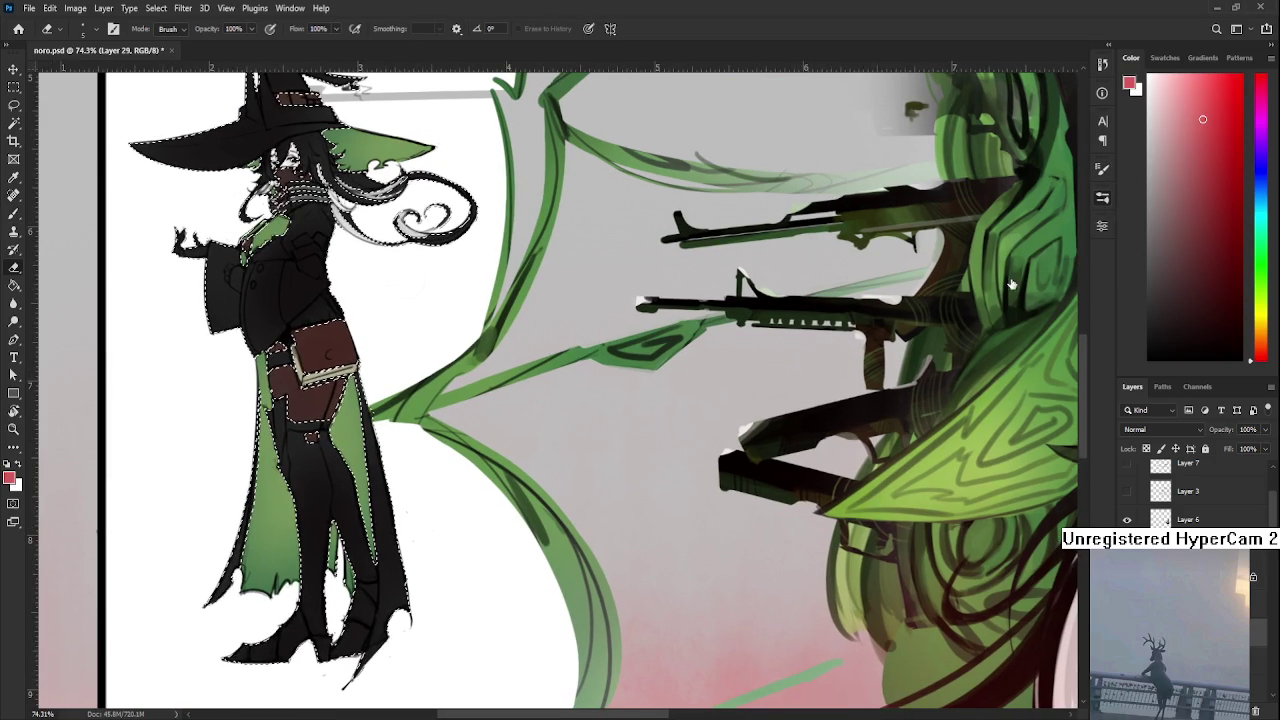
key("bracketright")
key("bracketright")
key("bracketright")
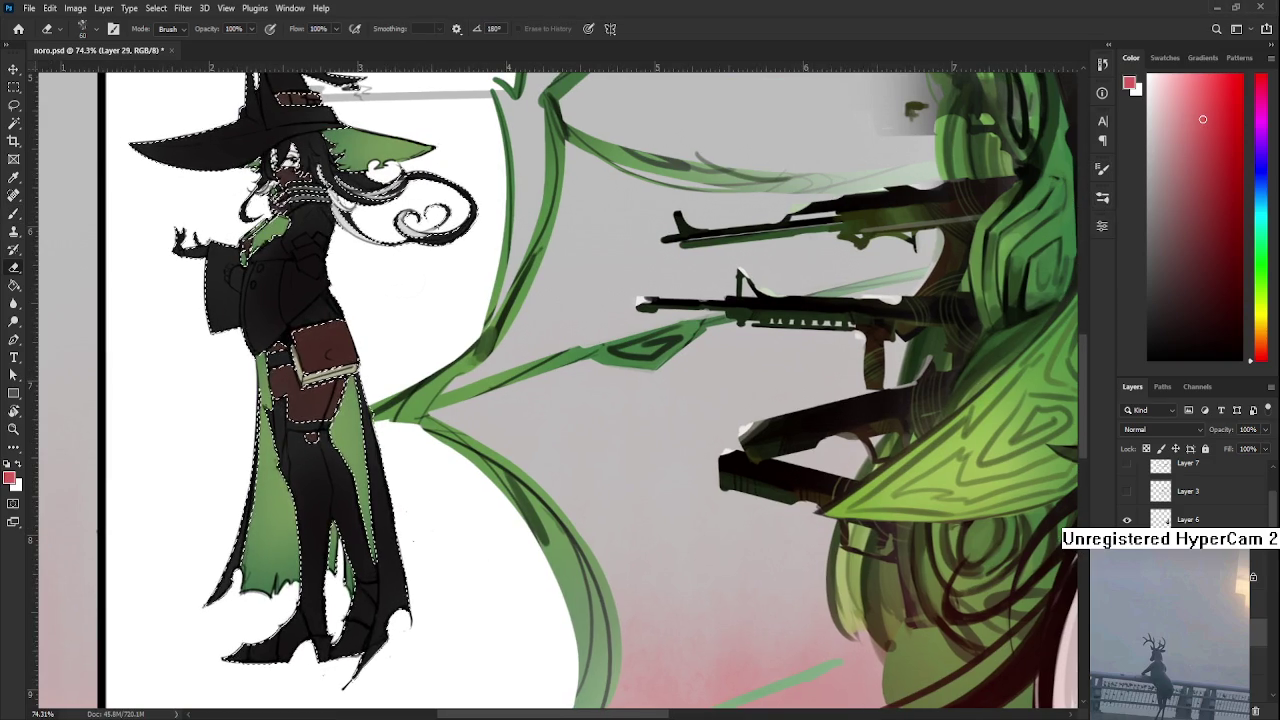
Add a new layer and test a red stroke down the witch's leg, then undo it
key("ctrl+shift+alt+n")
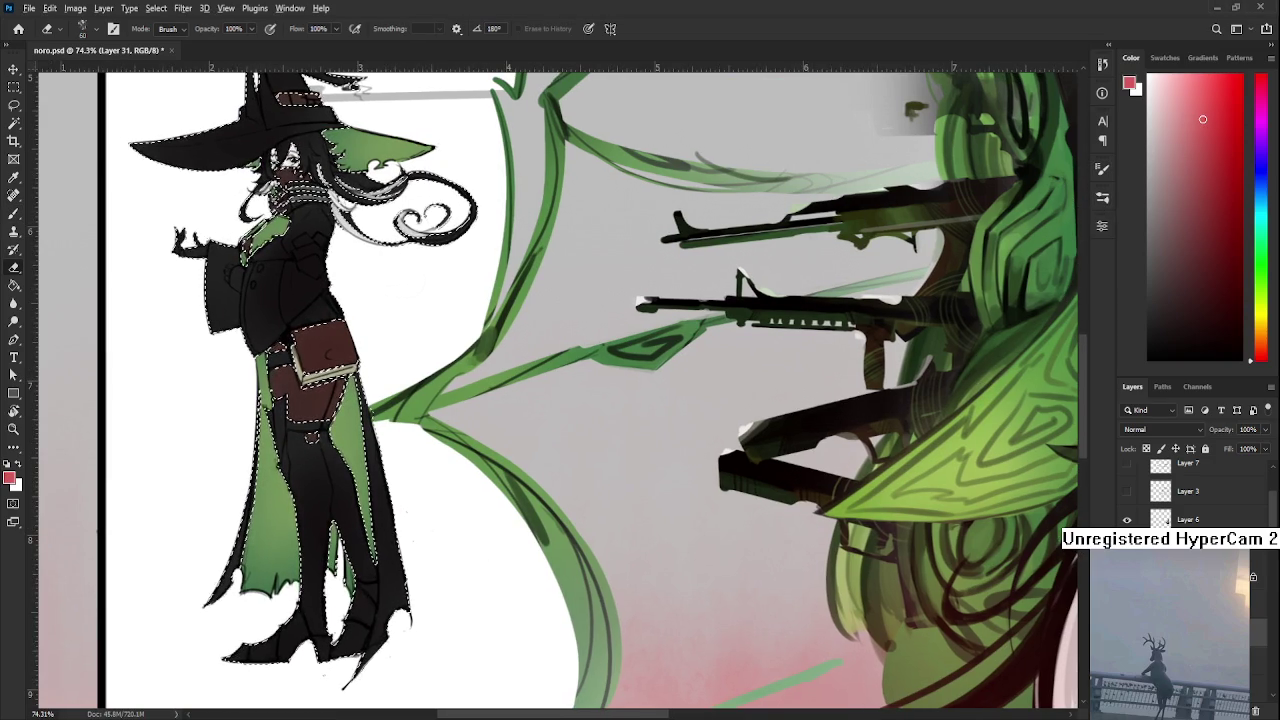
scroll(532, 531, "up", 5)
key("b")
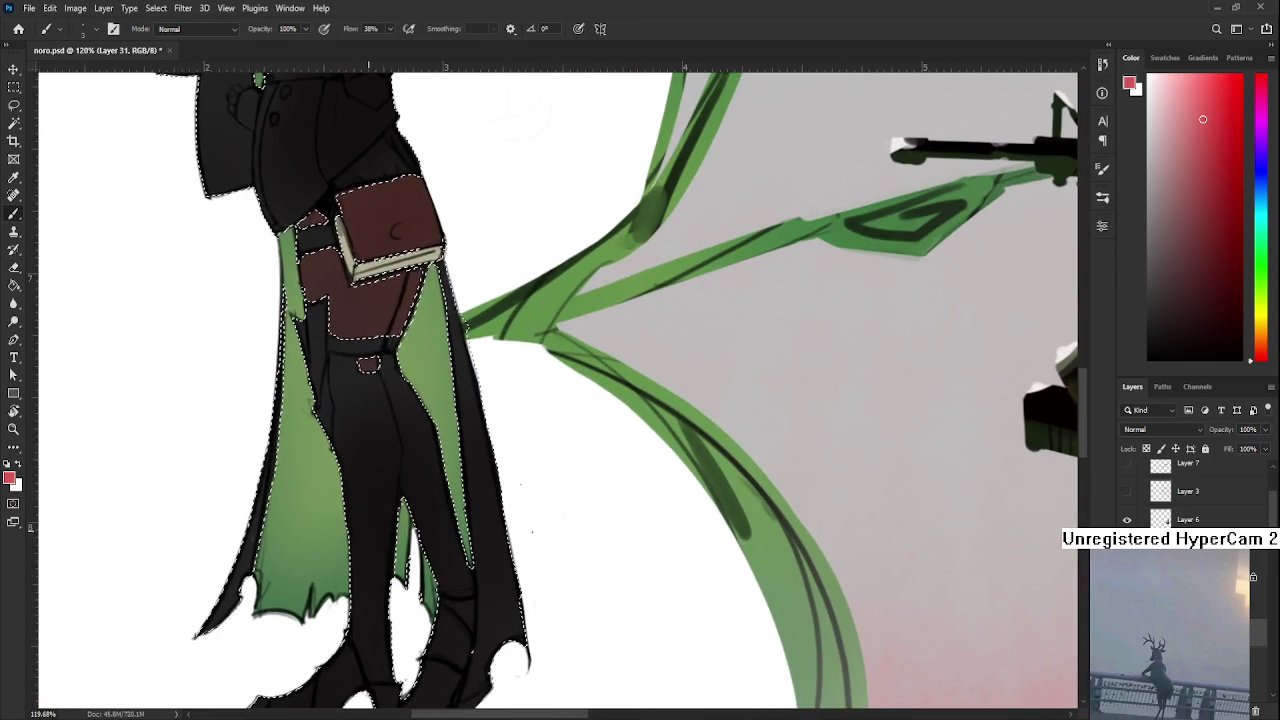
left_click_drag(376, 470, 377, 677)
key("ctrl+z")
Choose a darker red and step back through undo to restore the witch selection
scroll(360, 555, "down", 5)
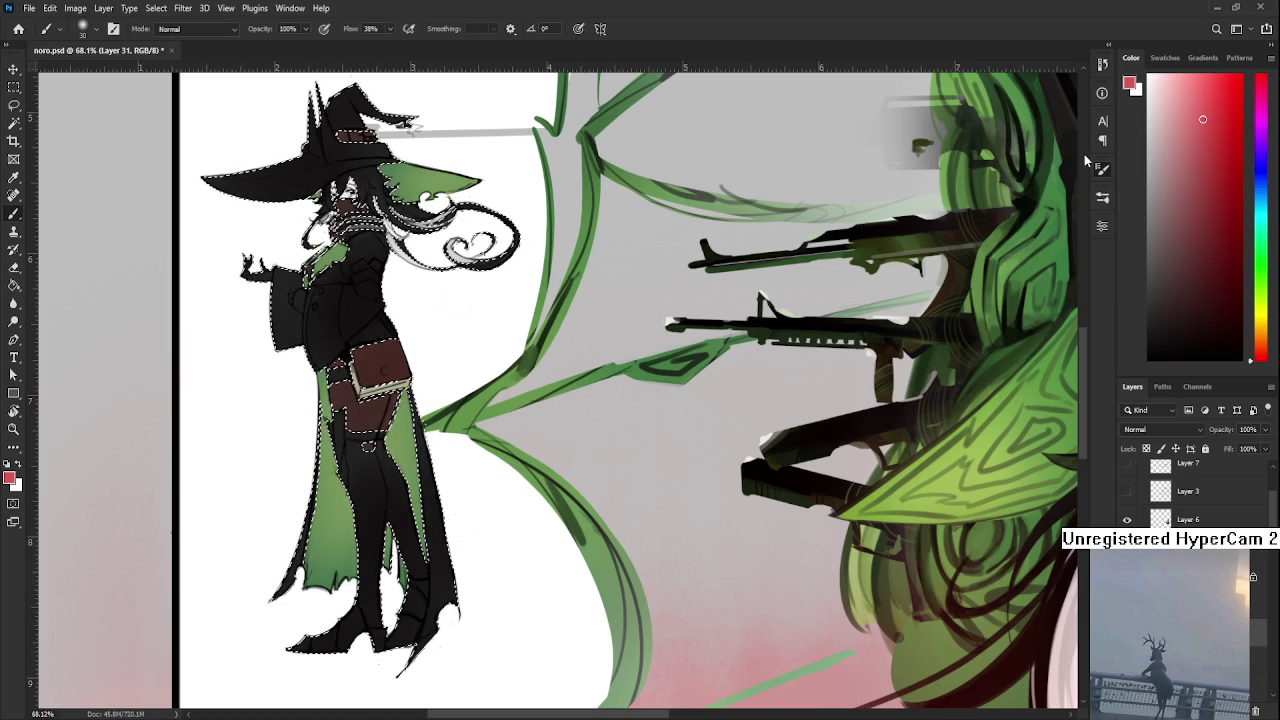
left_click(1215, 173)
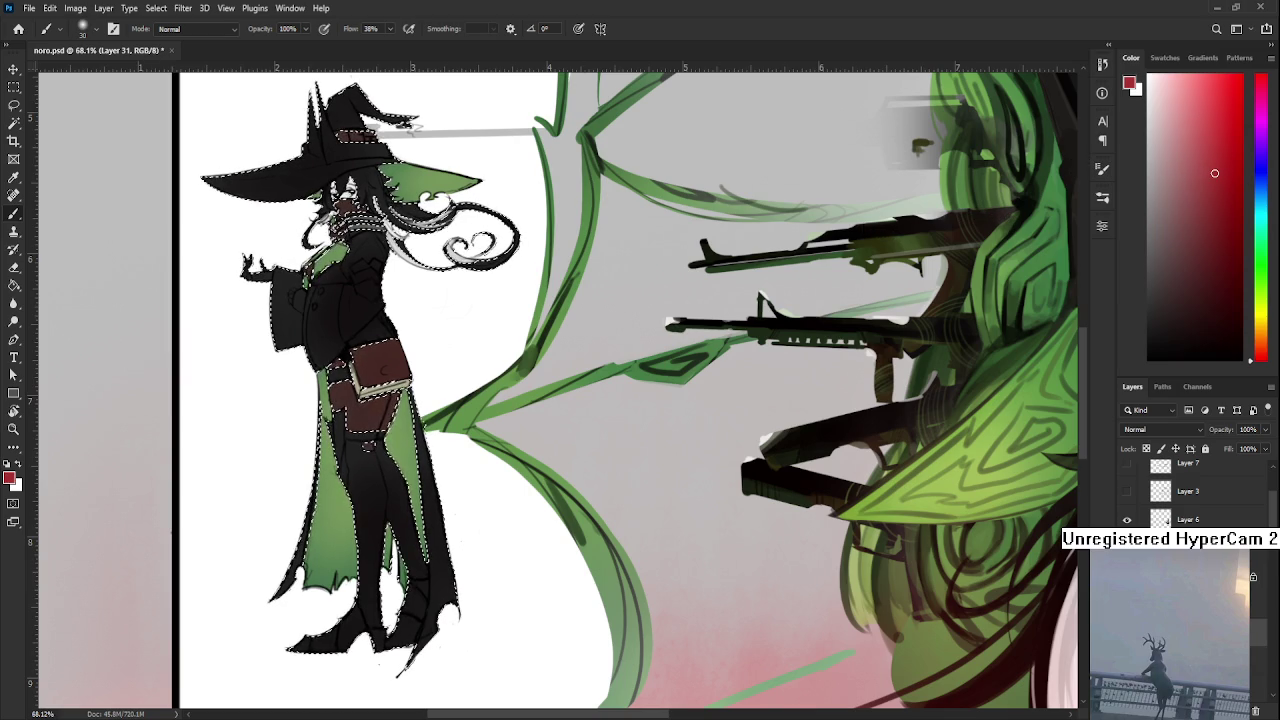
key("ctrl+d")
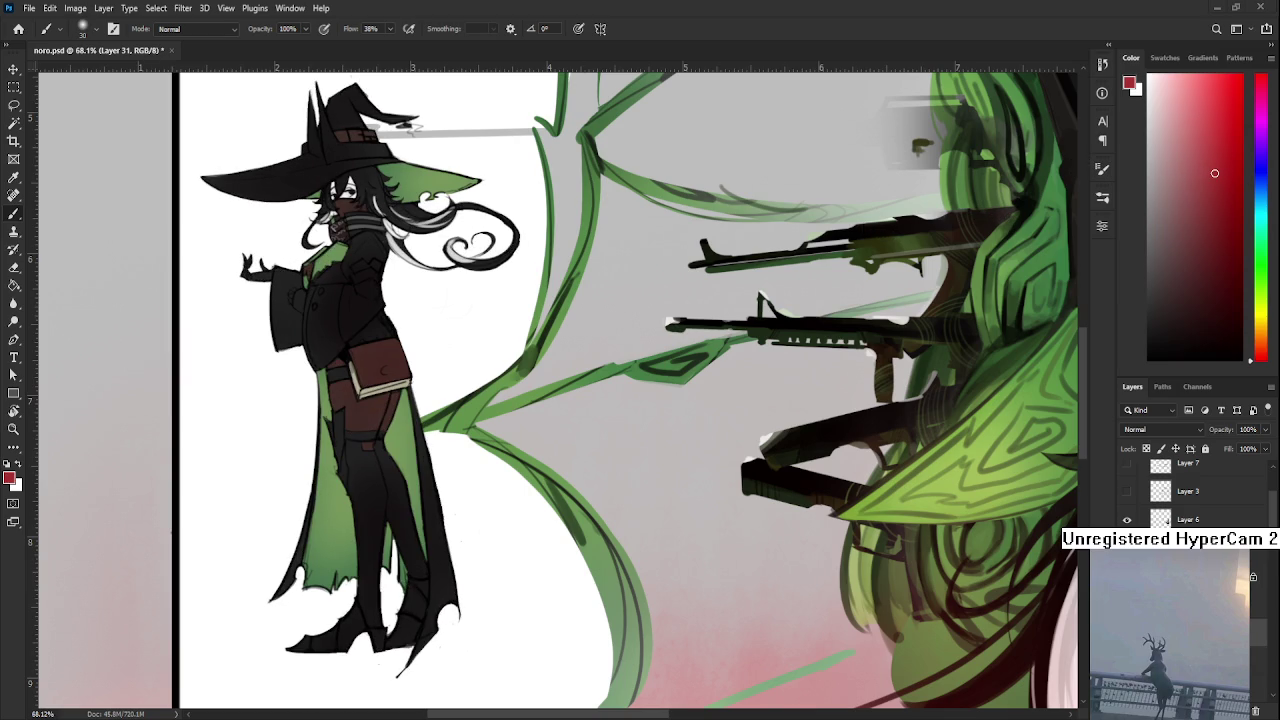
key("ctrl+z")
scroll(266, 480, "down", 1)
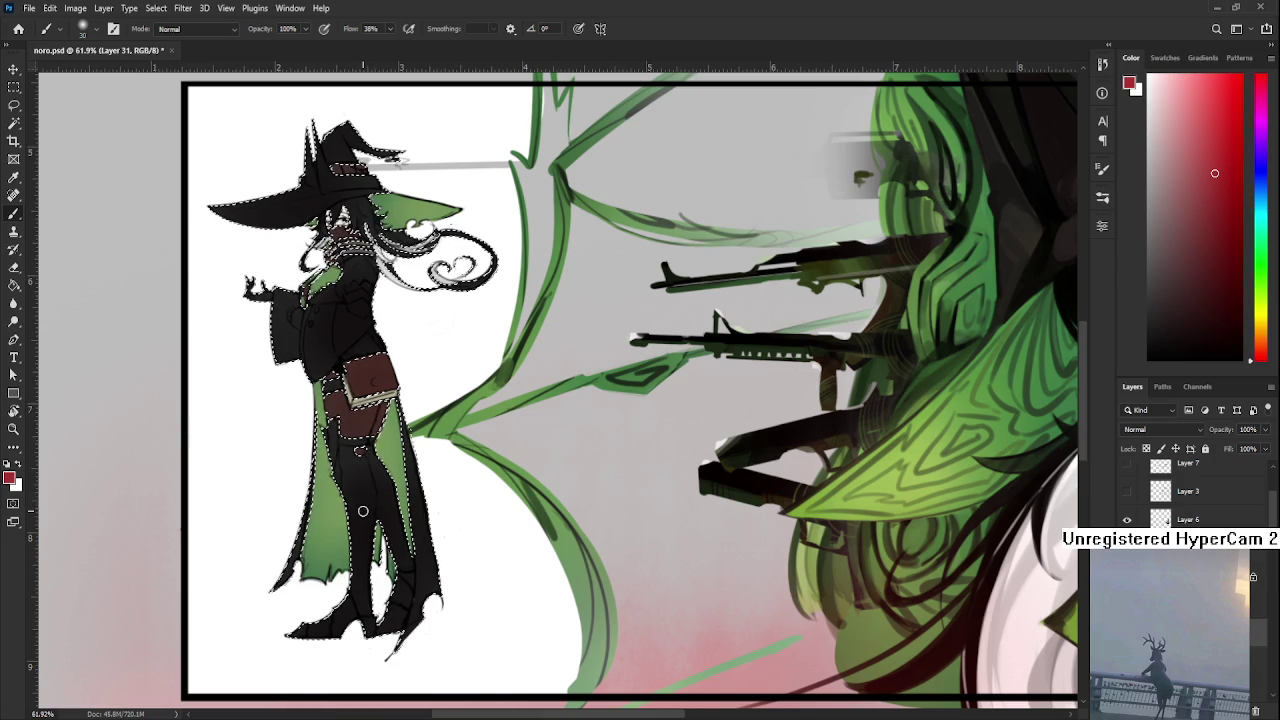
key("ctrl+z")
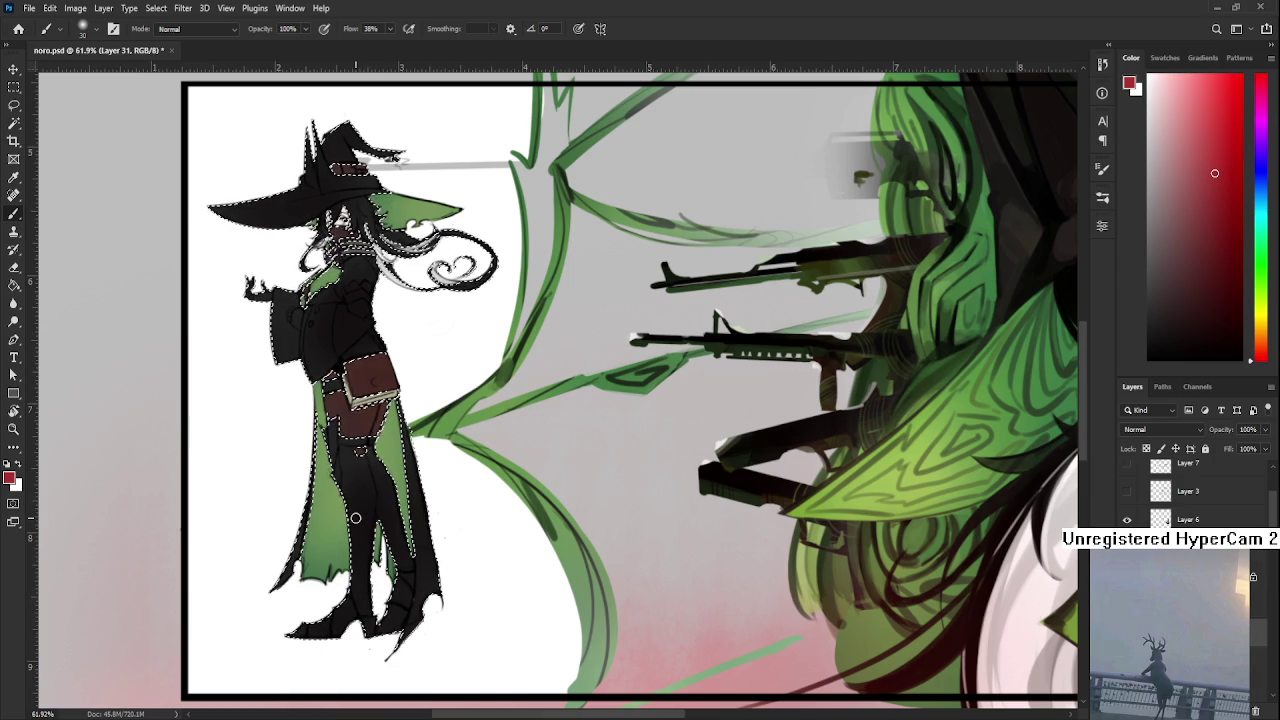
key("ctrl+z")
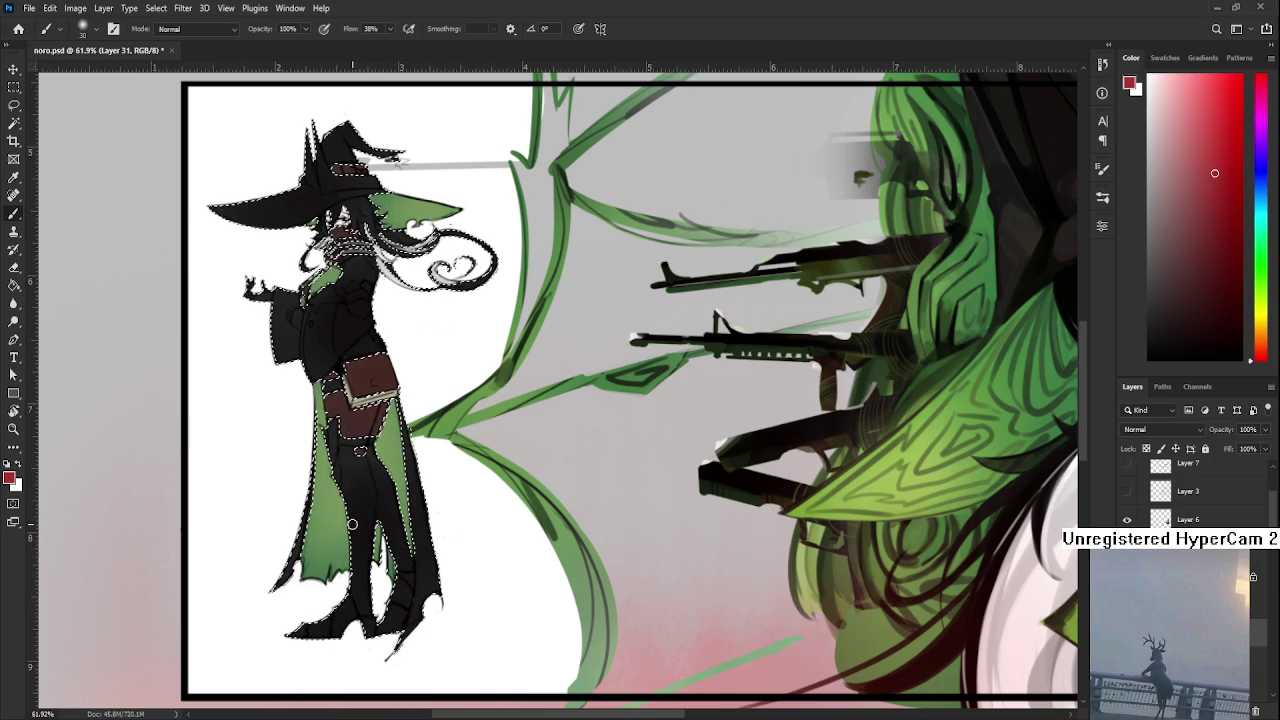
key("ctrl+z")
key("ctrl+z")
key("ctrl+z")
key("ctrl+z")
key("ctrl+z")
key("ctrl+z")
key("ctrl+z")
key("ctrl+z")
key("ctrl+z")
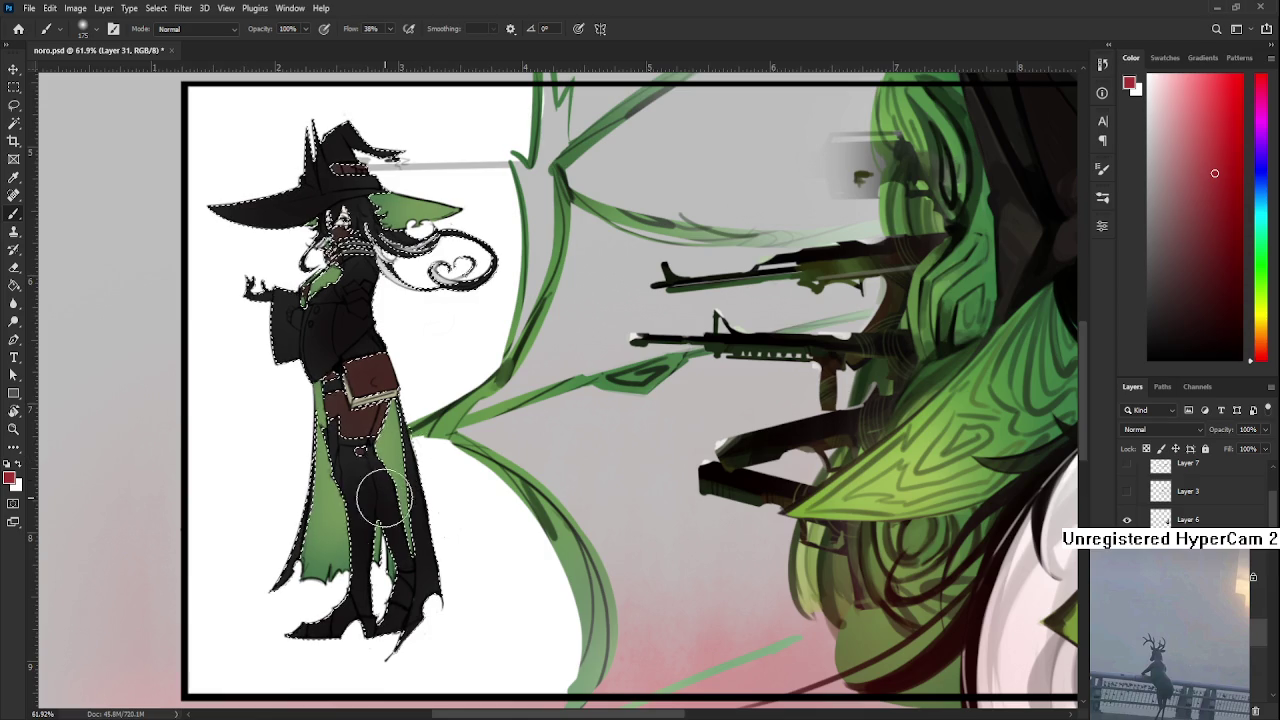
Paint dark red over the lower legs, coat and boots with a 400 brush, erasing some off the boots
left_click_drag(370, 450, 380, 530)
key("bracketright")
key("bracketright")
key("bracketright")
left_click_drag(330, 600, 380, 565)
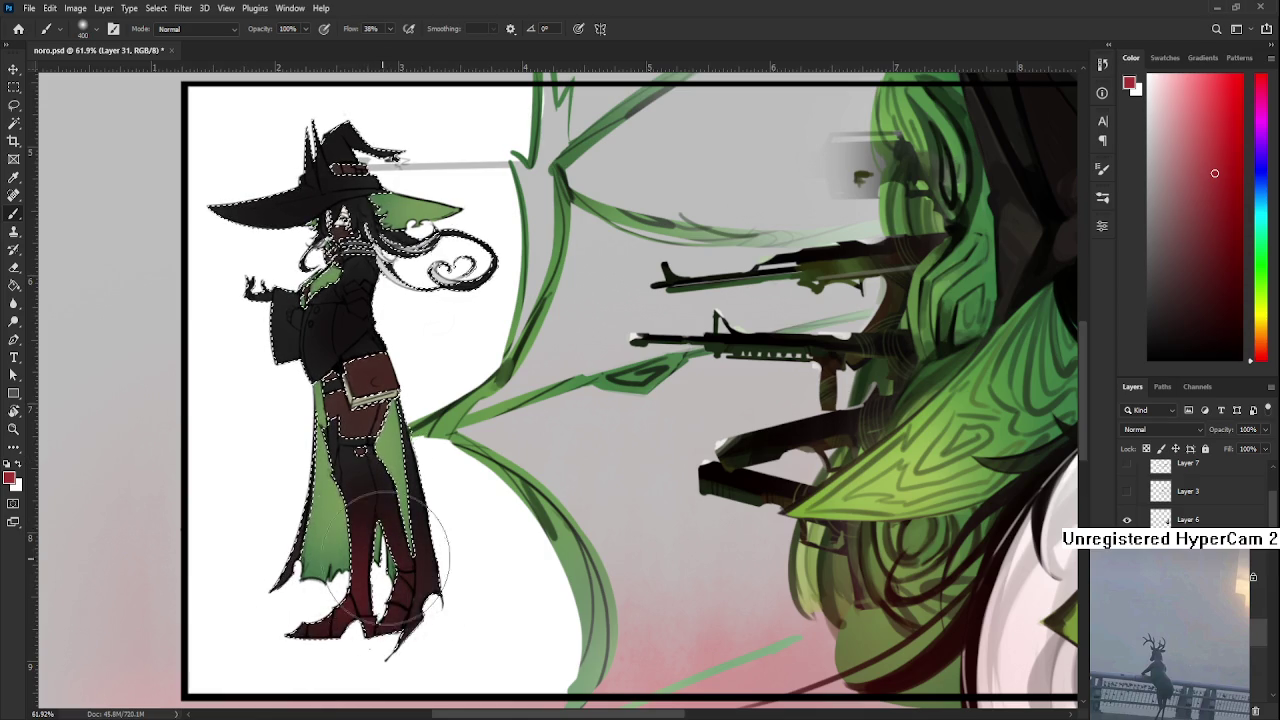
key("e")
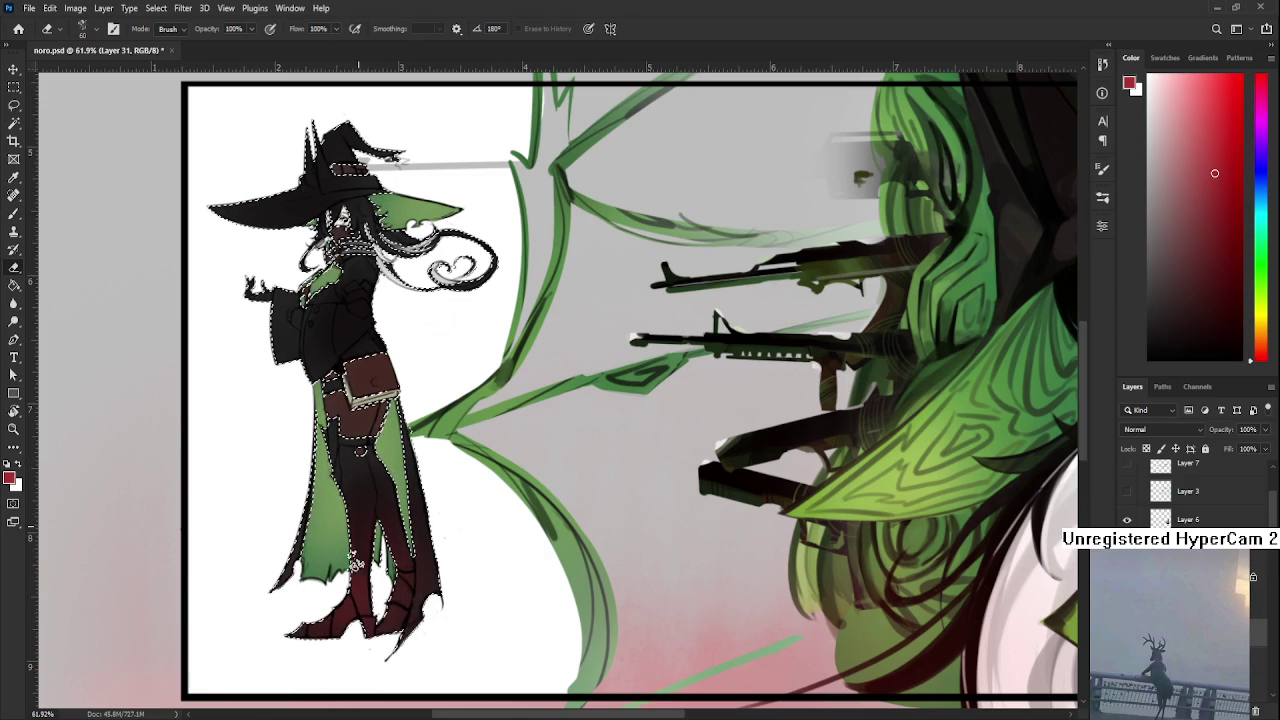
mouse_move(366, 580)
left_mouse_down()
mouse_move(393, 648)
mouse_move(305, 640)
left_mouse_up()
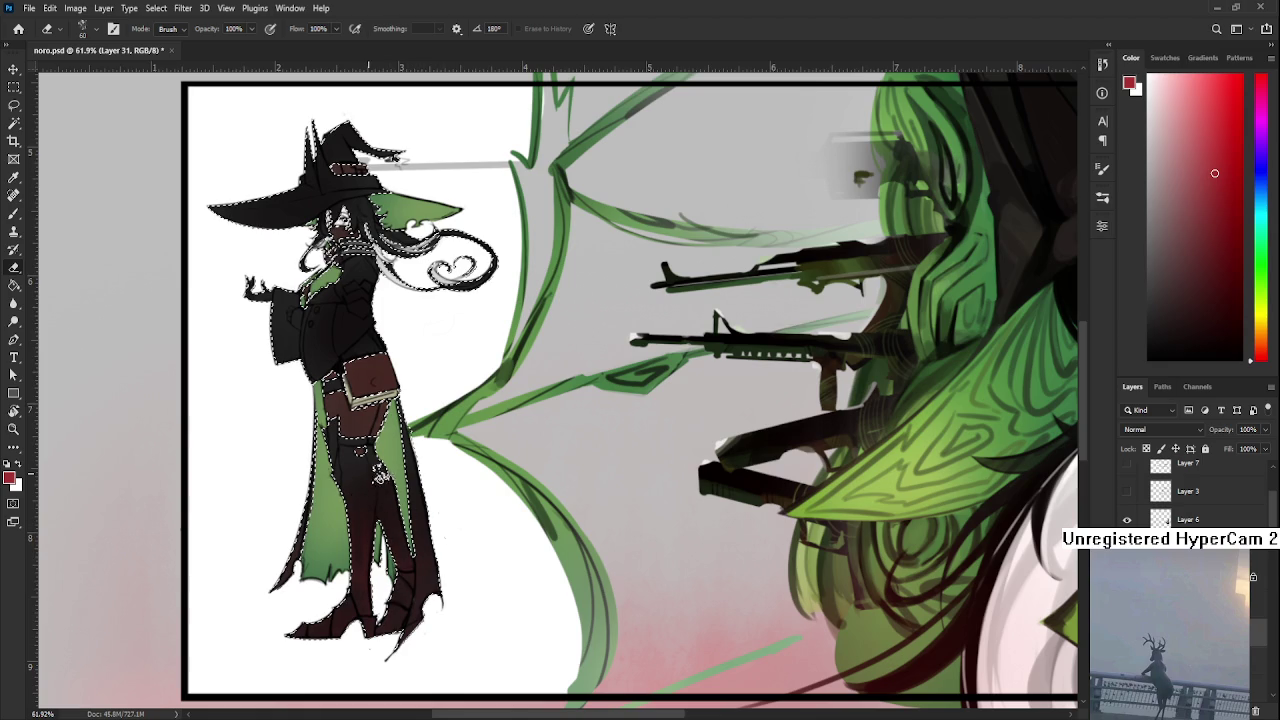
Magic Wand-select the cloak and boots, try adding the thighs, then undo and deselect
left_click_drag(366, 480, 360, 542)
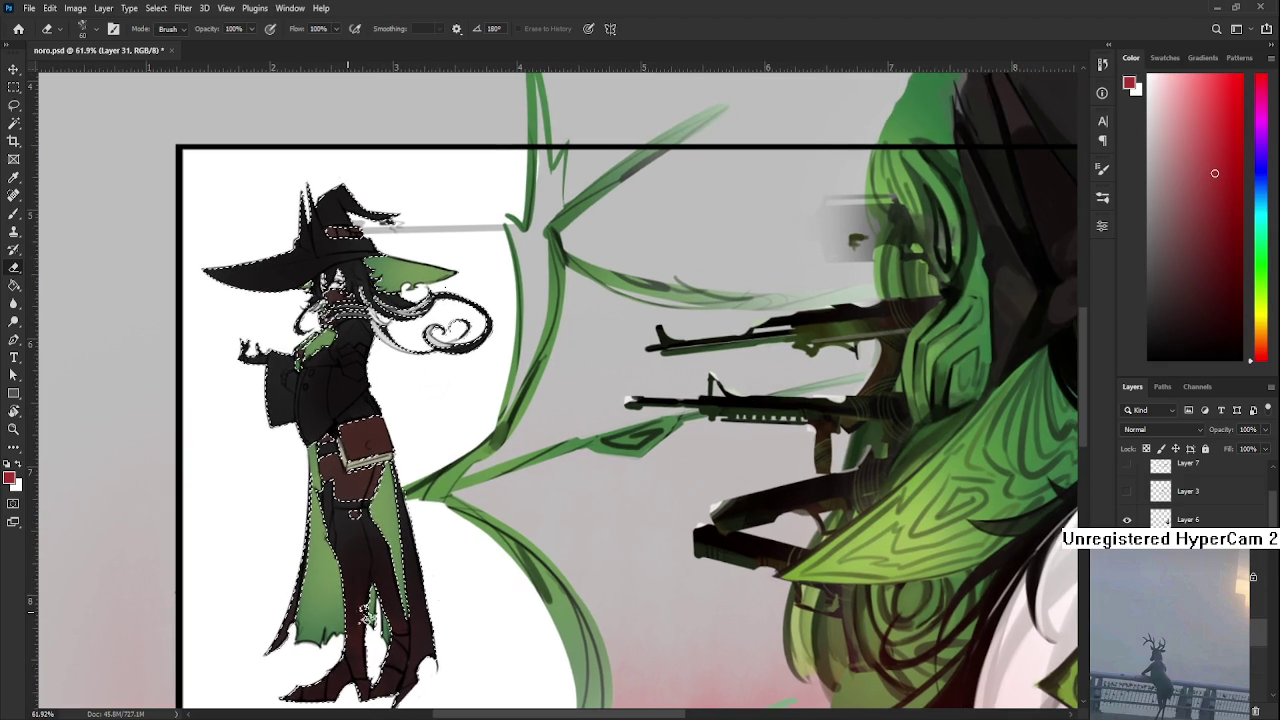
key("l")
key("ctrl+d")
mouse_move(416, 474)
left_mouse_down()
mouse_move(416, 500)
mouse_move(416, 425)
left_mouse_up()
key("w")
left_click(345, 500)
left_click(357, 463, "shift")
key("ctrl+z")
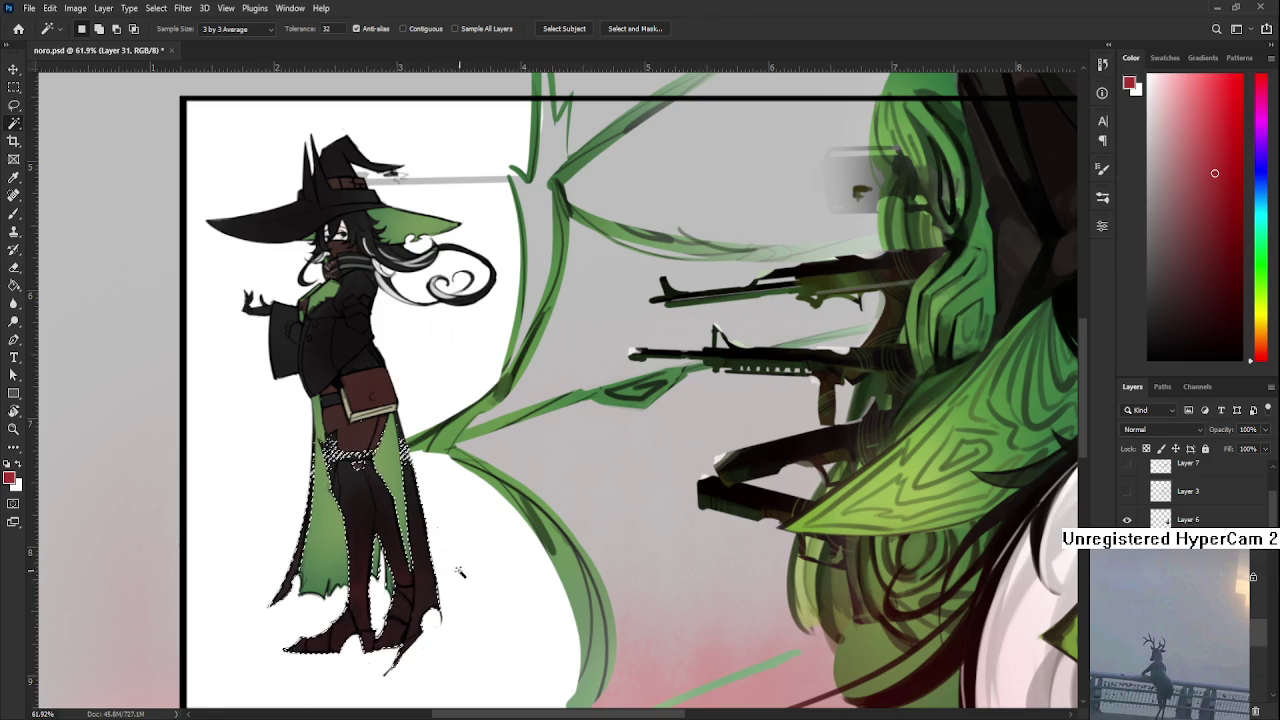
key("ctrl+d")
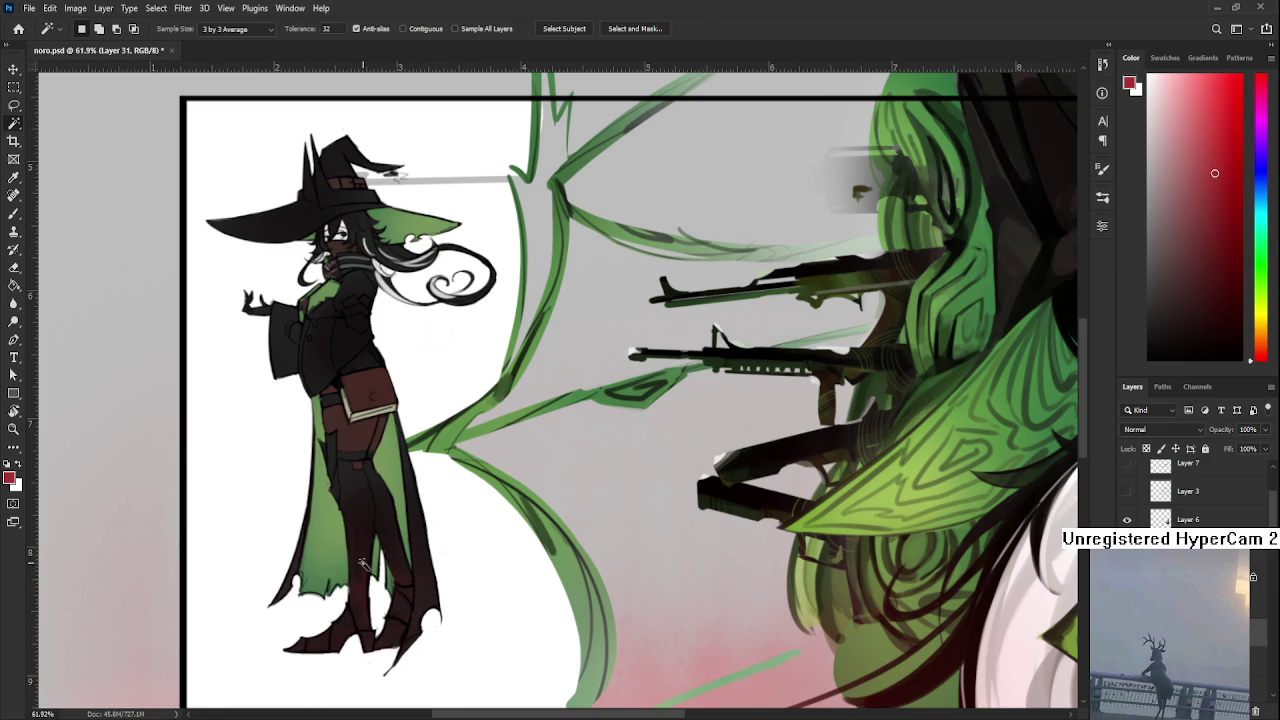
Switch to the Eraser for stray tint on the legs and adjust the view
key("e")
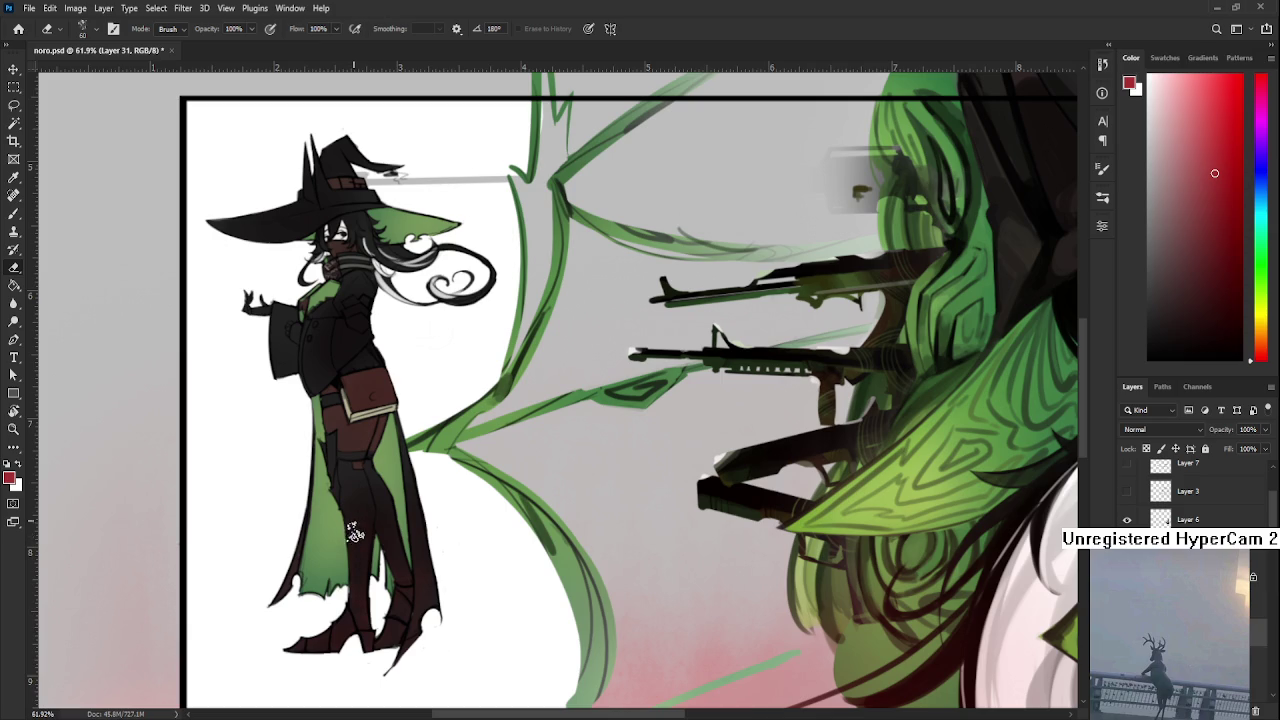
scroll(362, 552, "up", 3)
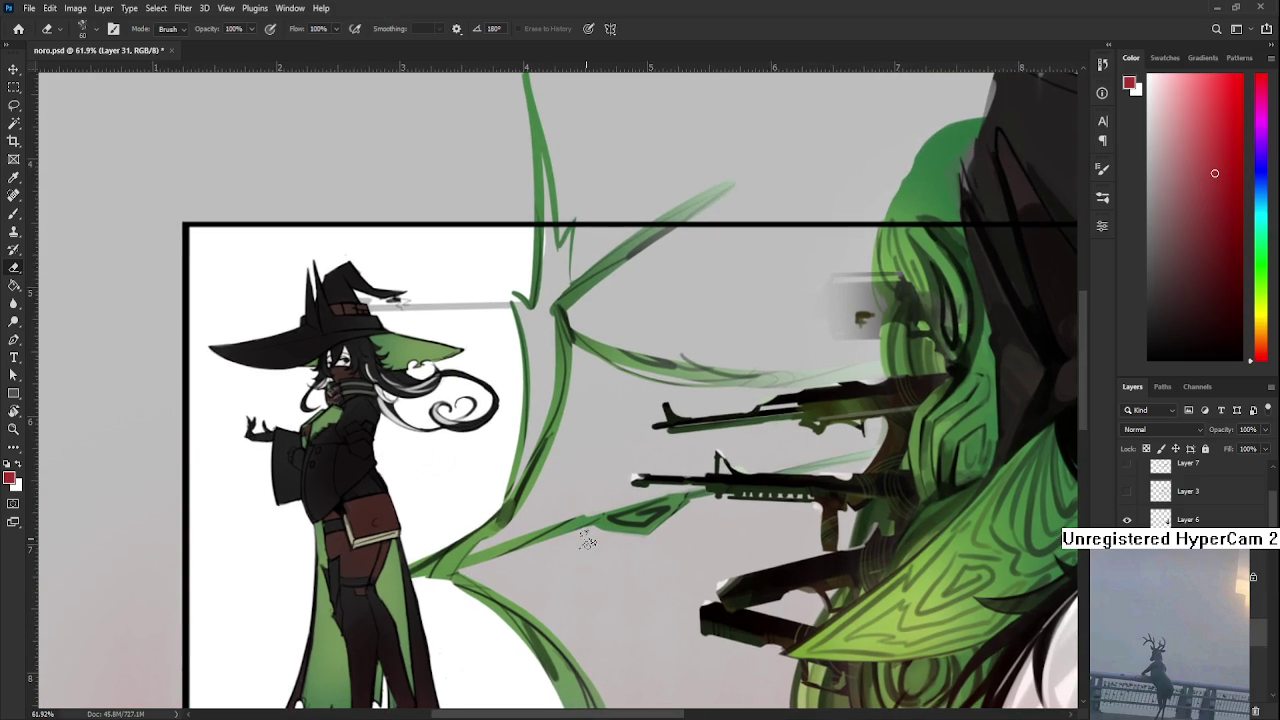
scroll(590, 544, "down", 2)
scroll(487, 482, "up", 1)
scroll(470, 472, "up", 1)
scroll(430, 457, "up", 1)
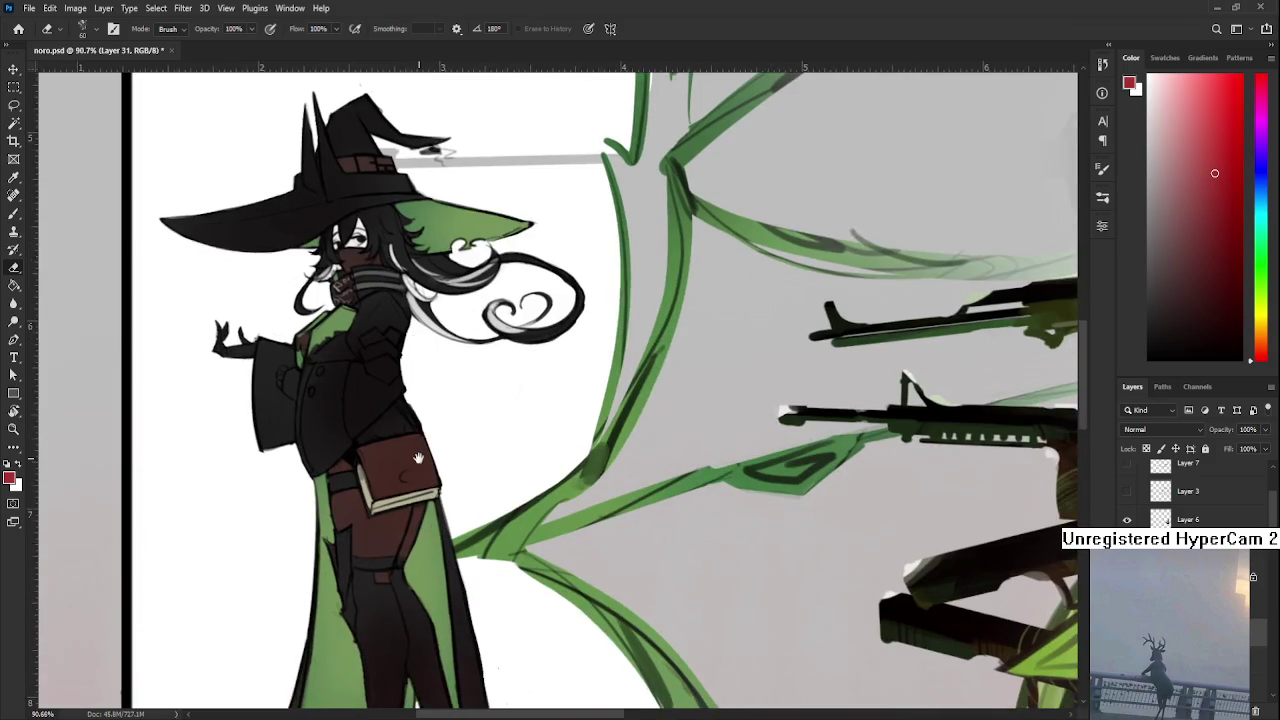
scroll(380, 440, "up", 1)
scroll(350, 430, "up", 1)
Sample the character's green and Magic Wand-select the small witch's figure on Layer 29
key("i")
left_click_drag(337, 400, 323, 454)
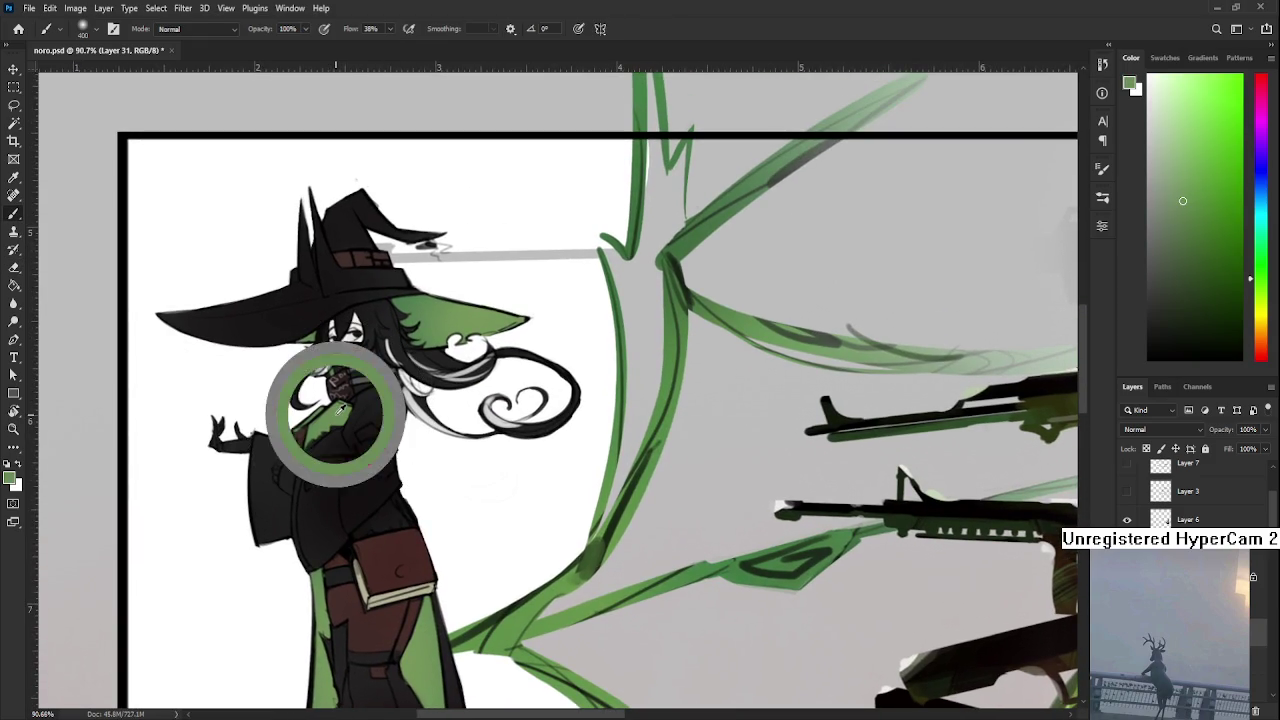
key("w")
left_click(360, 505)
key("alt+bracketleft")
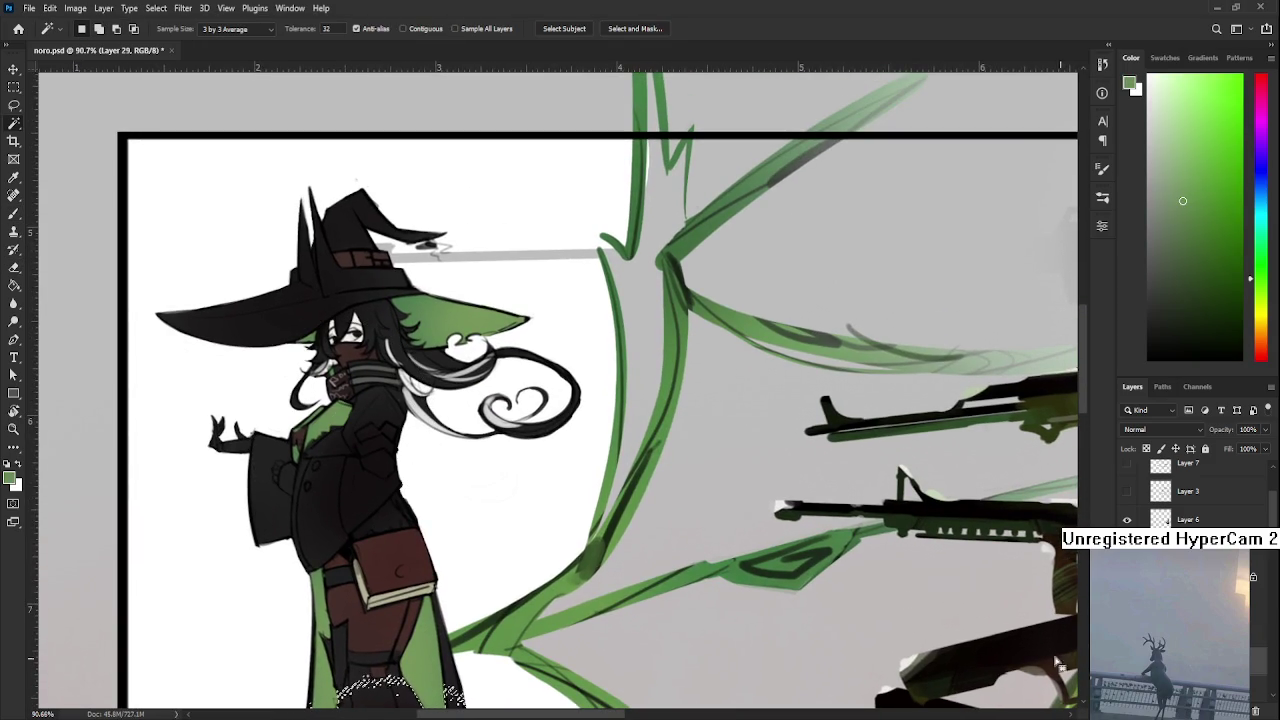
key("ctrl+d")
left_click(347, 485)
scroll(352, 492, "down", 2)
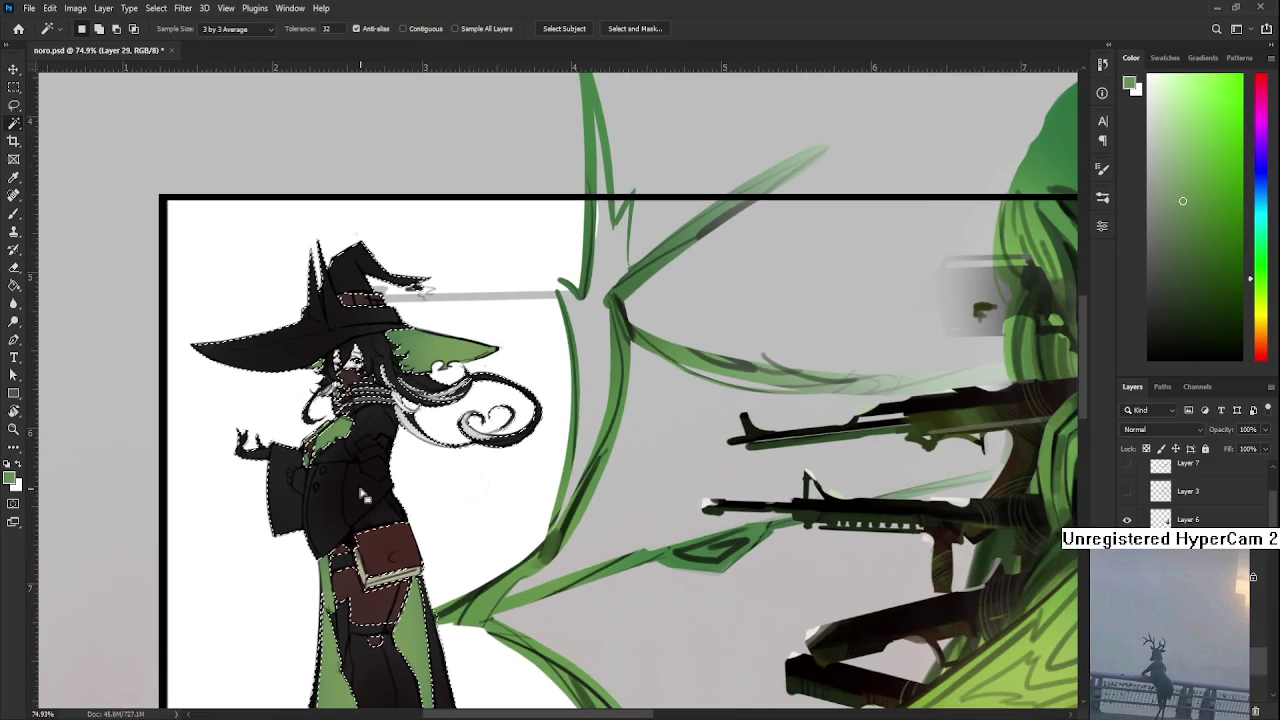
Tint the clothing and hat green with a 125 px soft brush, erasing a spill on the hat
key("b")
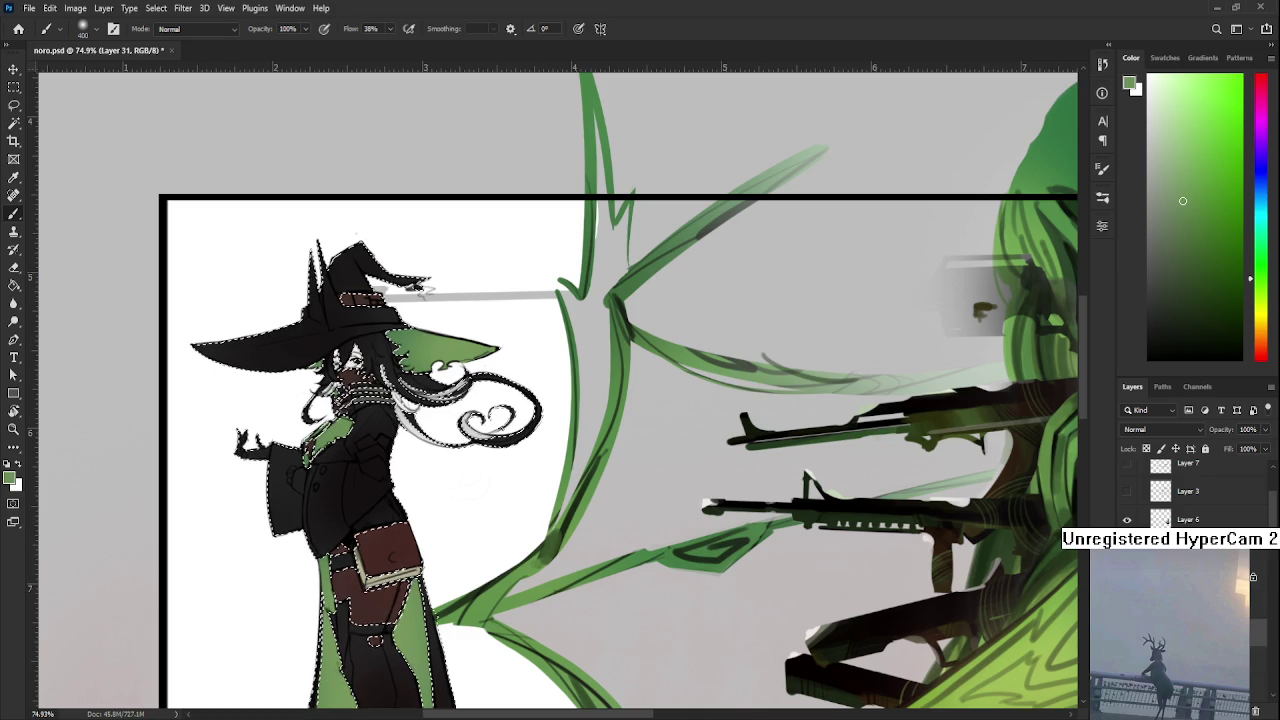
key("bracketleft")
key("bracketleft")
key("bracketleft")
key("bracketleft")
key("bracketleft")
key("bracketleft")
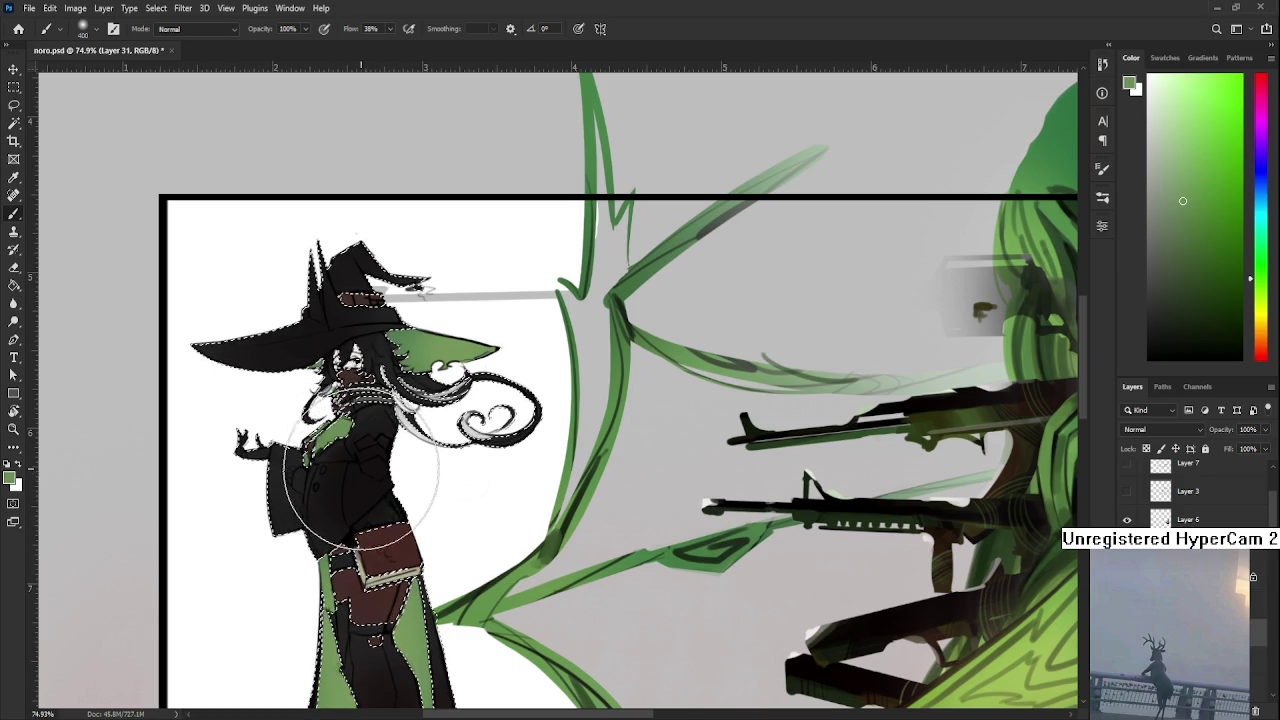
key("e")
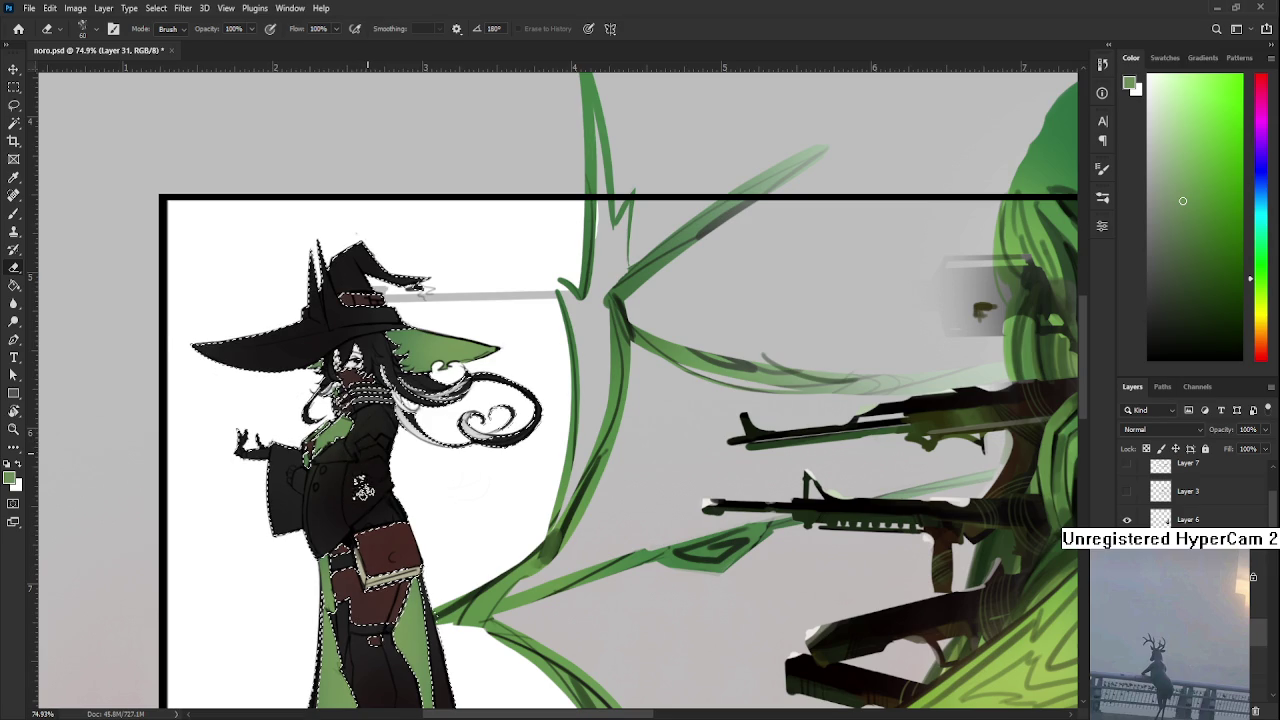
scroll(305, 450, "up", 5)
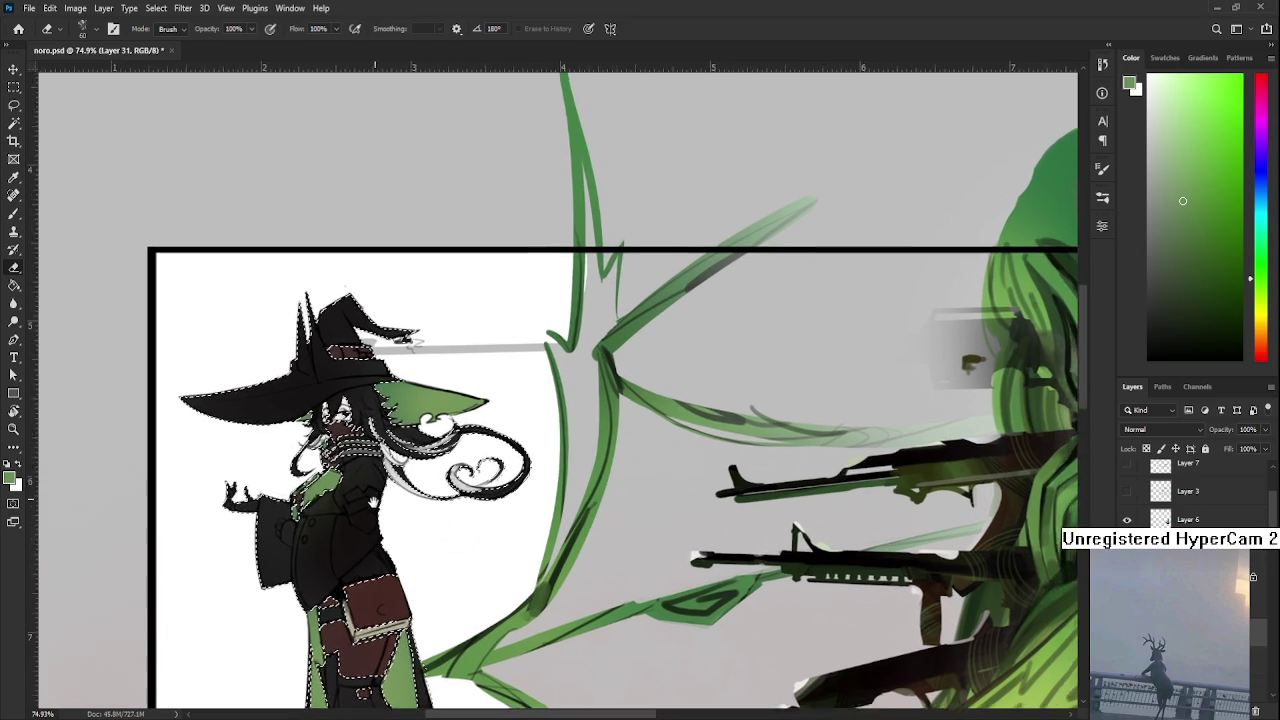
key("b")
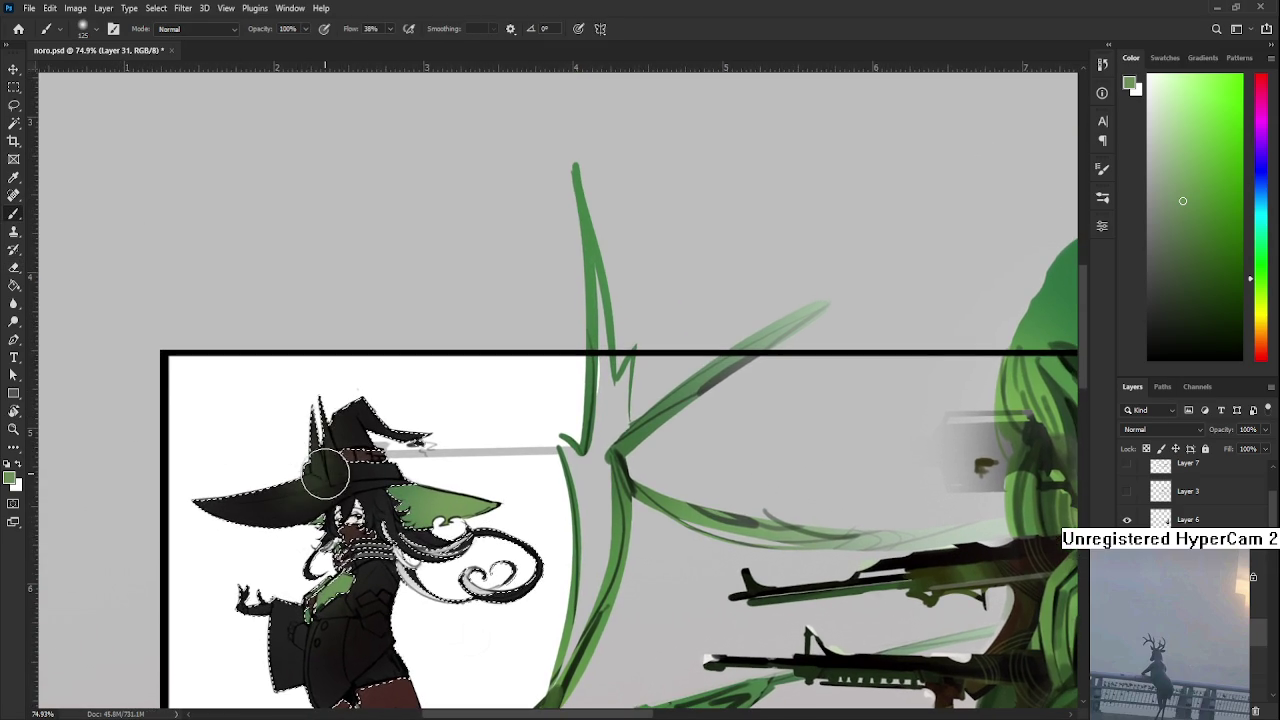
key("e")
left_click_drag(298, 495, 308, 466)
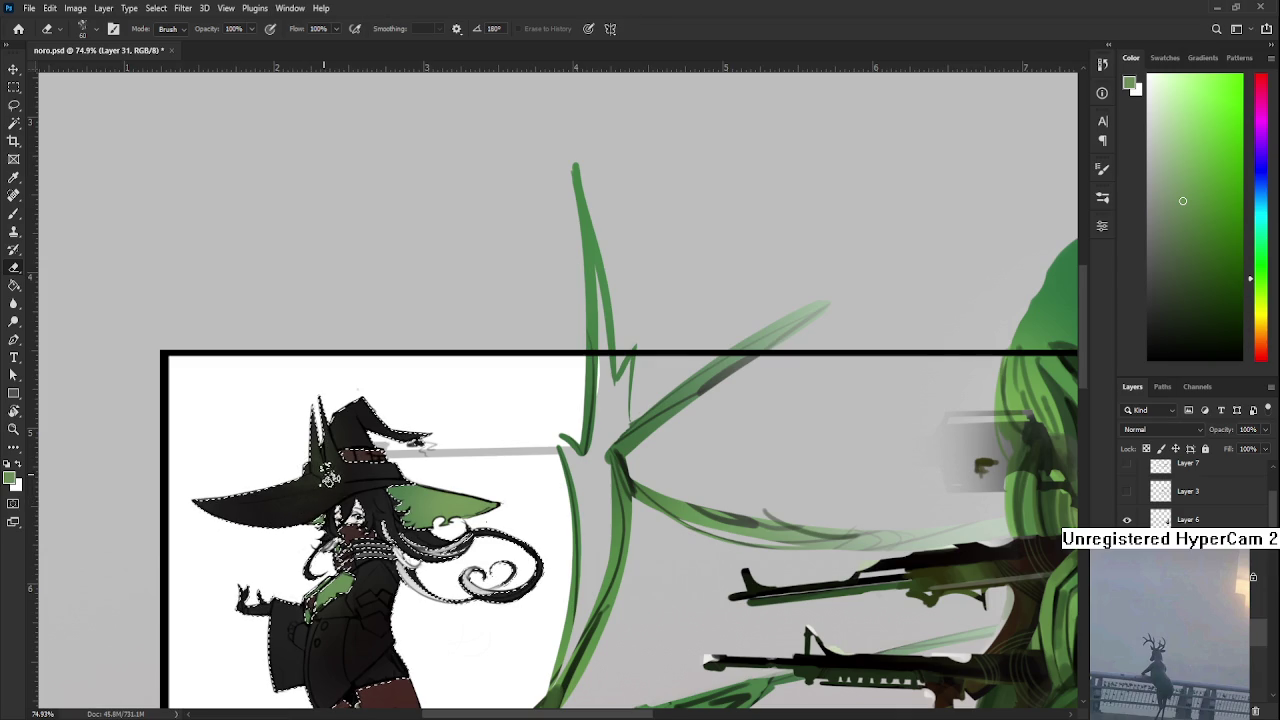
left_click_drag(307, 606, 282, 460)
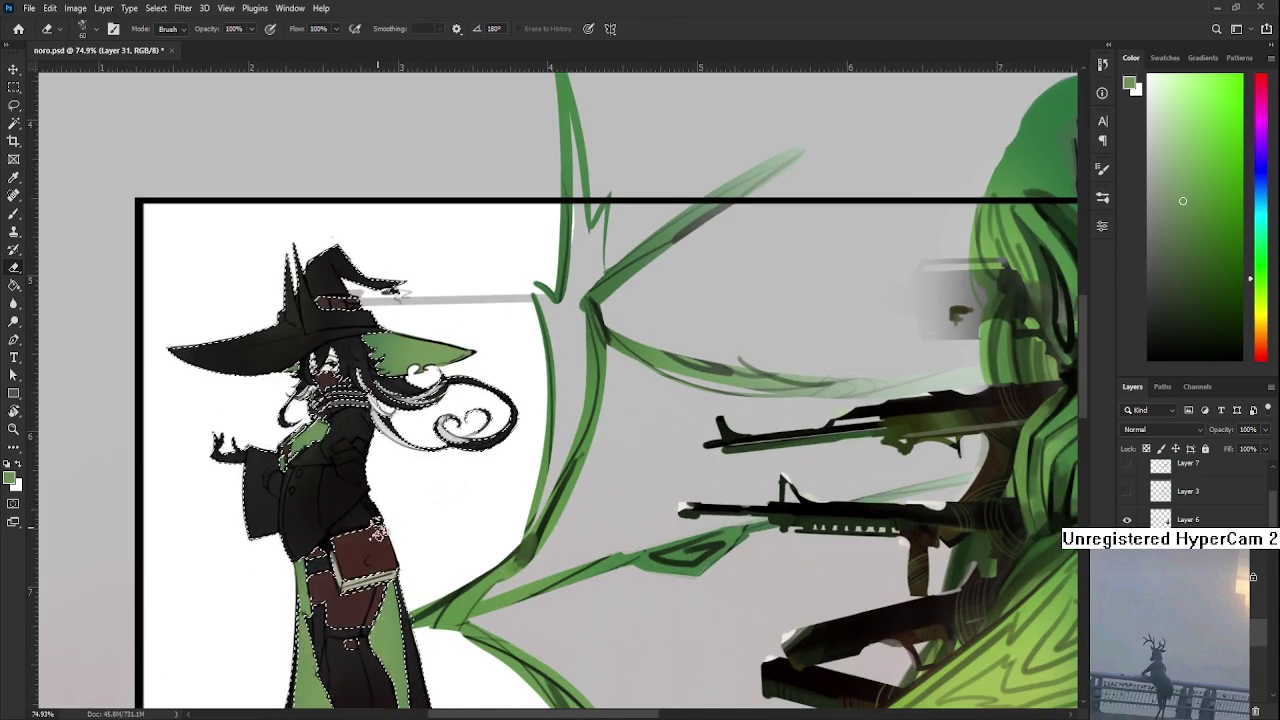
Reselect an area on Layer 29, return to Layer 31, and pick a dark red paint colour
key("w")
key("ctrl+d")
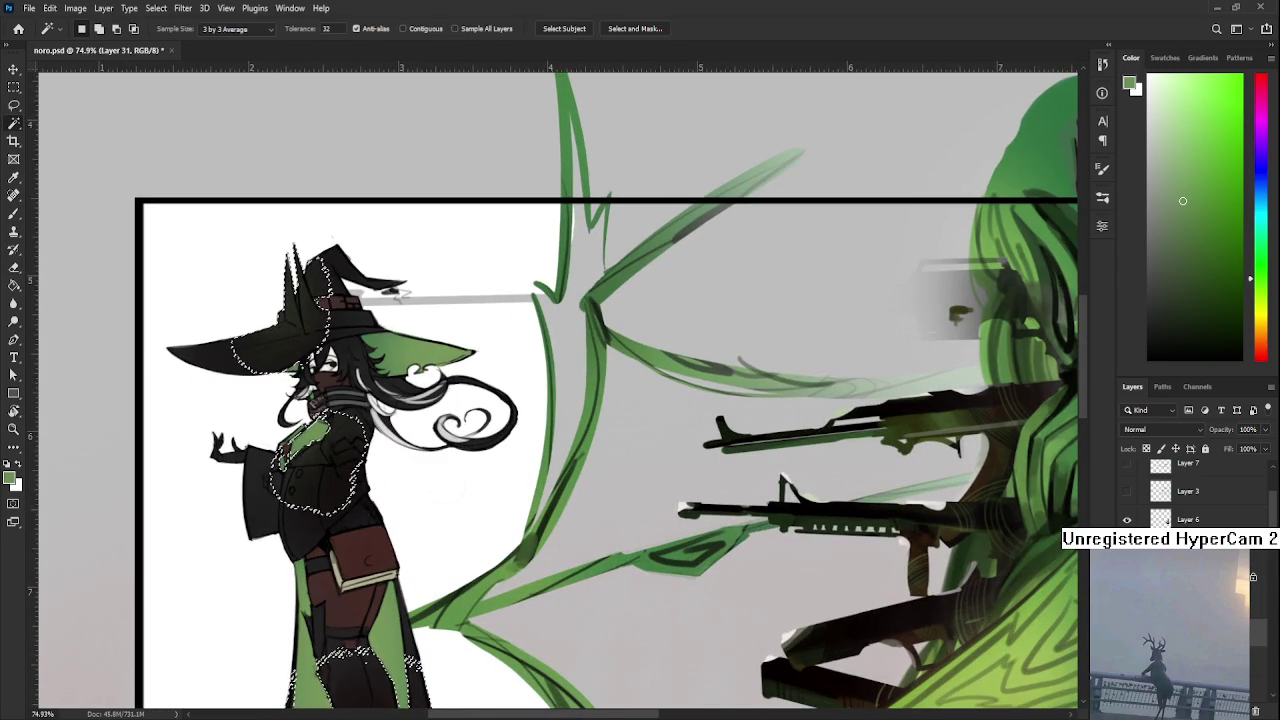
left_click(402, 567, "ctrl")
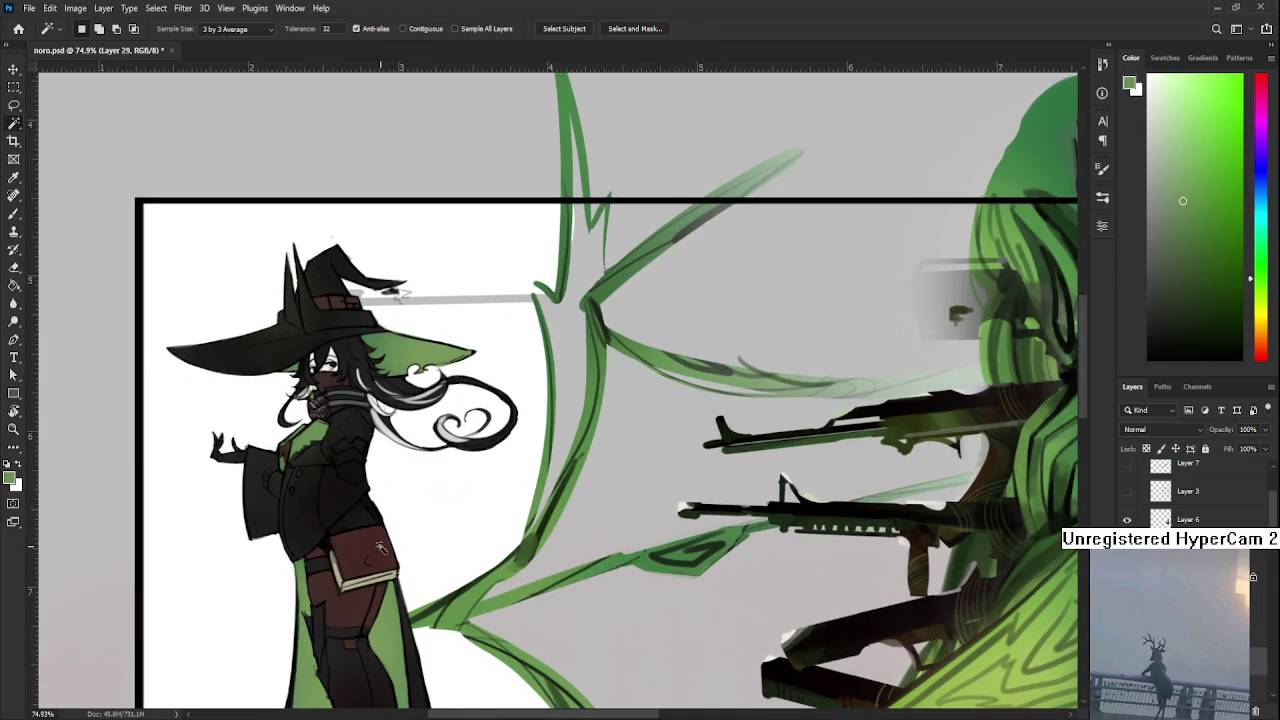
key("alt+bracketright")
key("alt+bracketright")
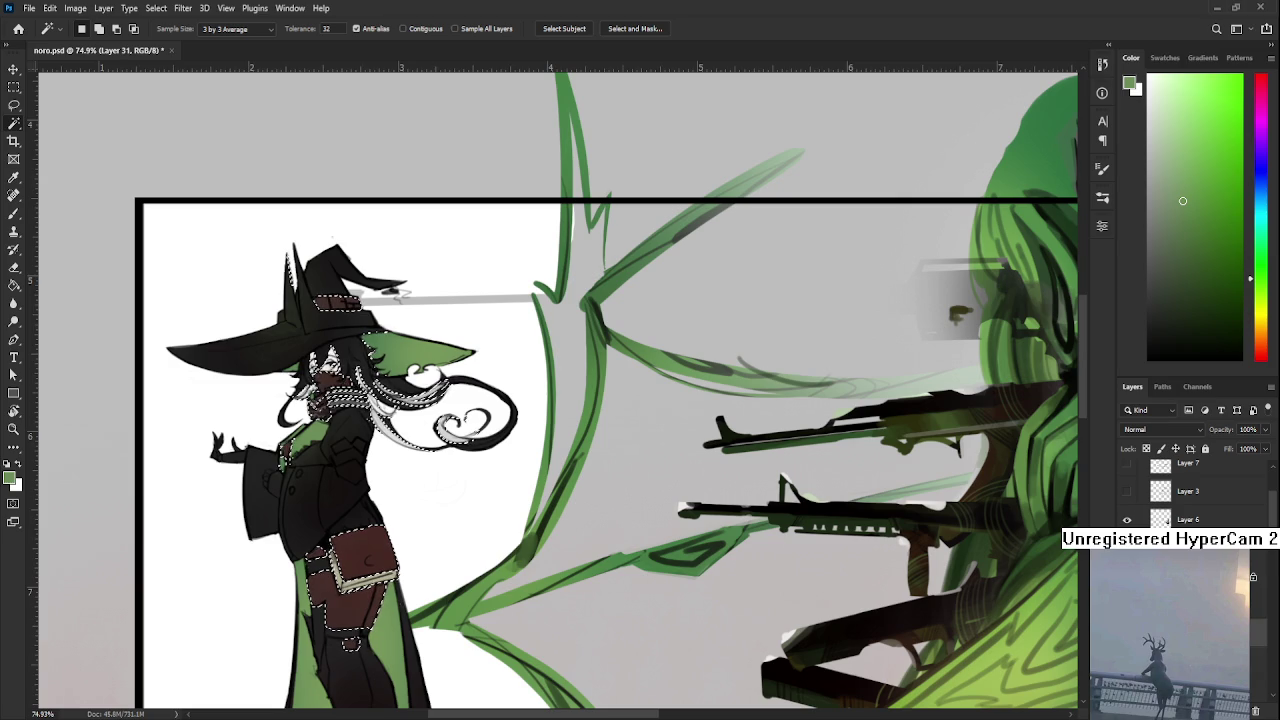
left_click(1257, 355)
left_click(1219, 202)
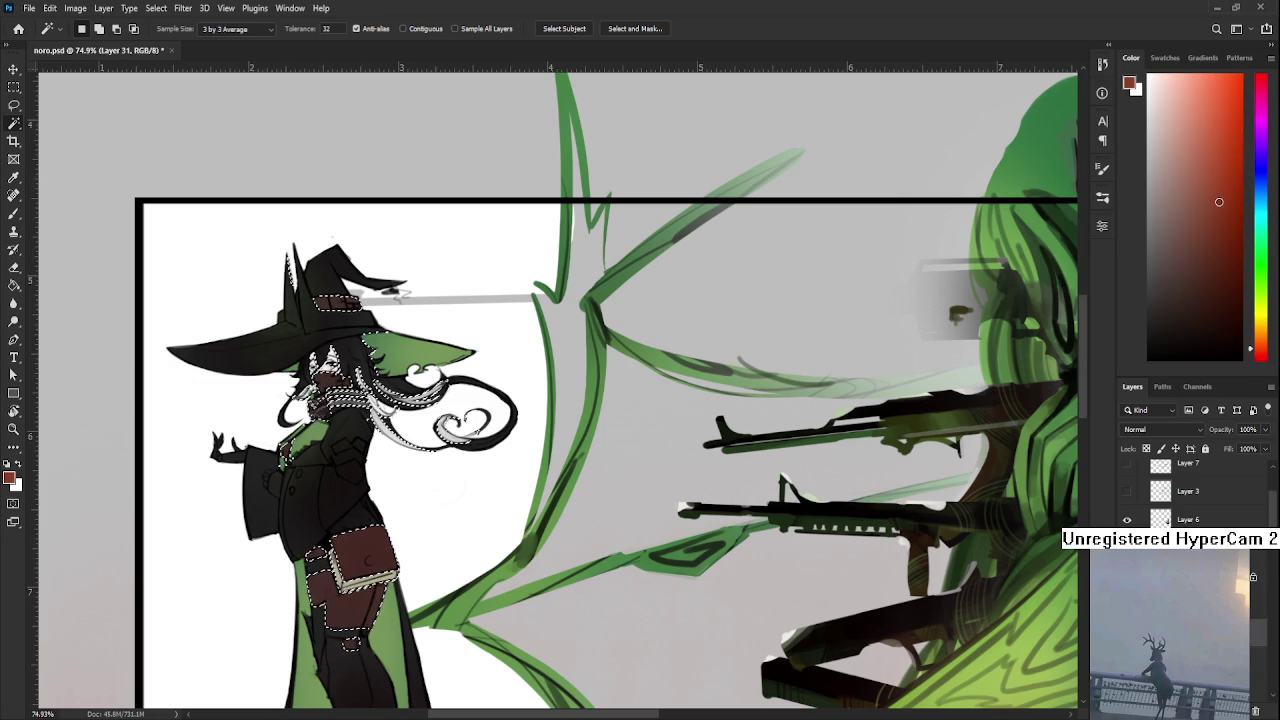
Paint the small witch's book and legs in a darker red-brown
key("b")
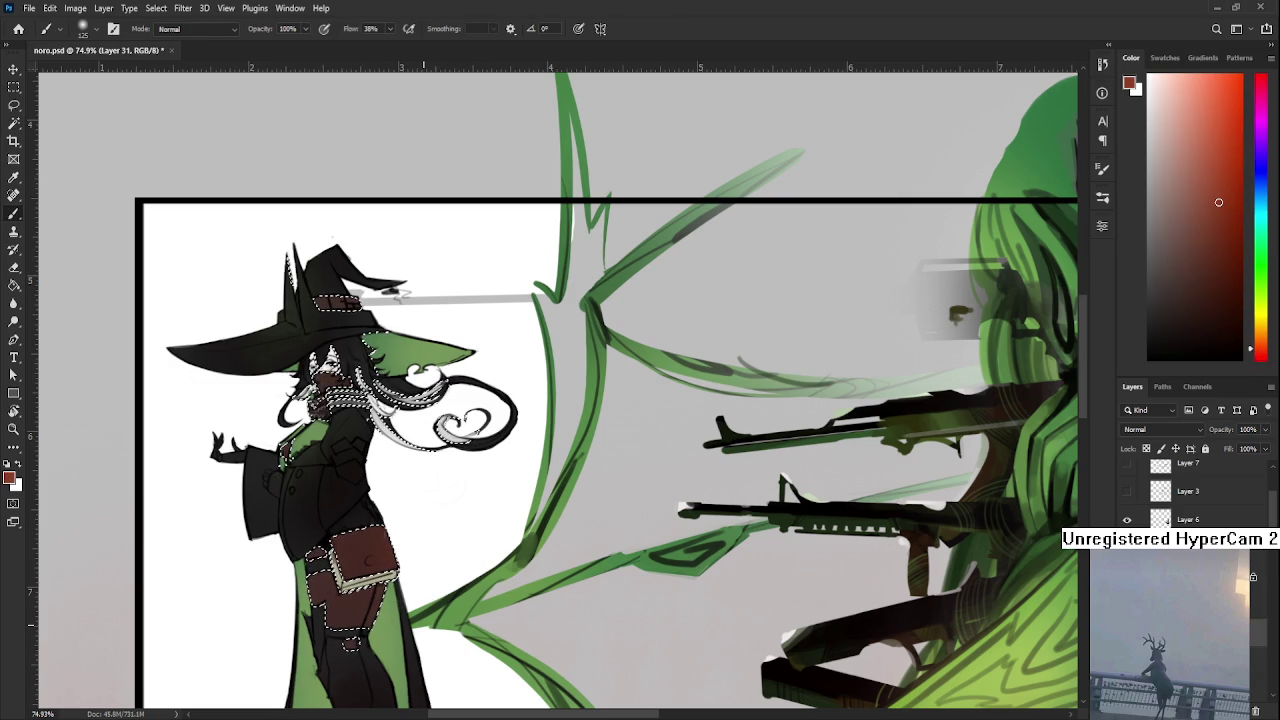
left_click_drag(1223, 271, 1227, 315)
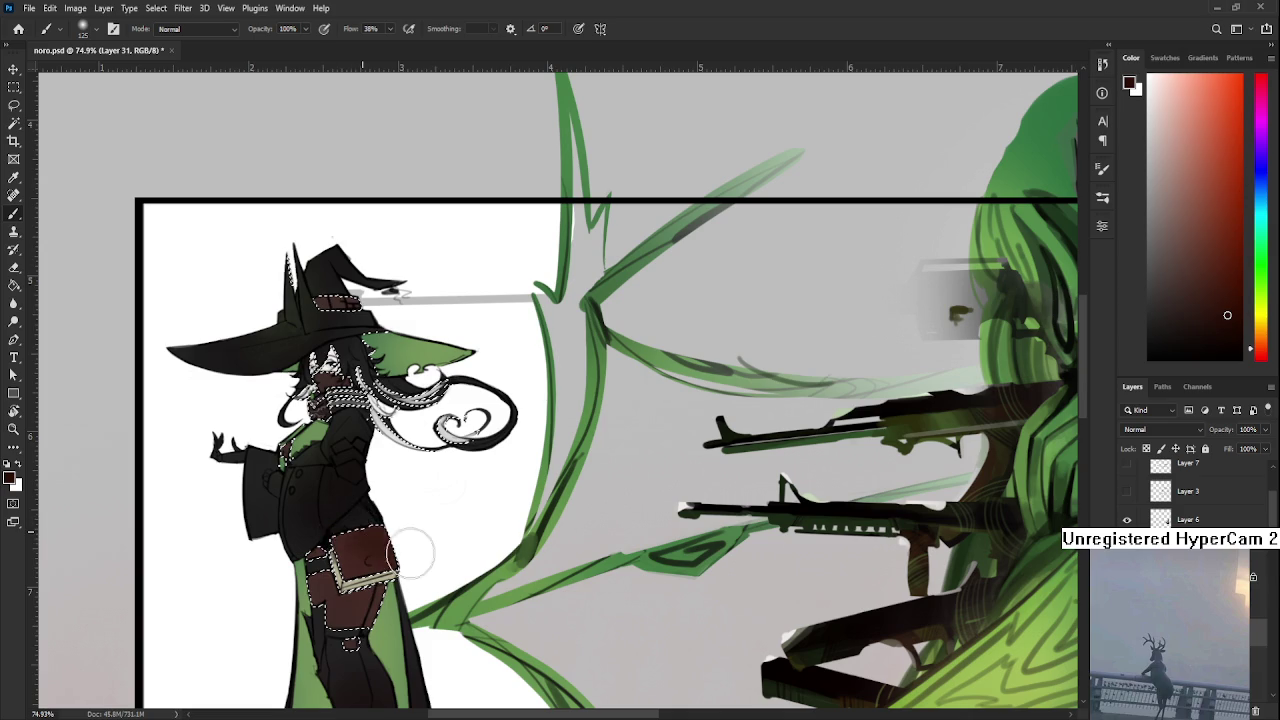
left_click_drag(352, 540, 381, 561)
key("e")
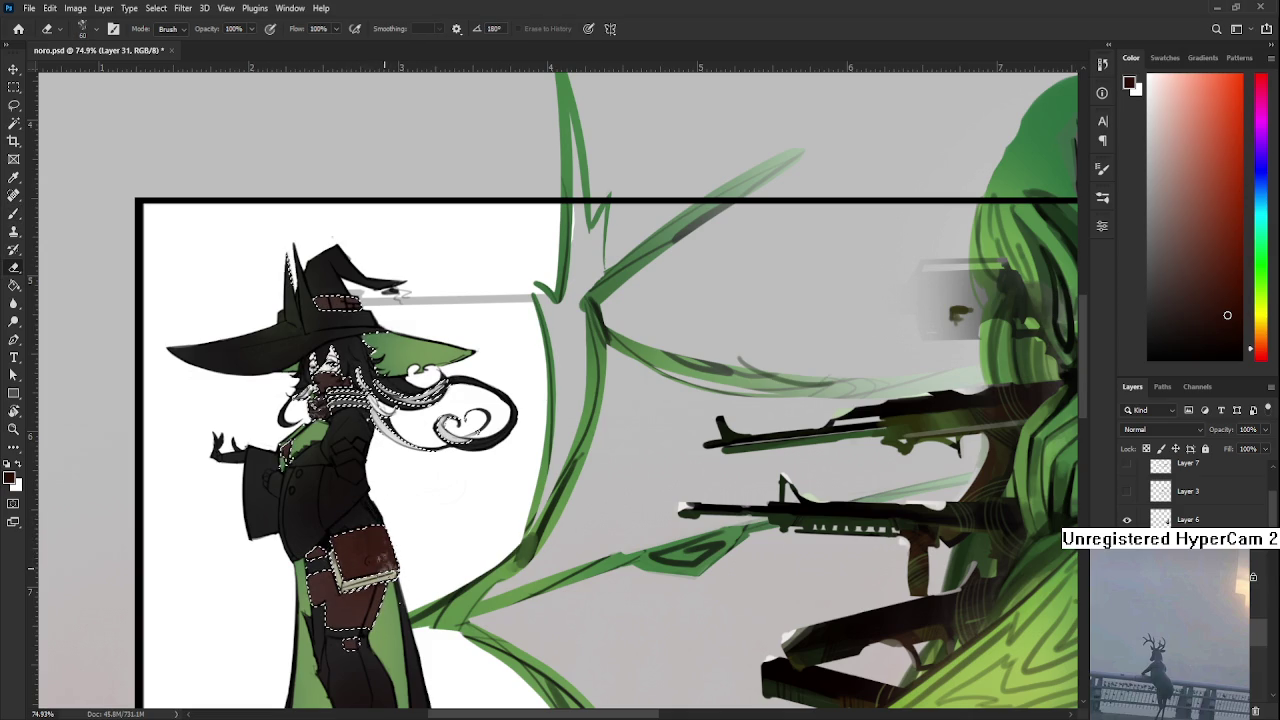
key("b")
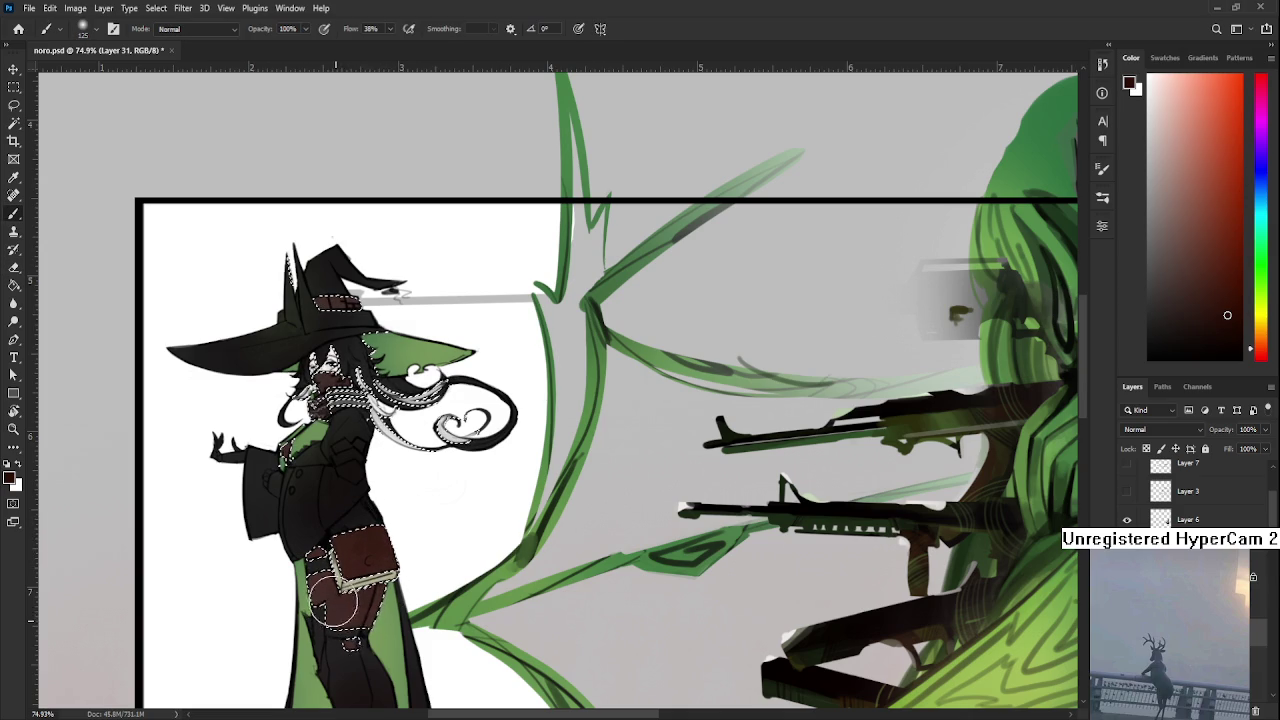
left_click_drag(404, 616, 332, 605)
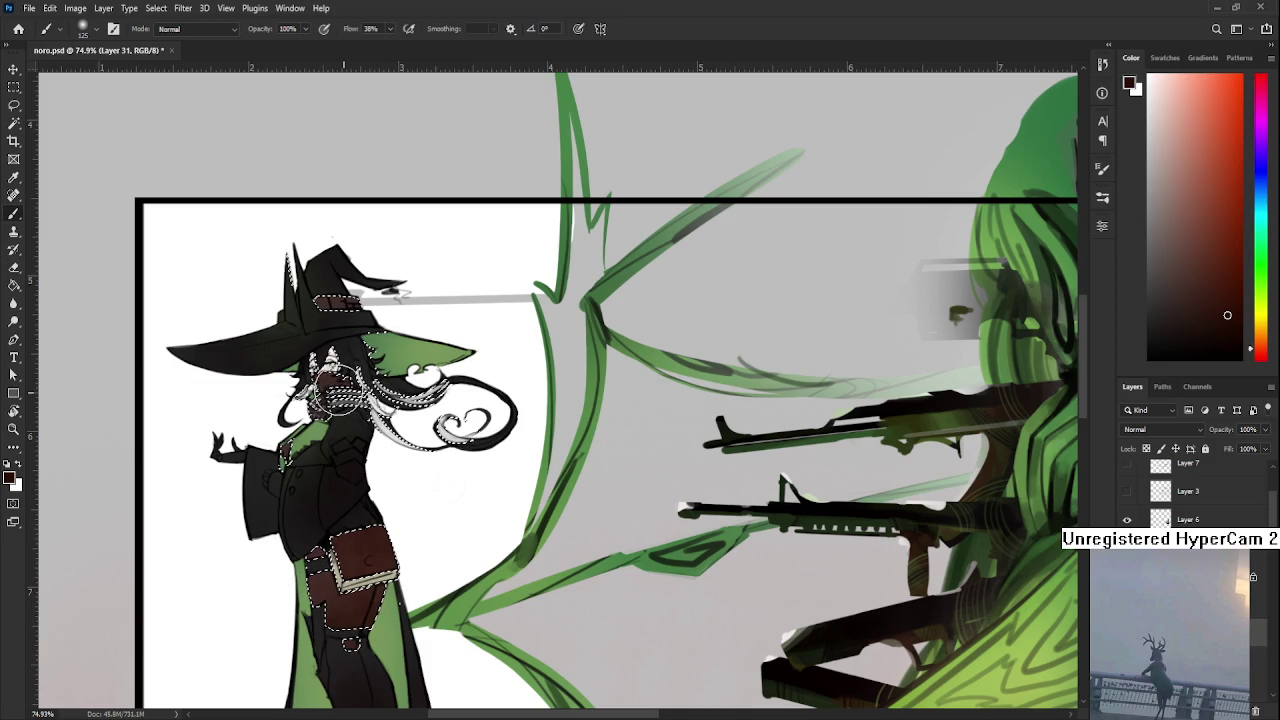
Erase the red tint from the small witch's upper face
key("e")
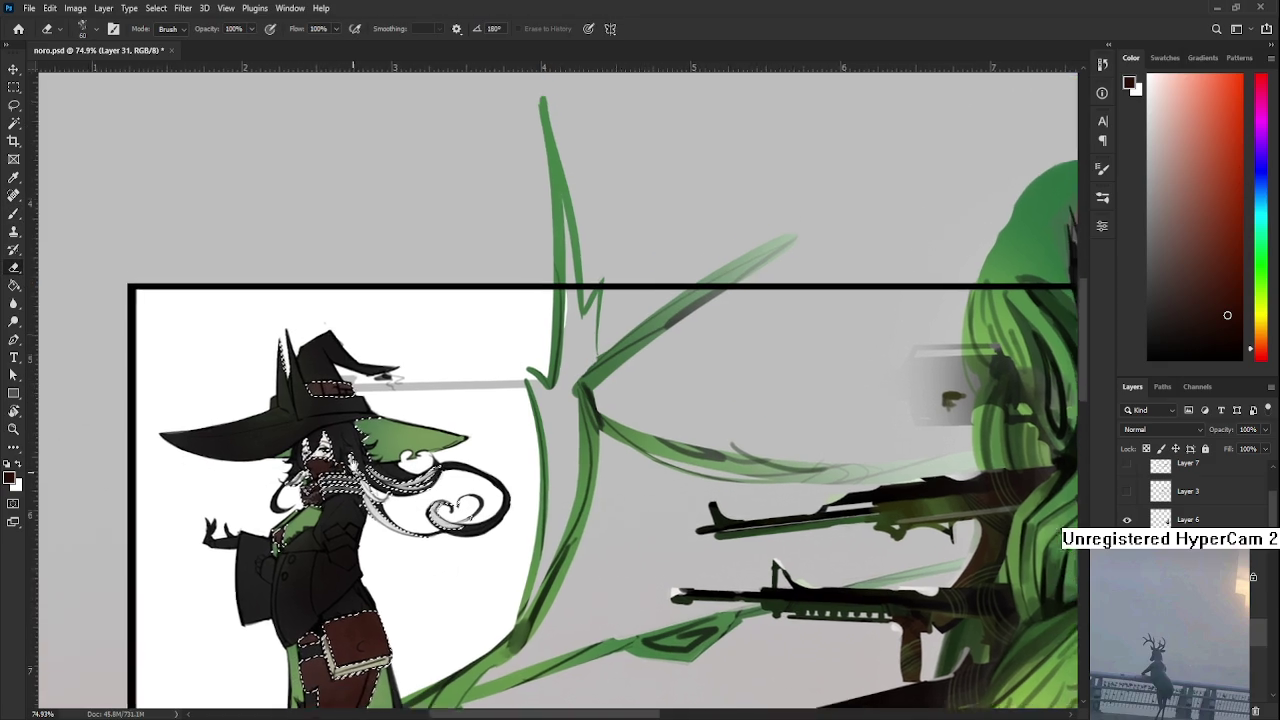
scroll(345, 420, "up", 3)
mouse_move(318, 492)
left_mouse_down()
mouse_move(332, 508)
mouse_move(303, 268)
left_mouse_up()
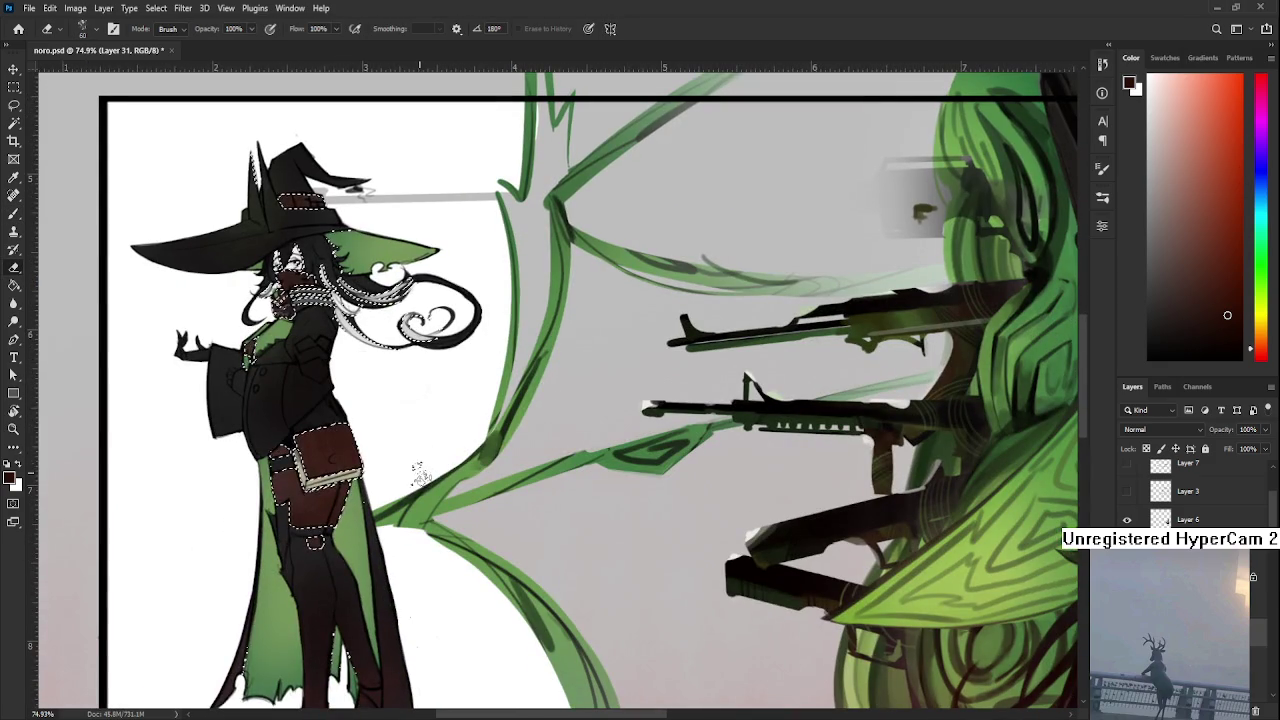
key("l")
scroll(427, 495, "down", 2)
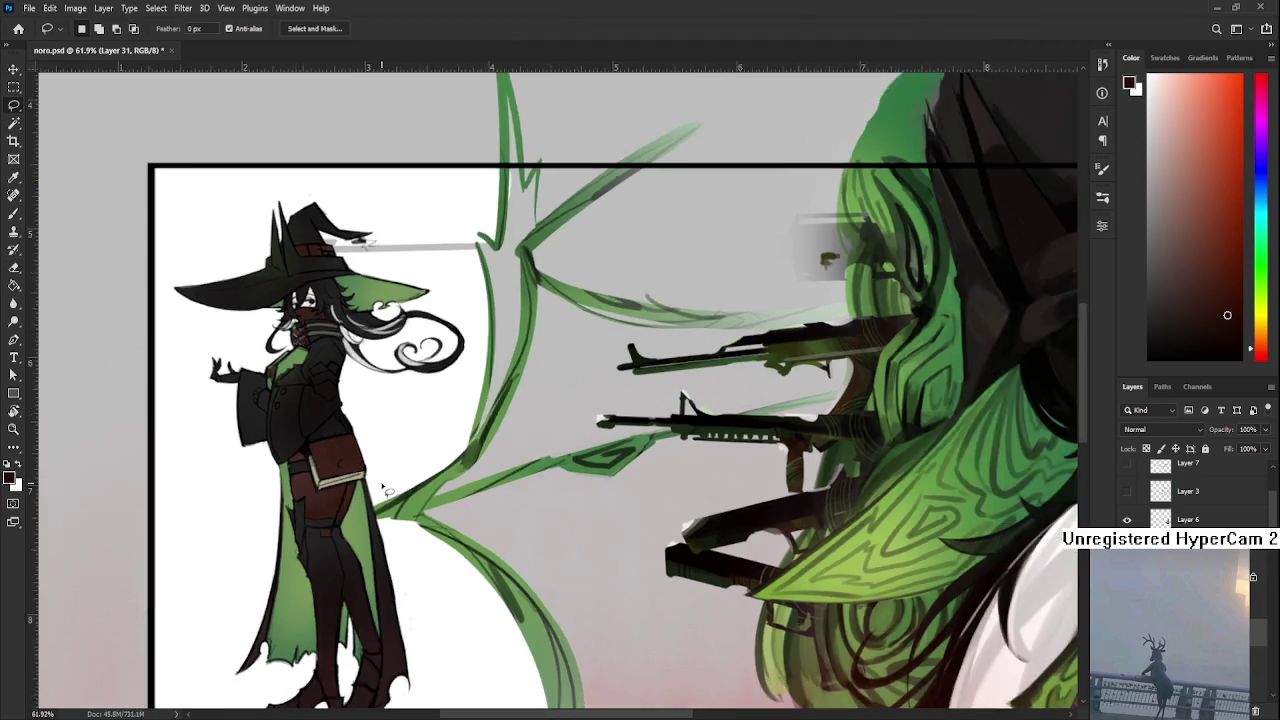
scroll(400, 485, "down", 2)
scroll(386, 472, "up", 2)
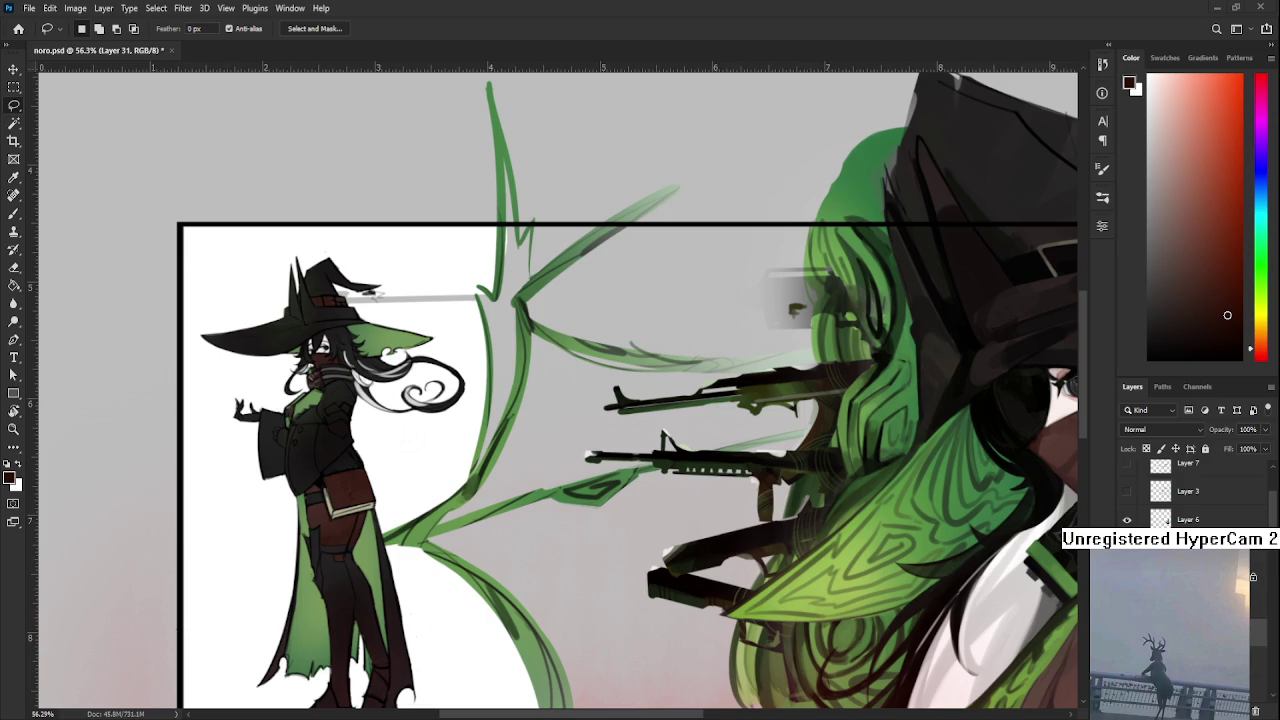
scroll(487, 430, "down", 2)
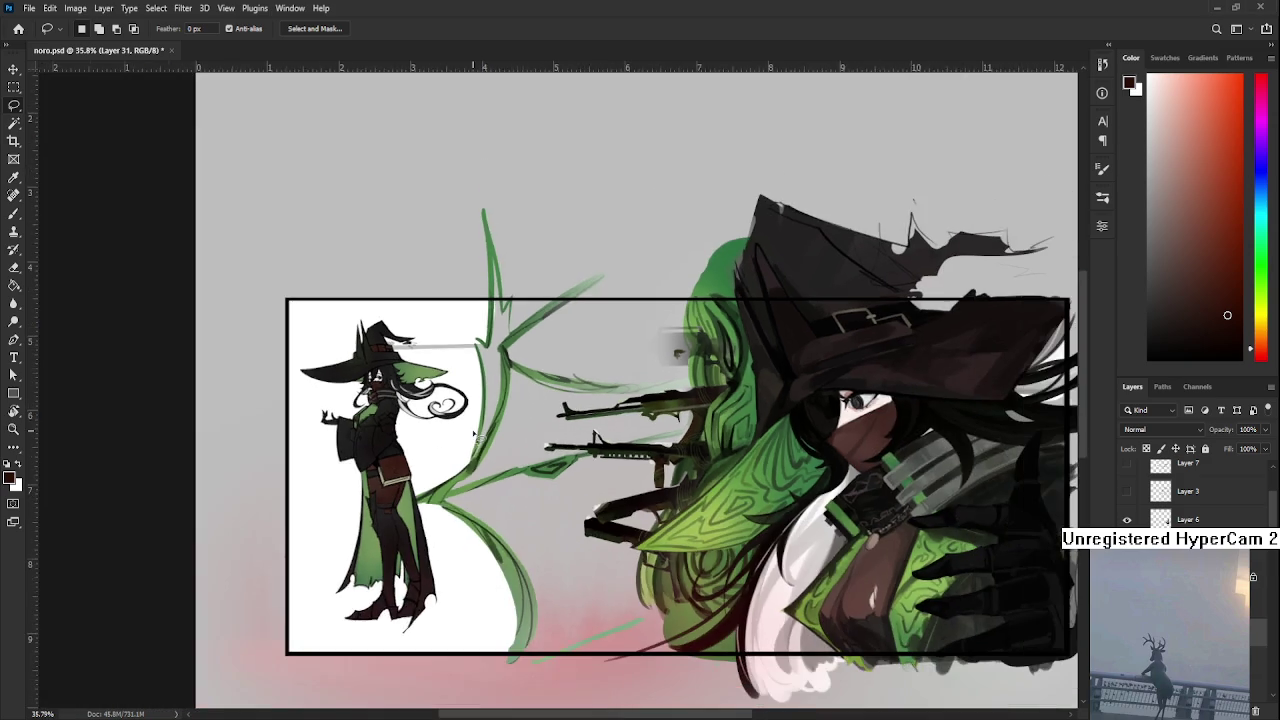
scroll(430, 460, "down", 1)
scroll(375, 485, "down", 1)
scroll(376, 486, "up", 1)
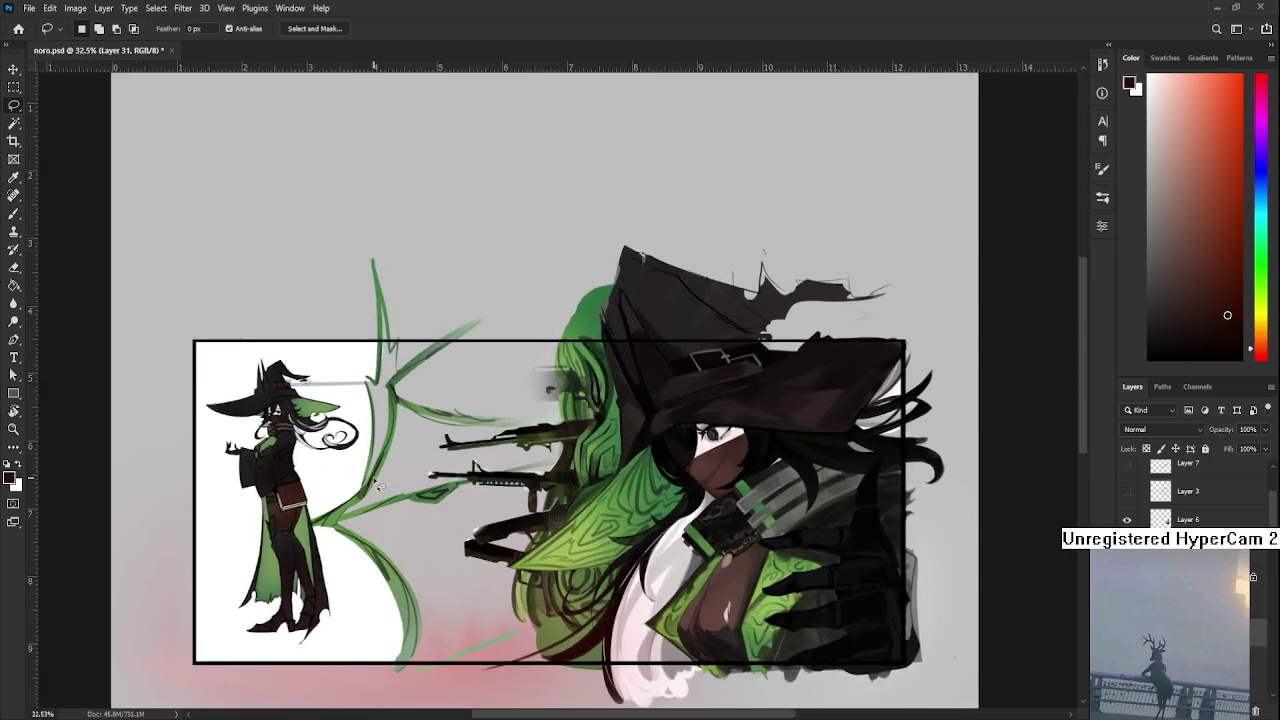
scroll(350, 486, "up", 1)
scroll(320, 486, "up", 1)
scroll(290, 486, "up", 1)
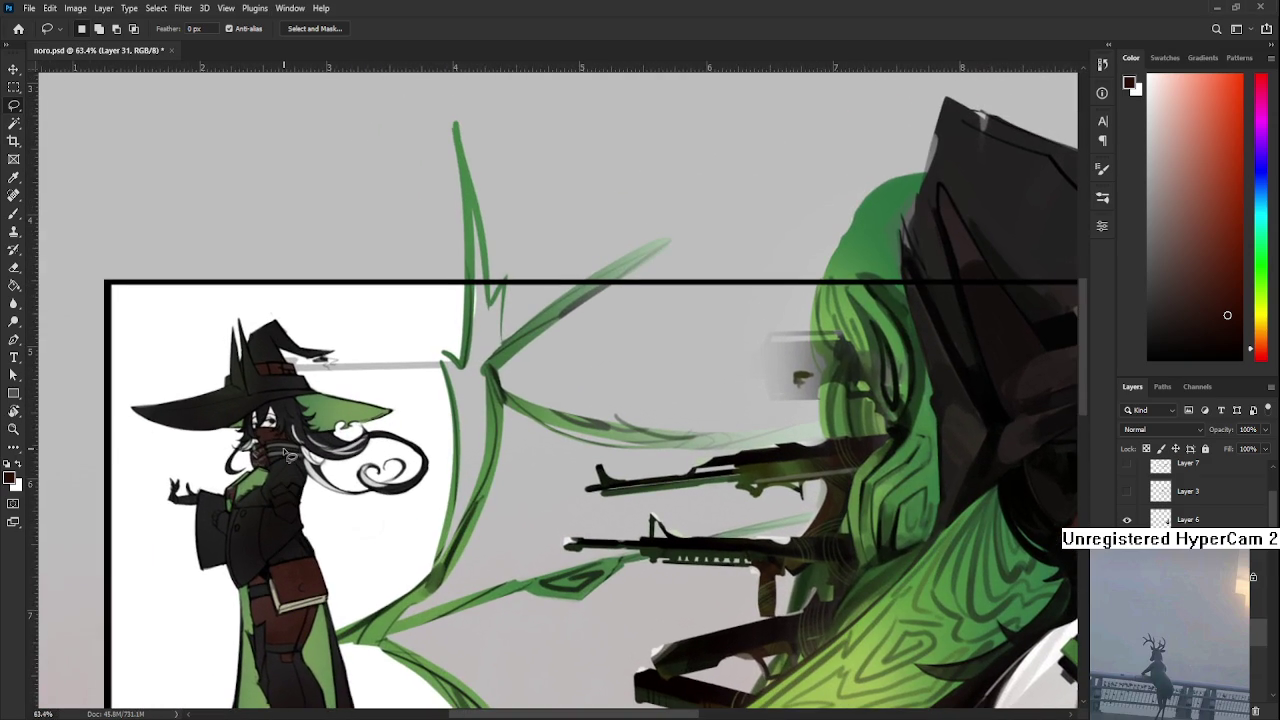
scroll(289, 452, "up", 1)
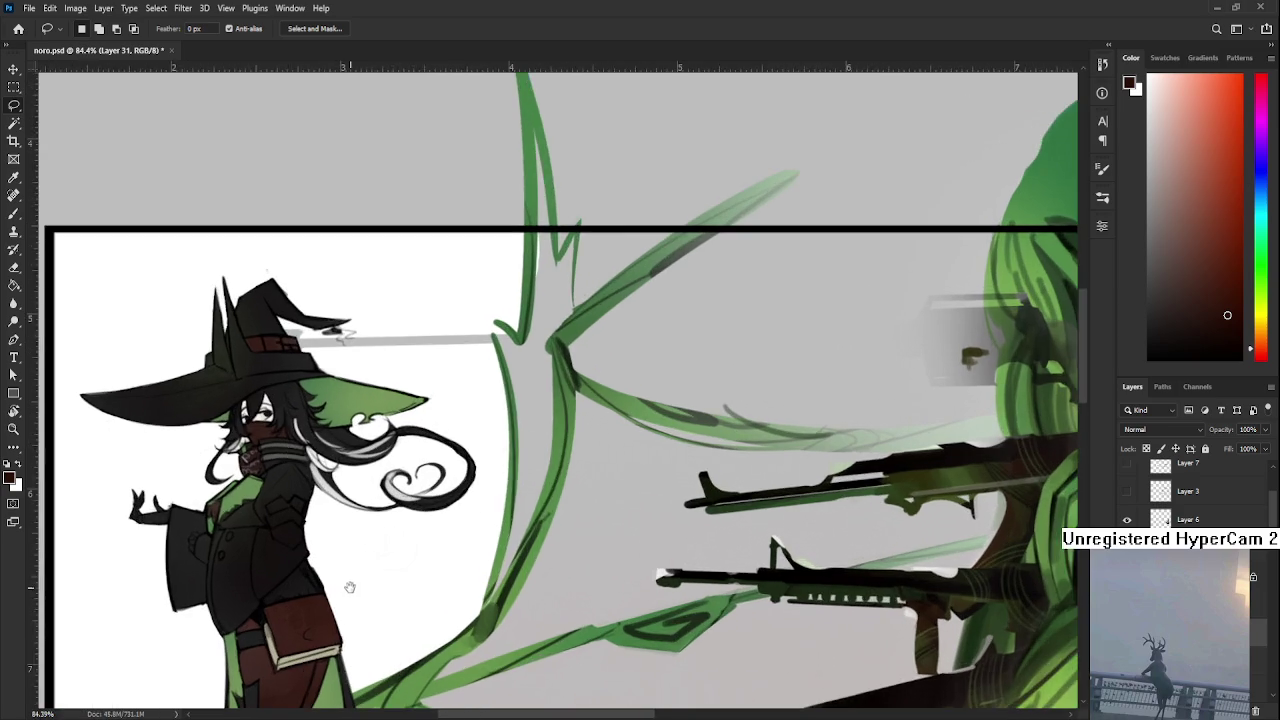
scroll(338, 470, "up", 1)
scroll(181, 400, "up", 1)
scroll(175, 405, "up", 1)
scroll(170, 410, "down", 1)
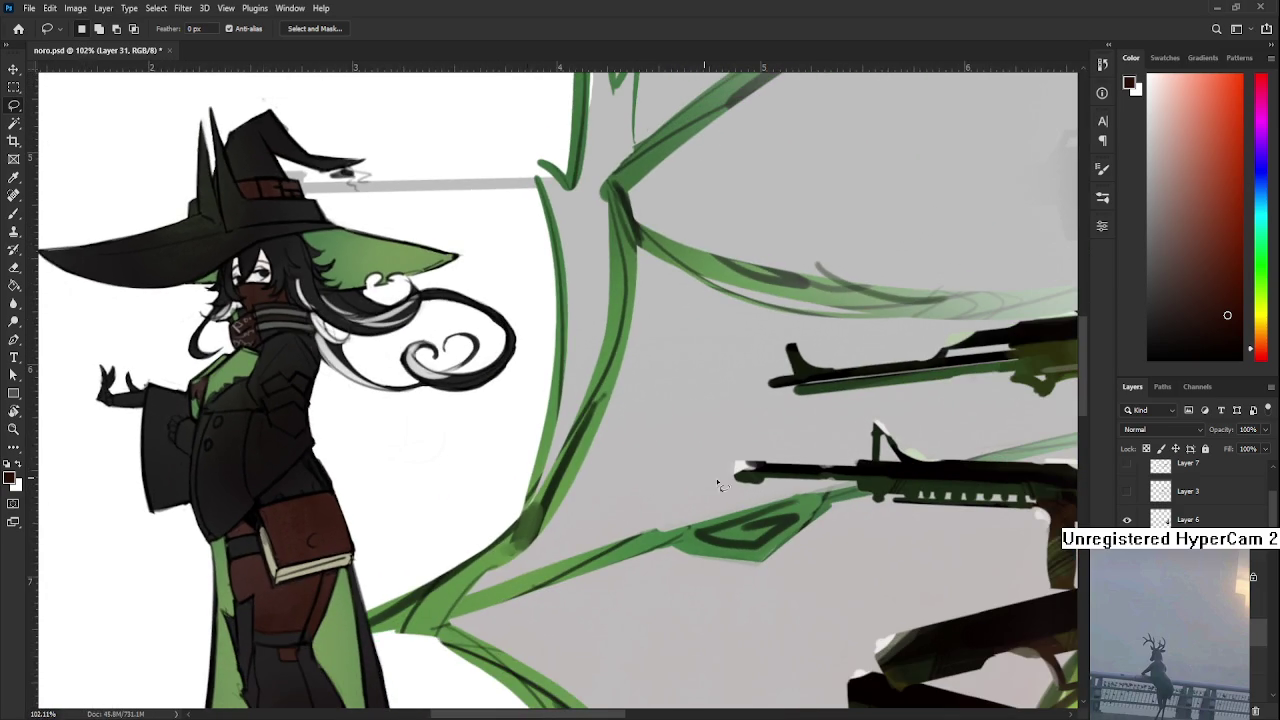
key("alt+bracketleft")
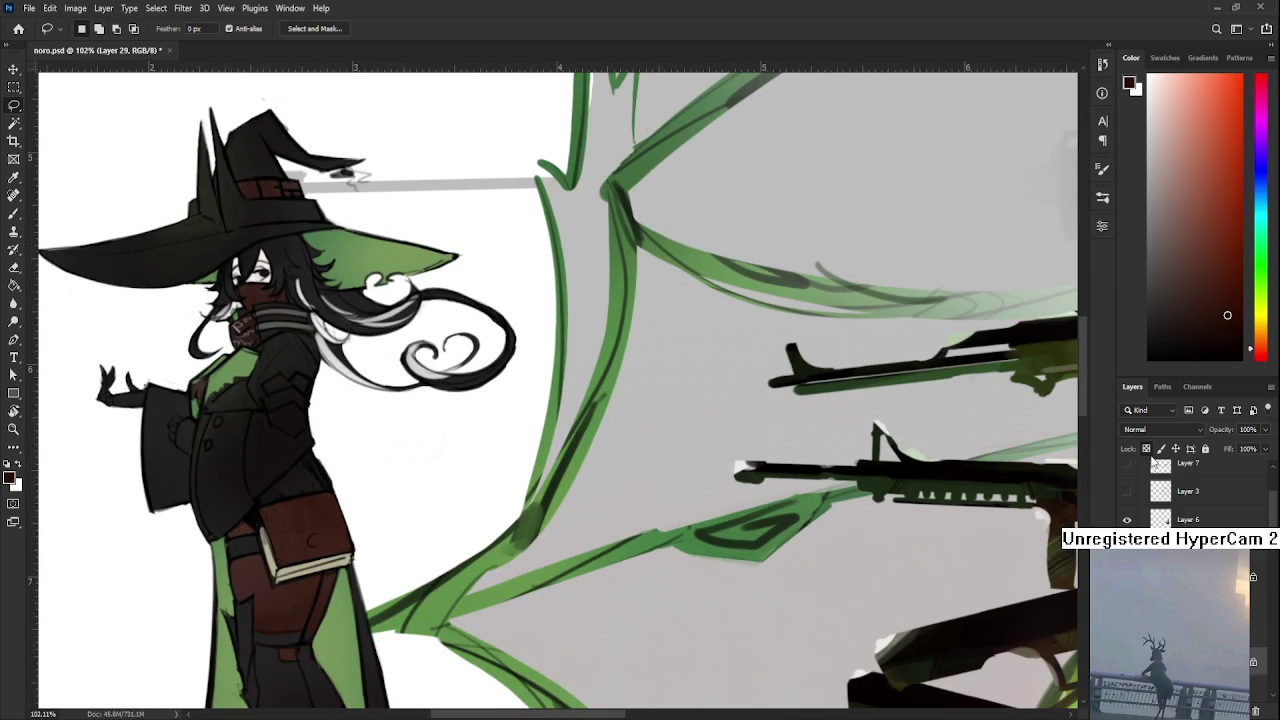
Sample a dark colour and reshape the fingers of the small witch's raised hand
key("b")
left_click(201, 412, "alt")
left_click(201, 412, "alt")
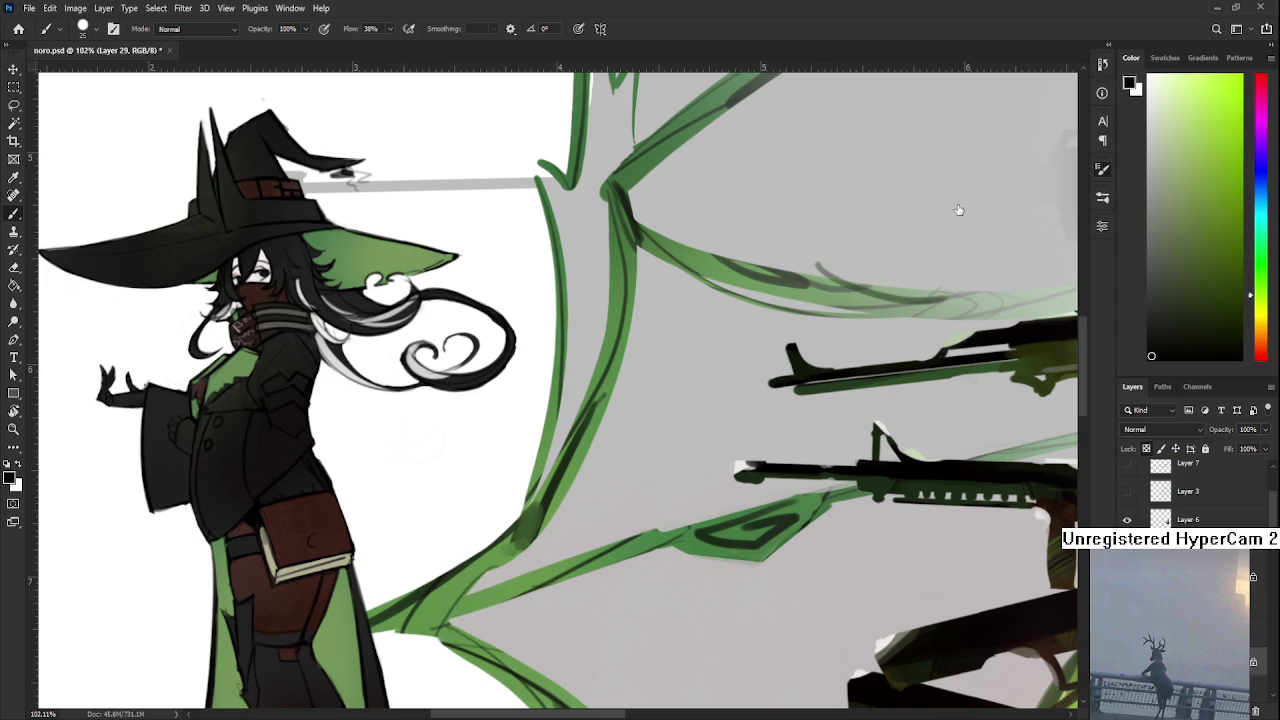
left_click_drag(400, 515, 456, 537)
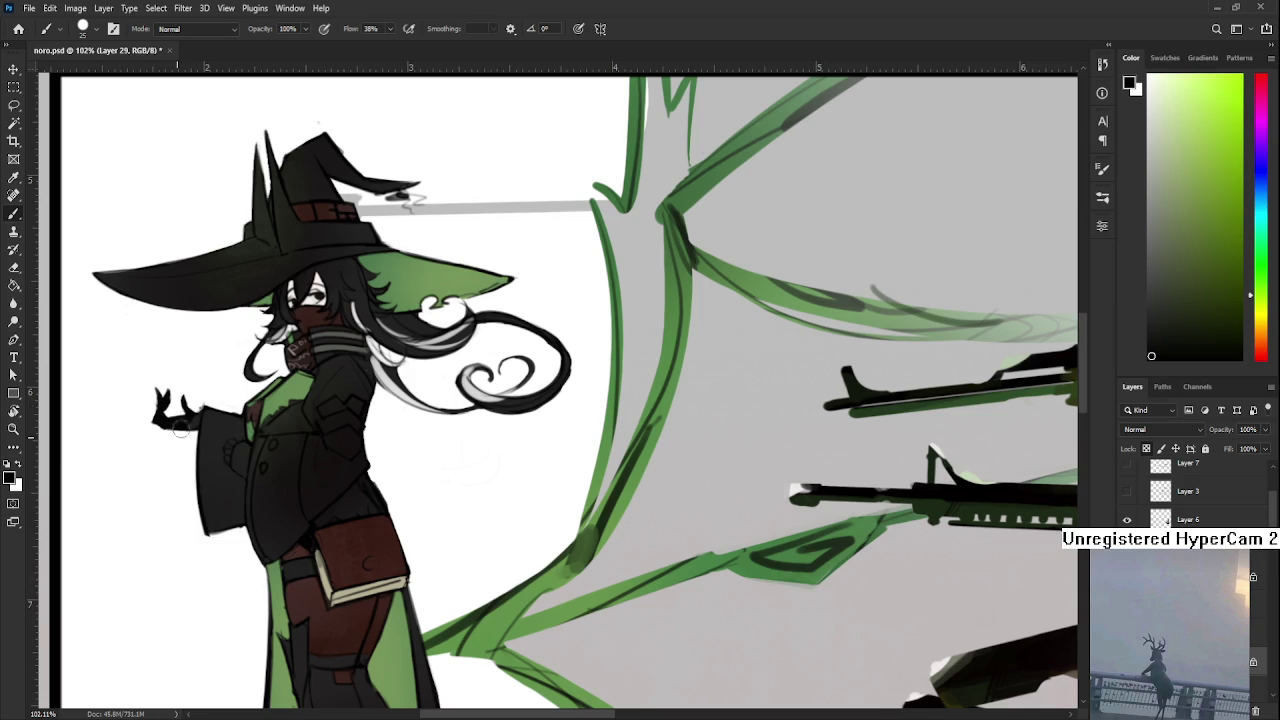
left_click_drag(190, 425, 186, 404)
left_click_drag(236, 459, 229, 451)
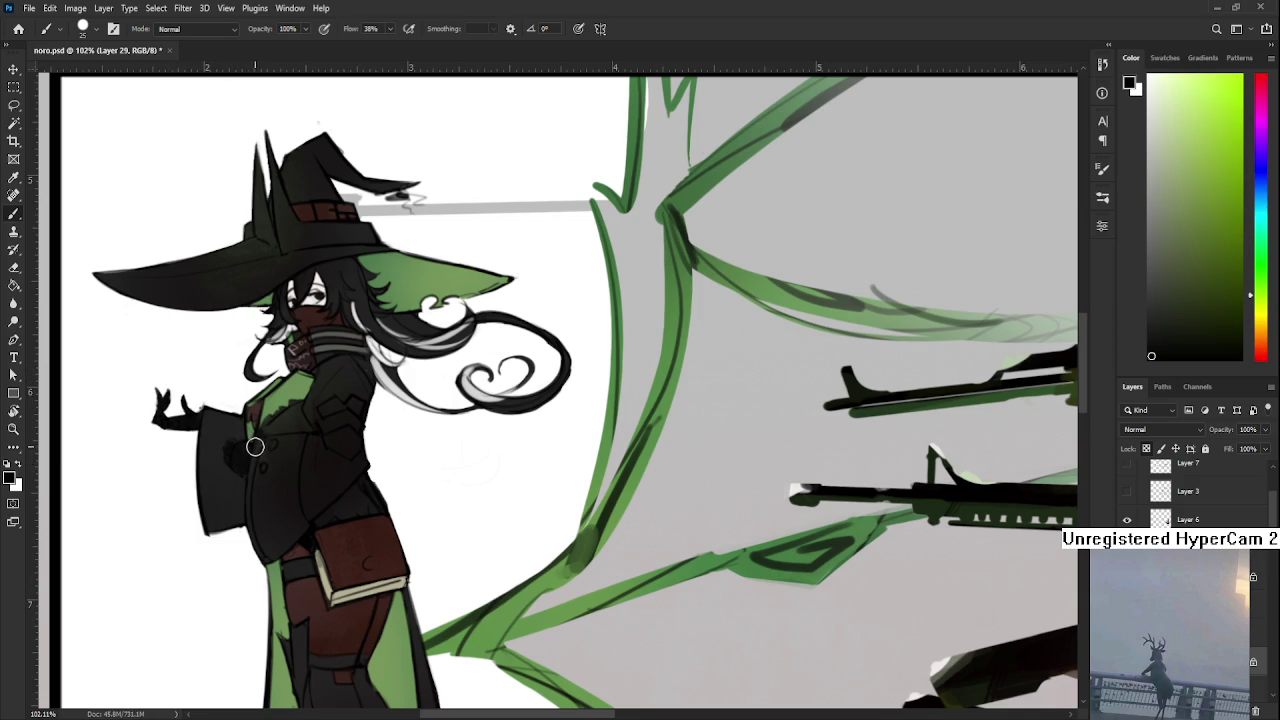
Refine the dark hand shape resting on the small witch's coat
scroll(257, 449, "down", 1)
scroll(257, 449, "up", 1)
scroll(260, 449, "up", 2)
scroll(263, 449, "up", 2)
left_click_drag(263, 449, 436, 566)
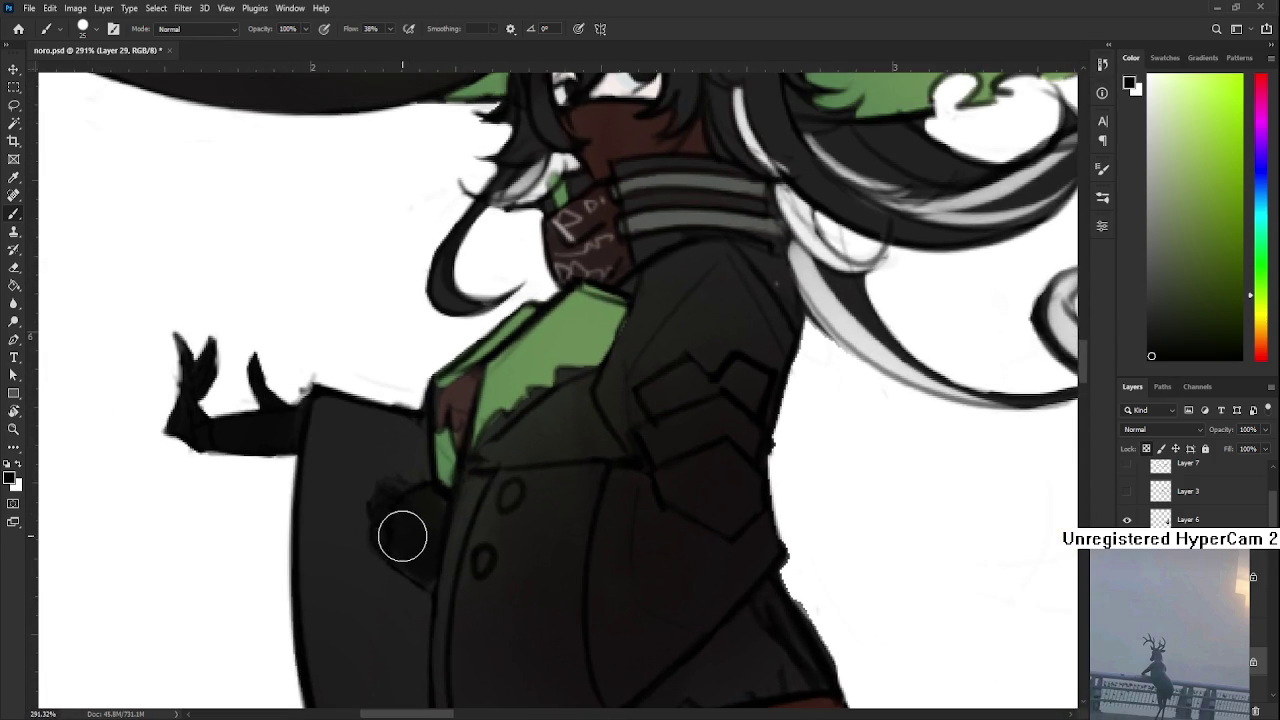
mouse_move(420, 569)
left_mouse_down()
mouse_move(420, 497)
mouse_move(370, 580)
left_mouse_up()
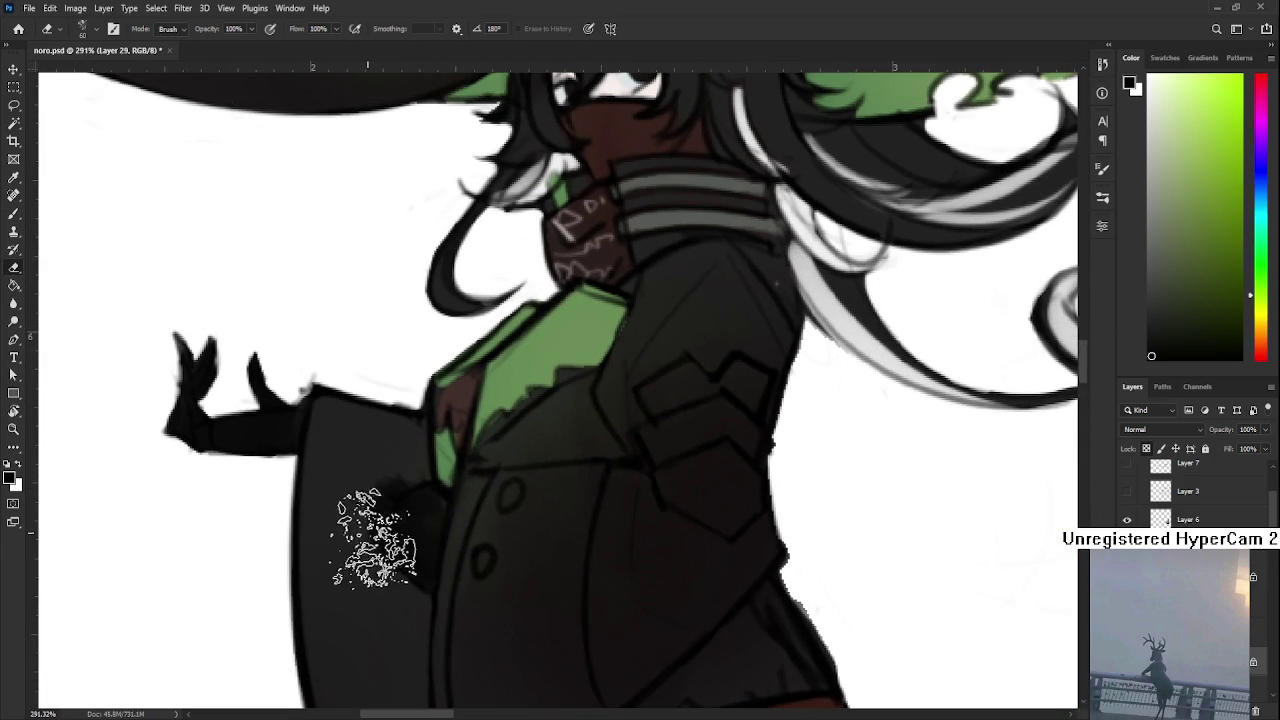
left_click(364, 574, "alt")
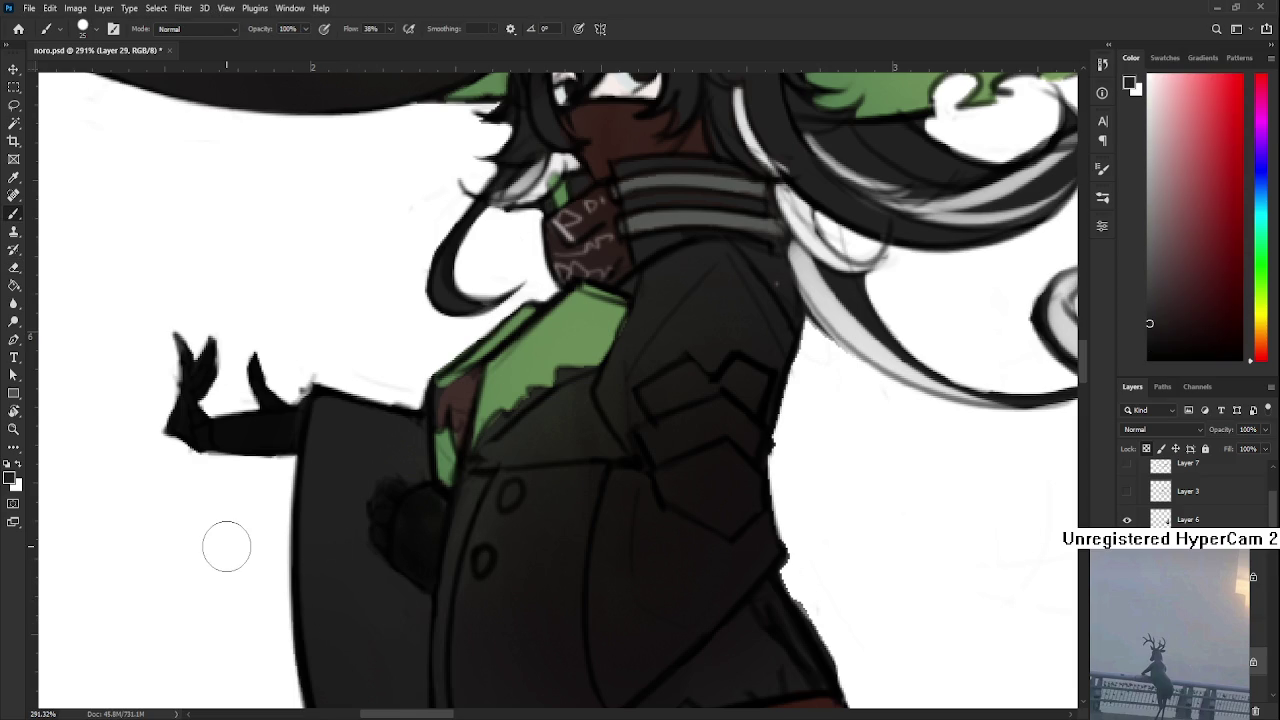
scroll(226, 548, "down", 3)
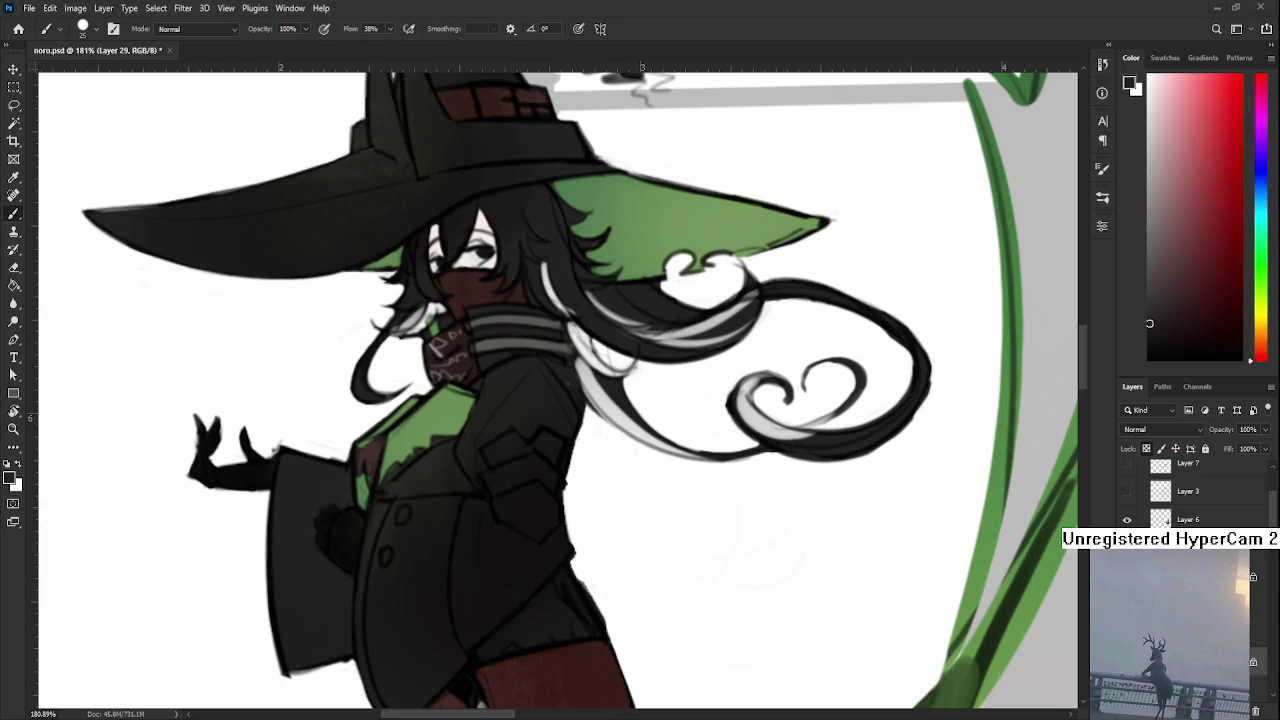
Shift the sampled coat green to a brighter yellow-green and enlarge the coat's green patch
scroll(426, 580, "down", 3, "alt")
scroll(426, 560, "up", 2, "alt")
scroll(432, 500, "up", 1, "alt")
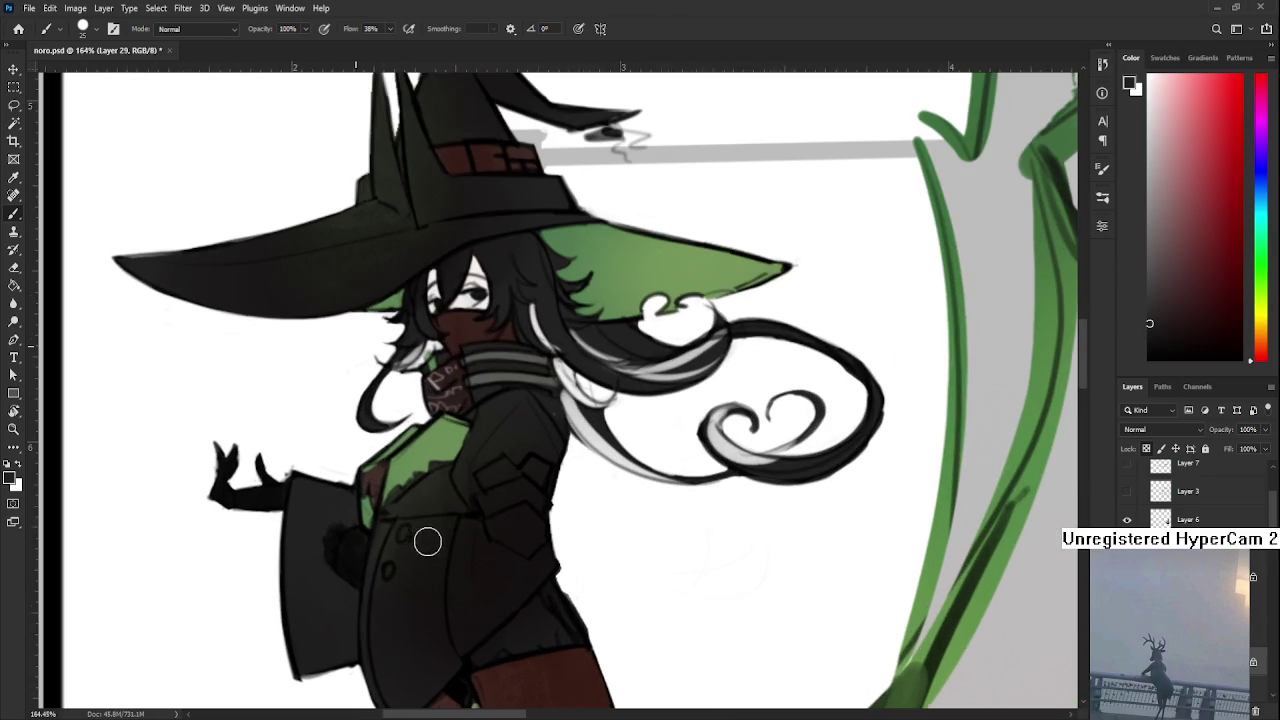
left_click(440, 450, "alt")
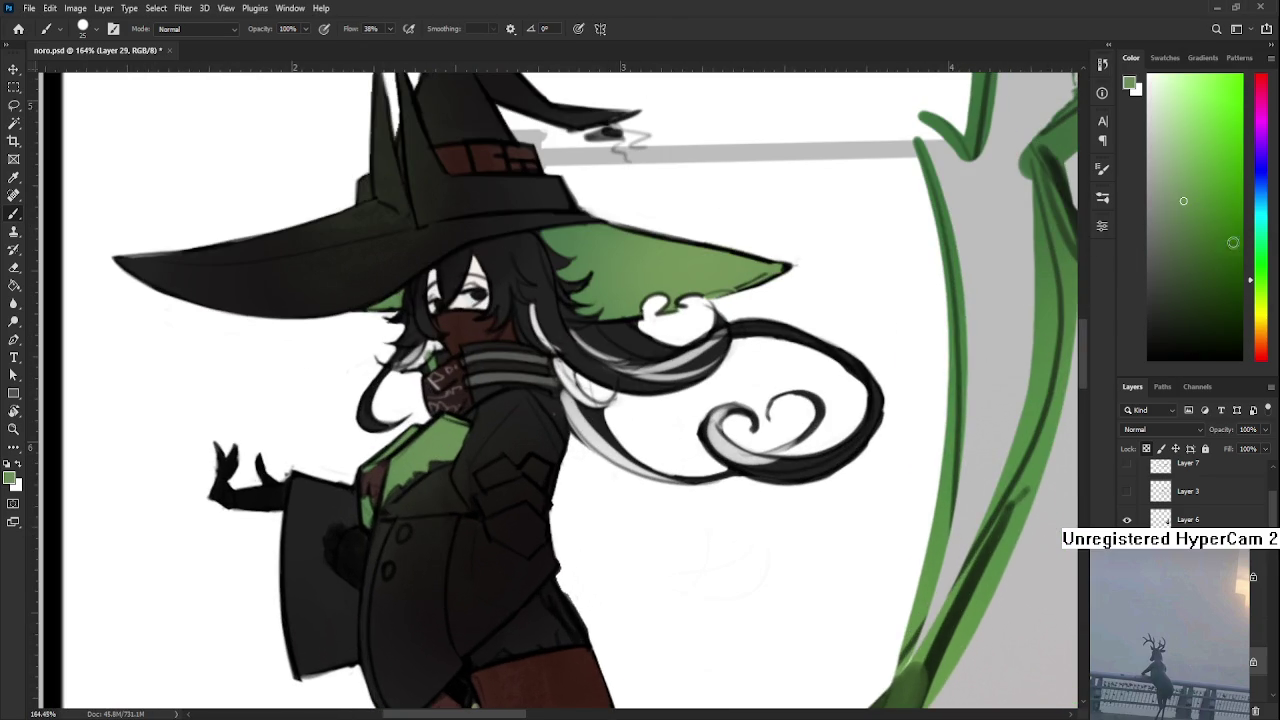
left_click_drag(1261, 296, 1259, 307)
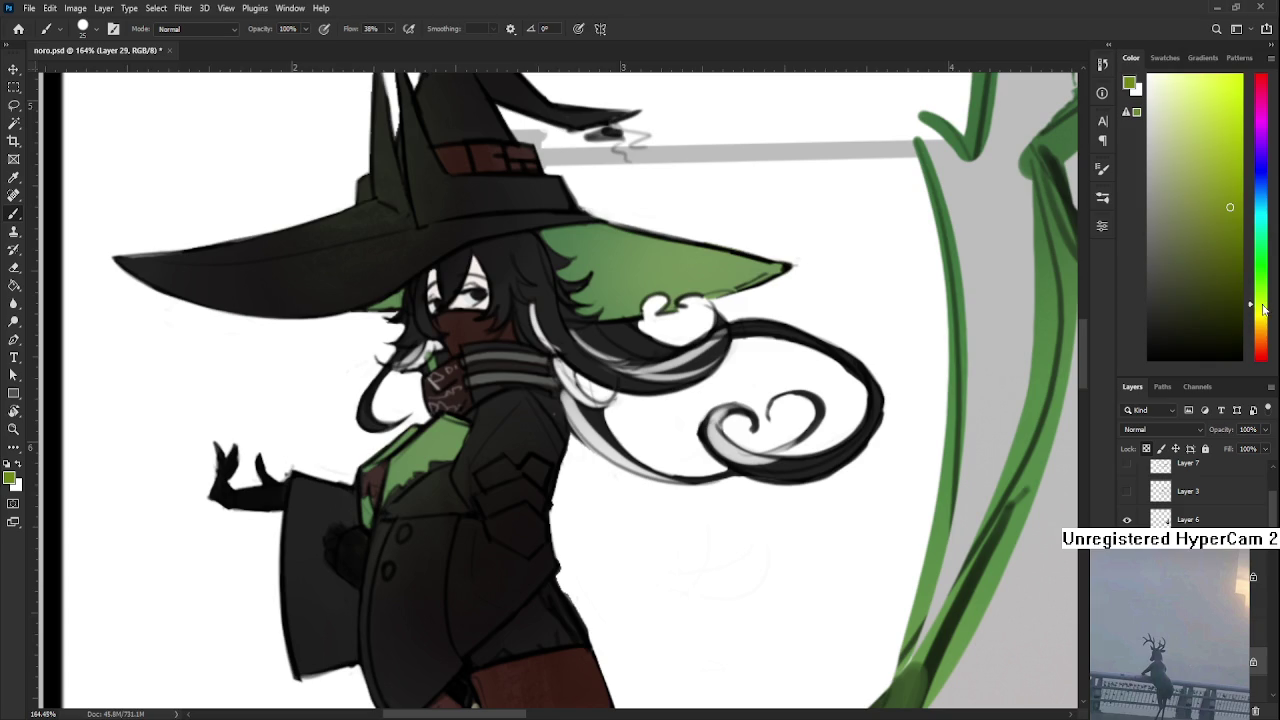
mouse_move(457, 442)
left_mouse_down()
mouse_move(413, 466)
mouse_move(420, 440)
mouse_move(400, 485)
mouse_move(426, 457)
left_mouse_up()
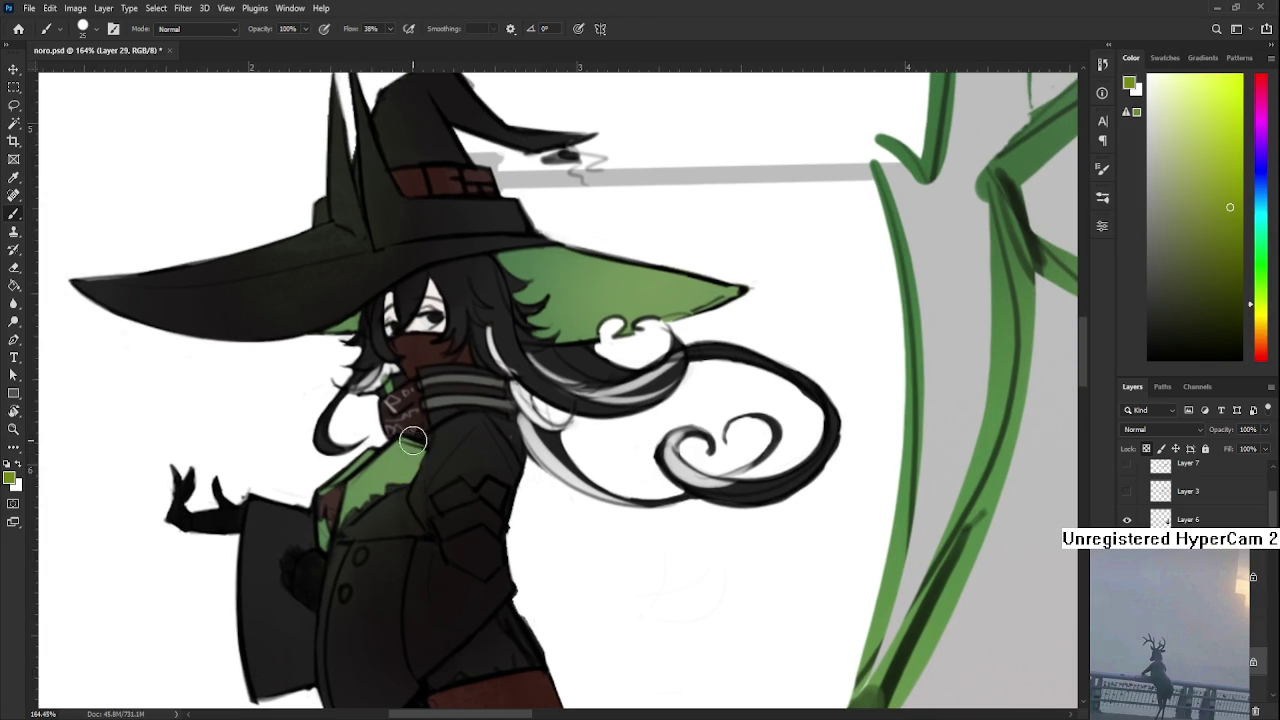
mouse_move(420, 450)
left_mouse_down()
mouse_move(408, 438)
mouse_move(430, 465)
mouse_move(425, 455)
left_mouse_up()
scroll(449, 432, "down", 4)
scroll(449, 432, "down", 2)
scroll(450, 427, "up", 1)
scroll(420, 460, "up", 2)
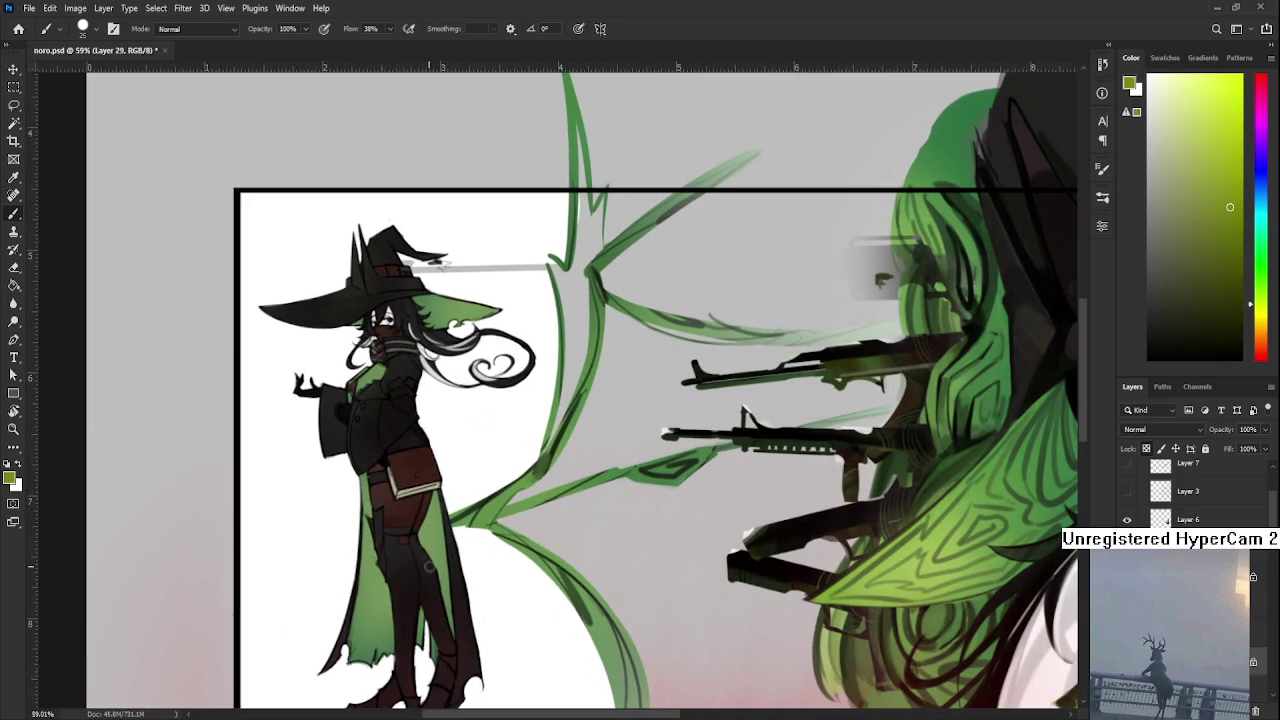
Reset the paint colour to black and make Layer 1 active for the bottom sketches
scroll(427, 560, "up", 2)
left_click_drag(430, 640, 380, 351)
scroll(411, 560, "down", 3)
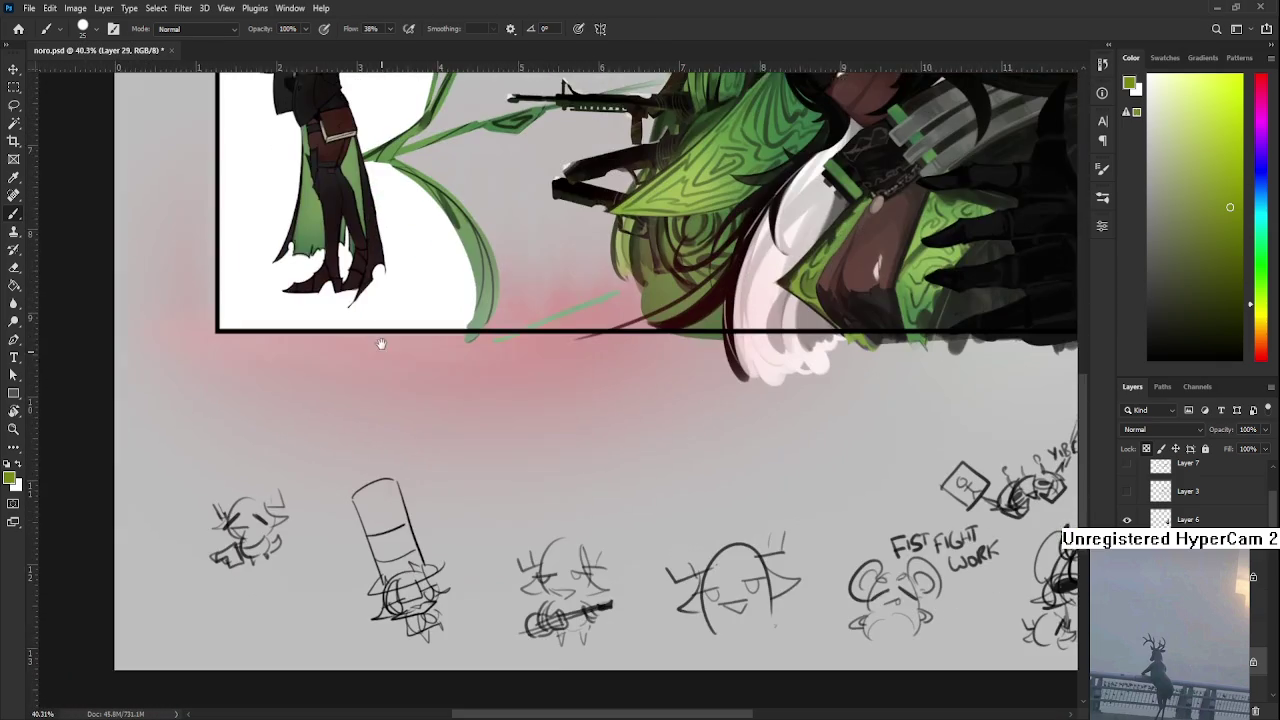
key("d")
scroll(1190, 490, "down", 2)
scroll(1190, 490, "down", 2)
scroll(1190, 490, "down", 1)
left_click(1068, 442, "ctrl")
Replace the short stroke under the first thumbnail sketch with a C-shaped curve
key("ctrl+z")
mouse_move(270, 572)
left_mouse_down()
mouse_move(262, 612)
mouse_move(284, 606)
mouse_move(264, 592)
mouse_move(261, 612)
mouse_move(289, 616)
mouse_move(284, 606)
mouse_move(288, 626)
left_mouse_up()
key("ctrl+z")
key("ctrl+z")
key("ctrl+z")
key("ctrl+z")
key("ctrl+z")
scroll(563, 82, "down", 2)
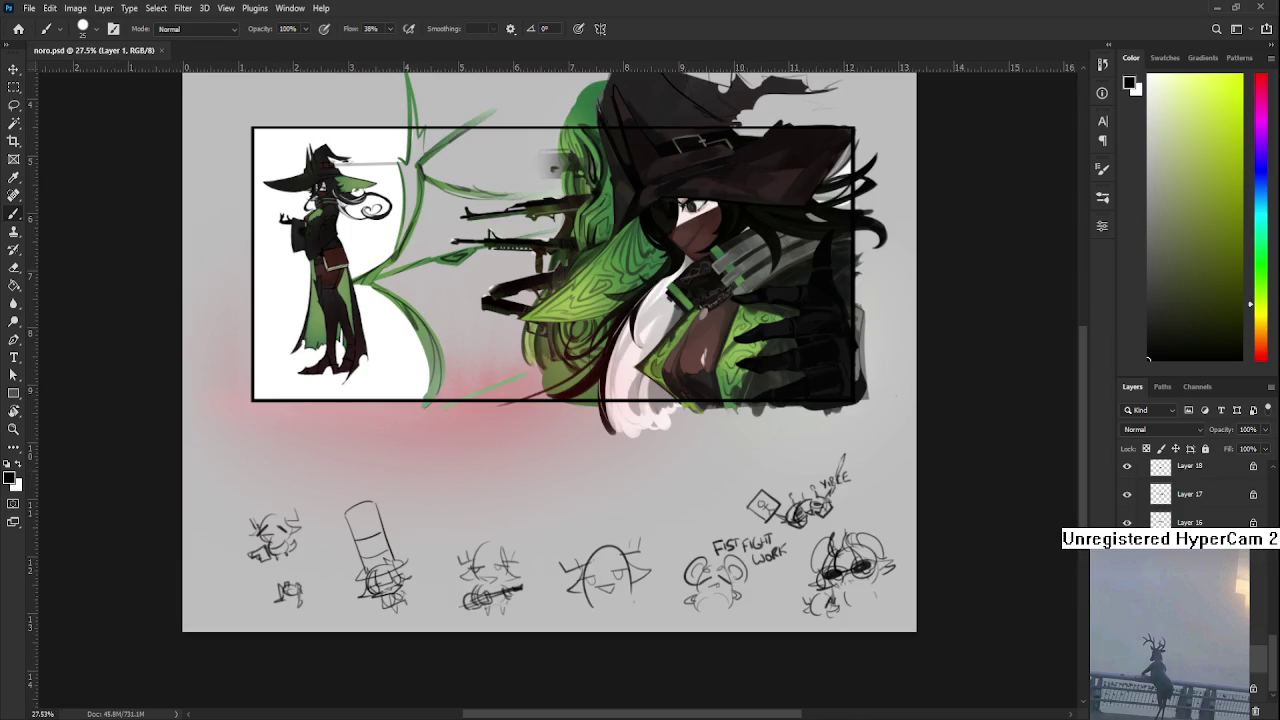
scroll(280, 283, "up", 3)
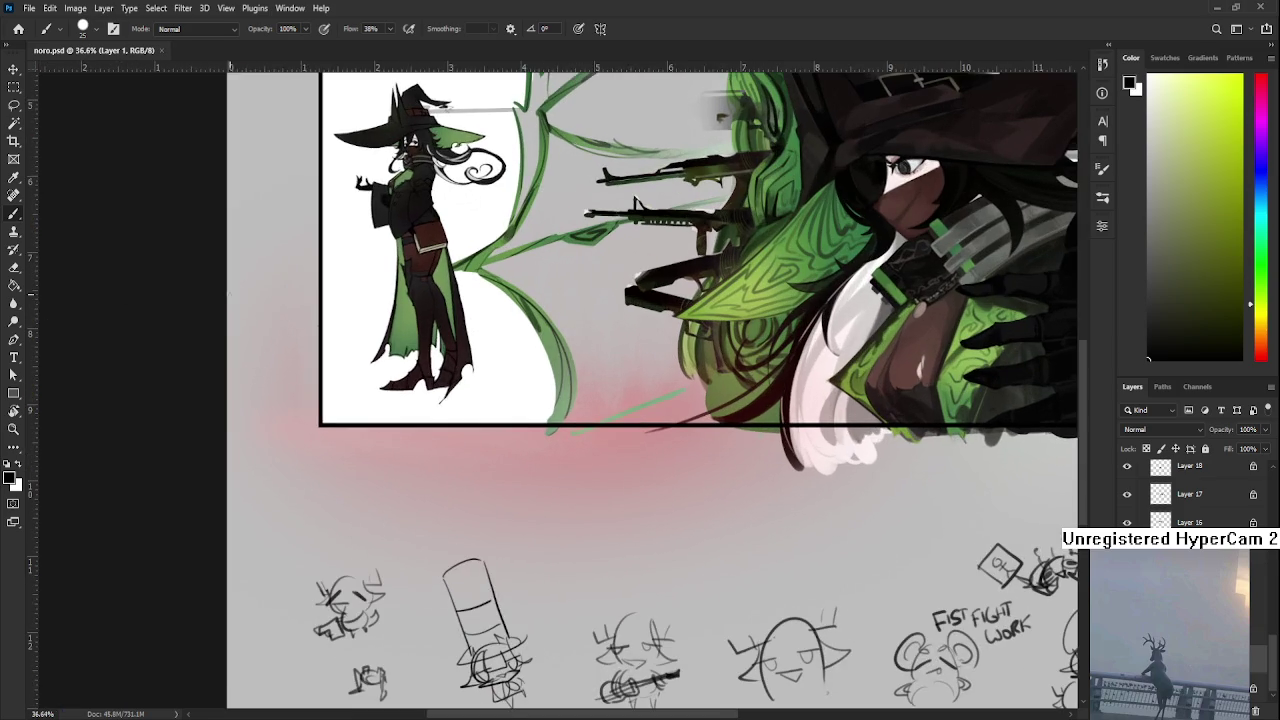
scroll(300, 424, "down", 2)
scroll(300, 424, "up", 2)
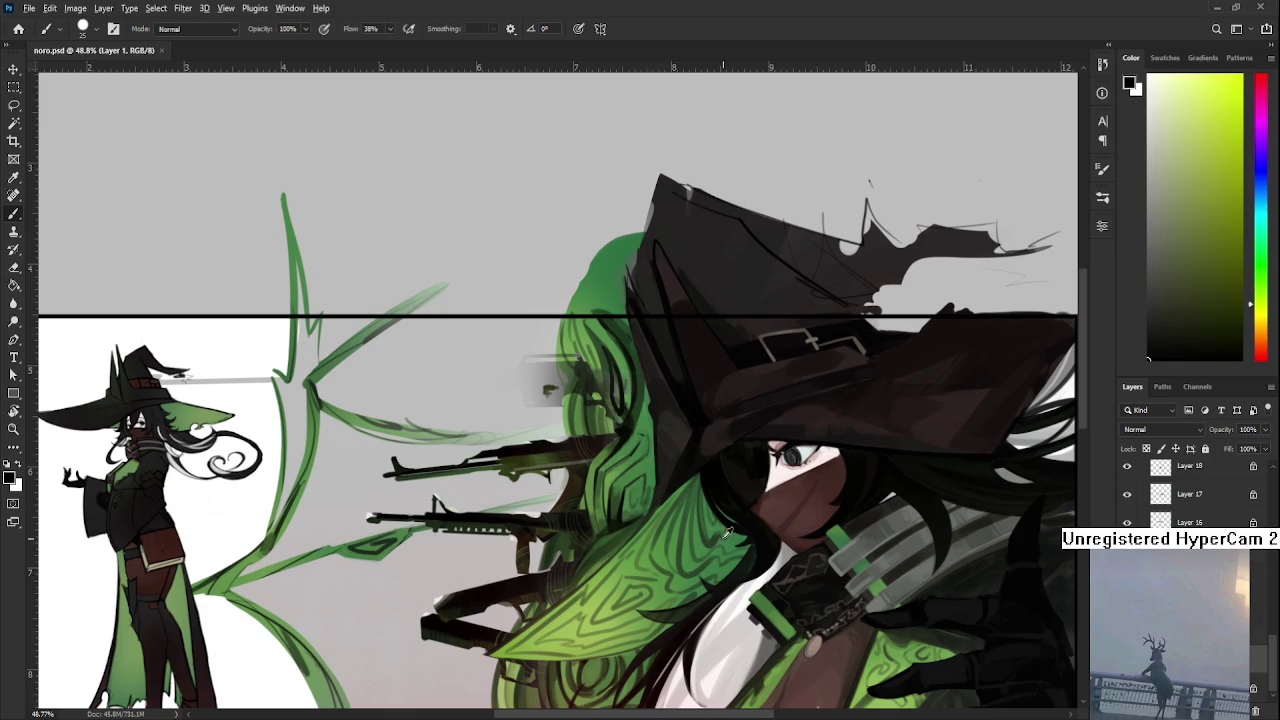
Sample the green of the big witch's hair and zoom in on the small witch
left_click(674, 514, "alt")
left_click_drag(674, 514, 814, 549)
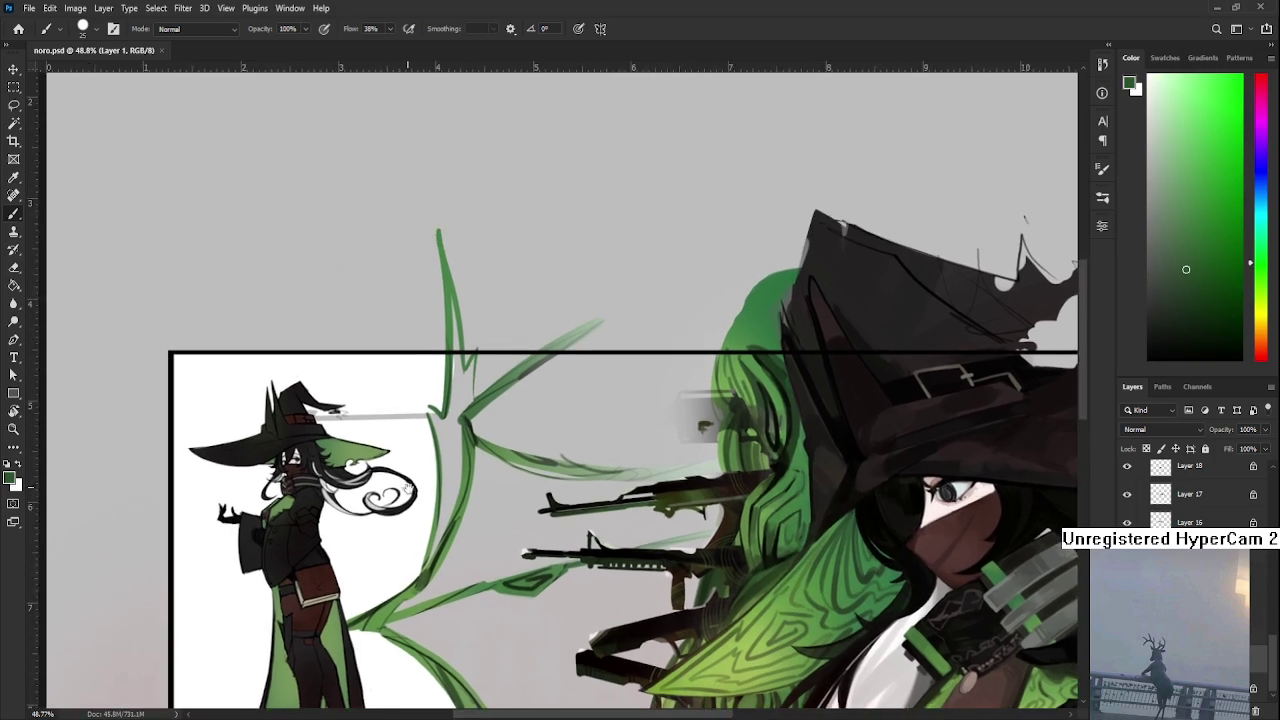
scroll(260, 430, "up", 2)
scroll(260, 430, "up", 1)
scroll(1190, 495, "up", 2)
scroll(1190, 495, "up", 2)
scroll(1190, 495, "up", 2)
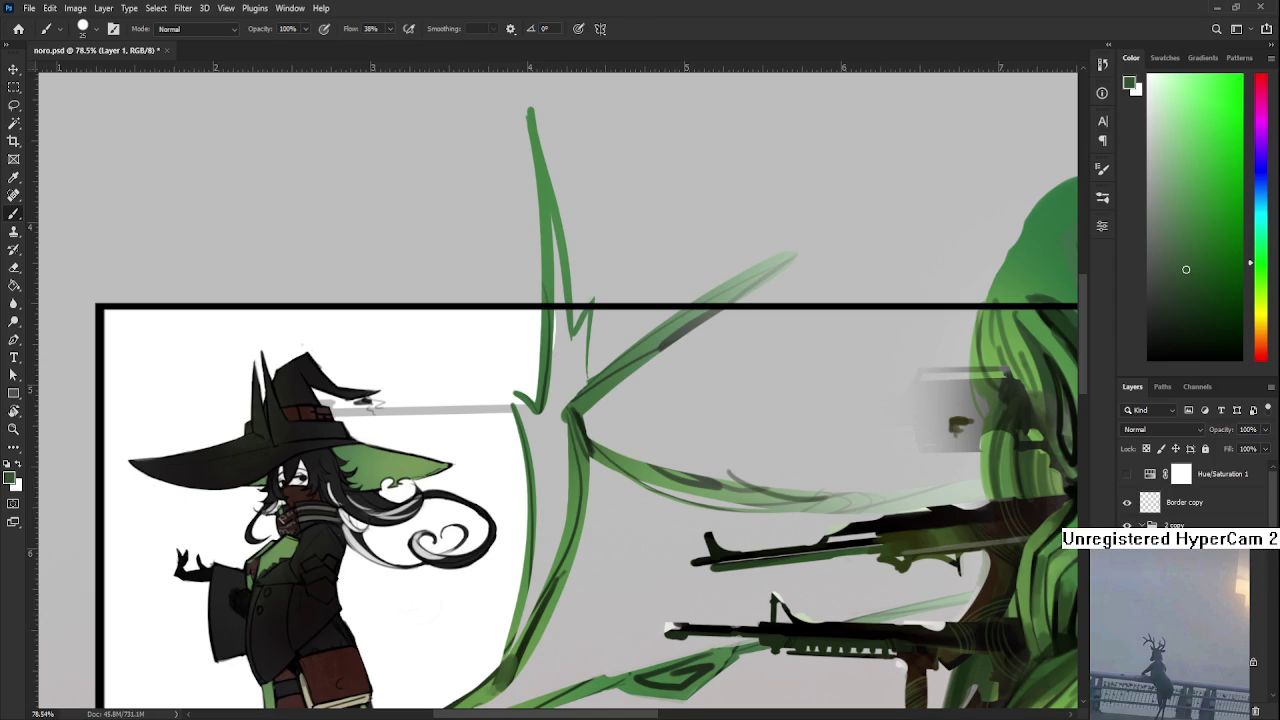
scroll(1190, 495, "down", 3)
scroll(1190, 495, "down", 2)
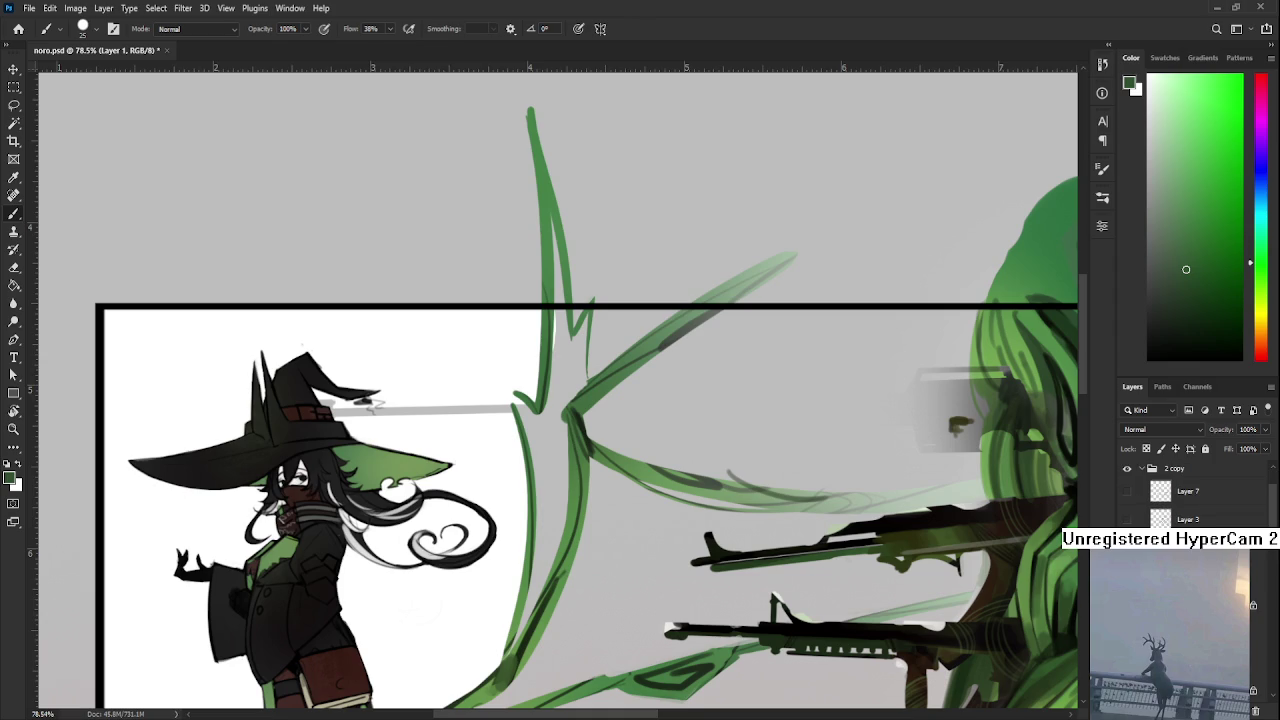
On the small witch's layer, shade the hat brim's underside with a finer dark-green brush
left_click(1190, 632)
scroll(410, 463, "up", 1)
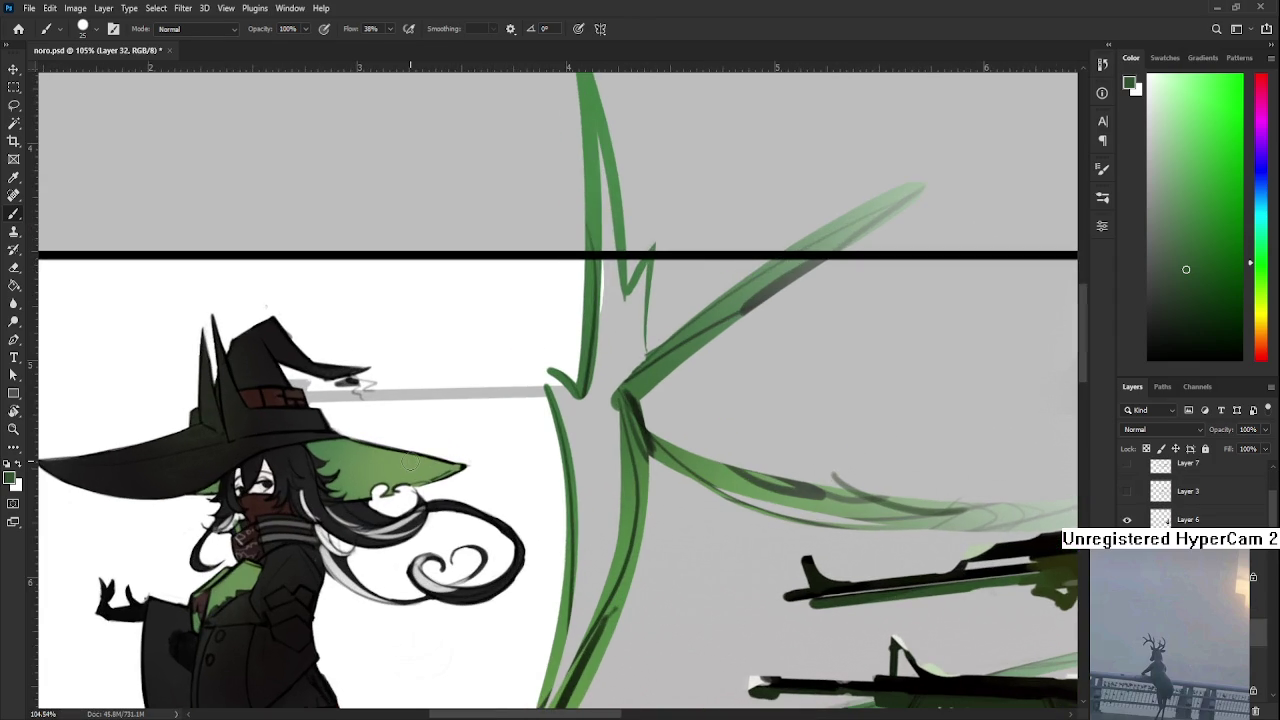
key("bracketleft")
key("bracketleft")
key("bracketleft")
mouse_move(310, 448)
left_mouse_down()
mouse_move(368, 464)
mouse_move(341, 465)
left_mouse_up()
left_click(18, 28)
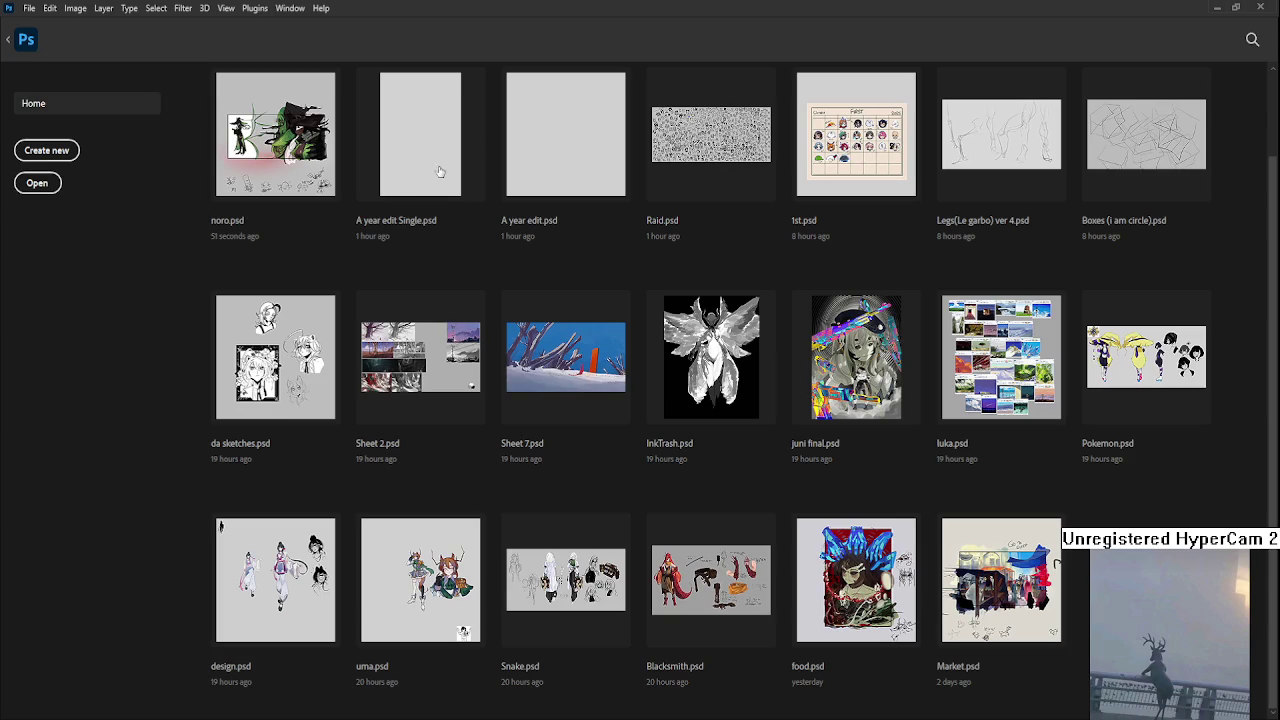
Open Raid.psd from the recent files grid
left_click(722, 188)
scroll(828, 206, "up", 5)
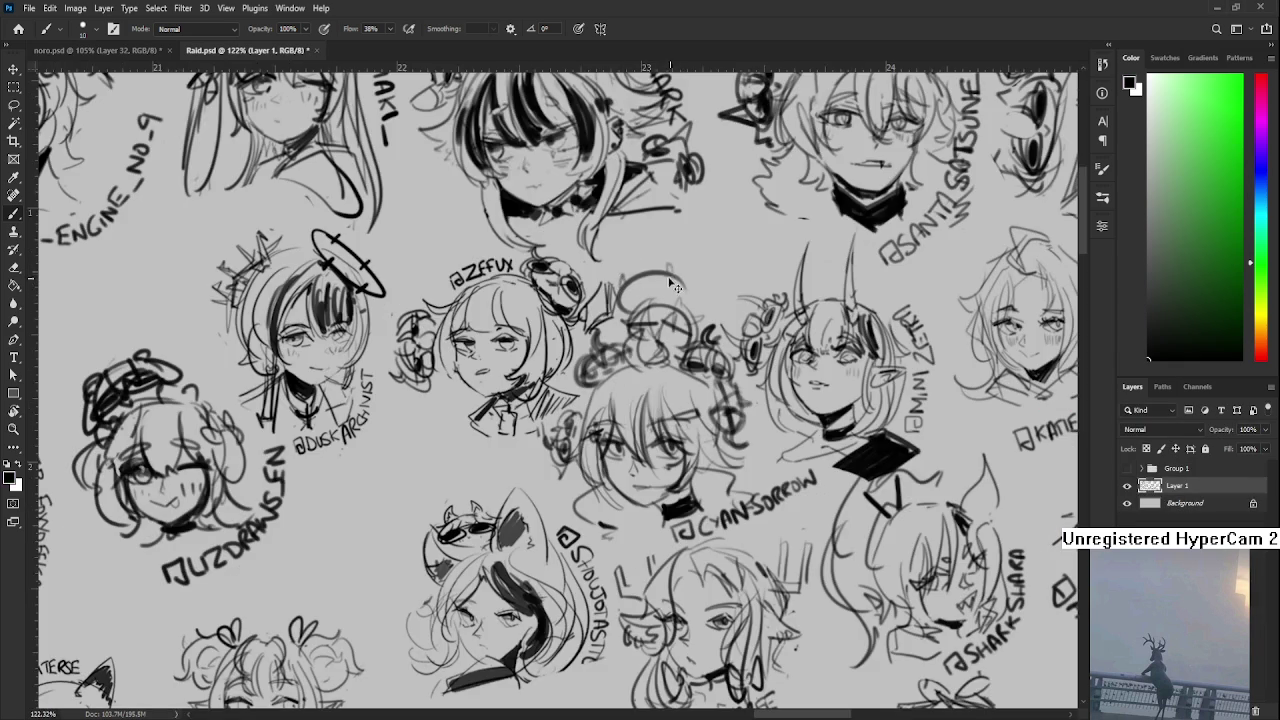
Ink dark arcs and circular strokes over the halo sketch in Raid.psd
left_click_drag(638, 292, 664, 268)
mouse_move(633, 299)
left_mouse_down()
mouse_move(644, 296)
mouse_move(620, 308)
mouse_move(669, 292)
mouse_move(674, 306)
mouse_move(700, 306)
left_mouse_up()
mouse_move(640, 264)
left_mouse_down()
mouse_move(614, 306)
mouse_move(600, 298)
mouse_move(665, 268)
mouse_move(690, 282)
left_mouse_up()
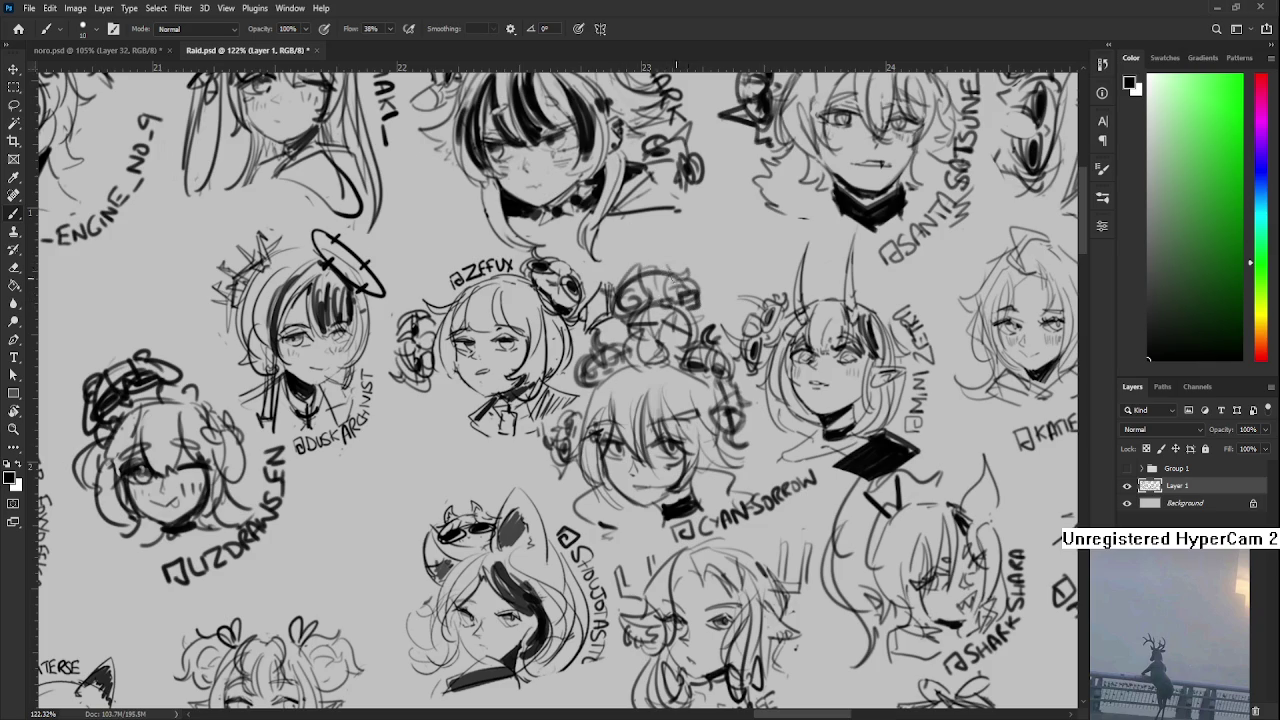
scroll(682, 280, "down", 3)
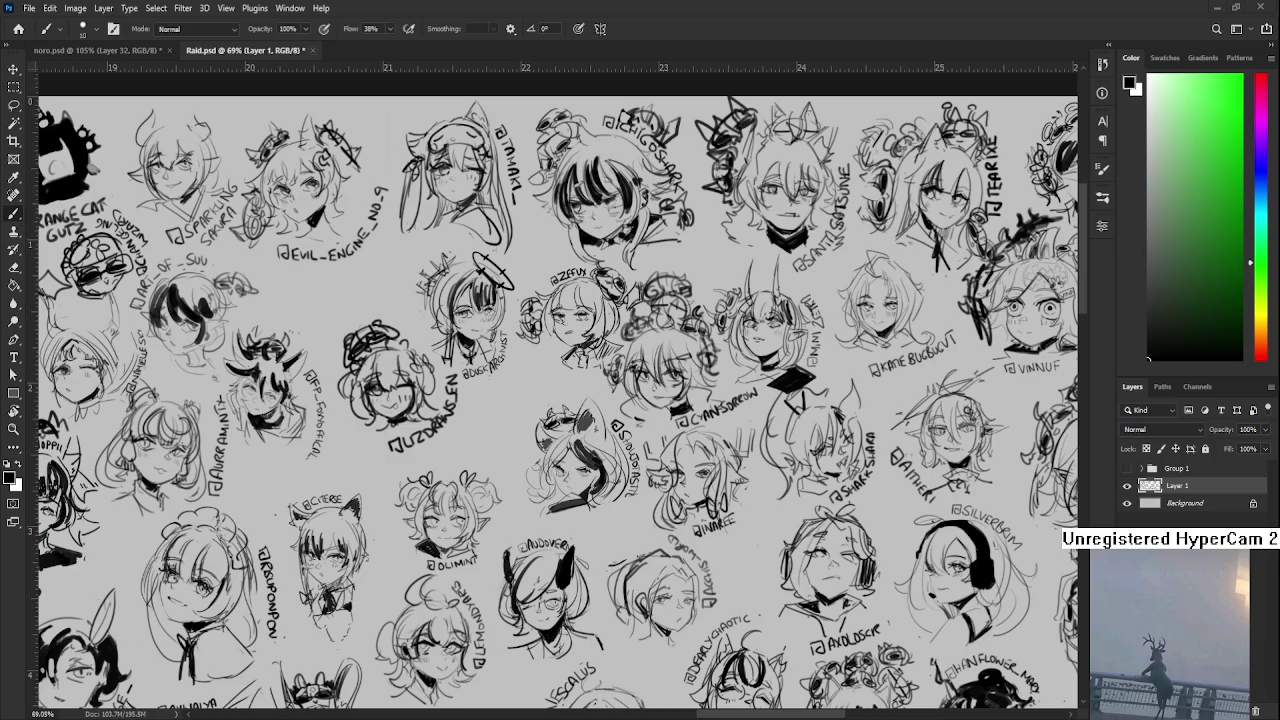
Close Raid.psd and return to noro.psd
key("ctrl+w")
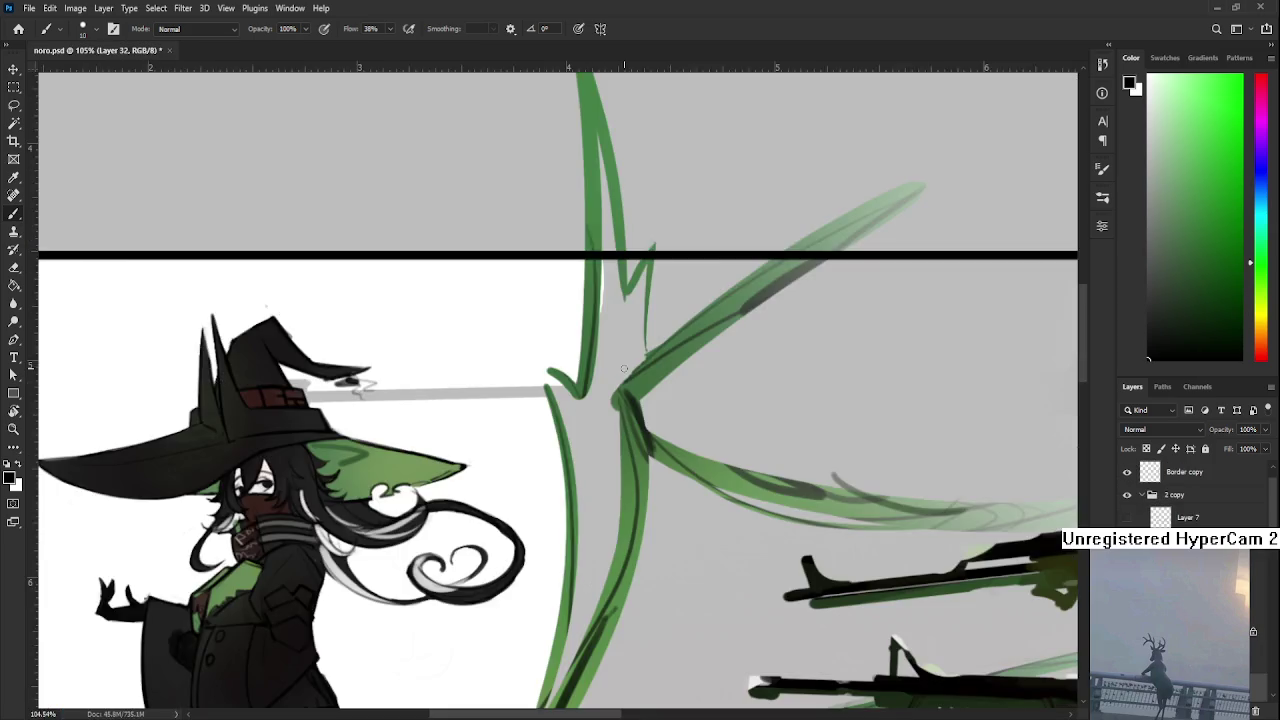
scroll(624, 369, "down", 3)
scroll(624, 369, "up", 2)
scroll(518, 340, "up", 1)
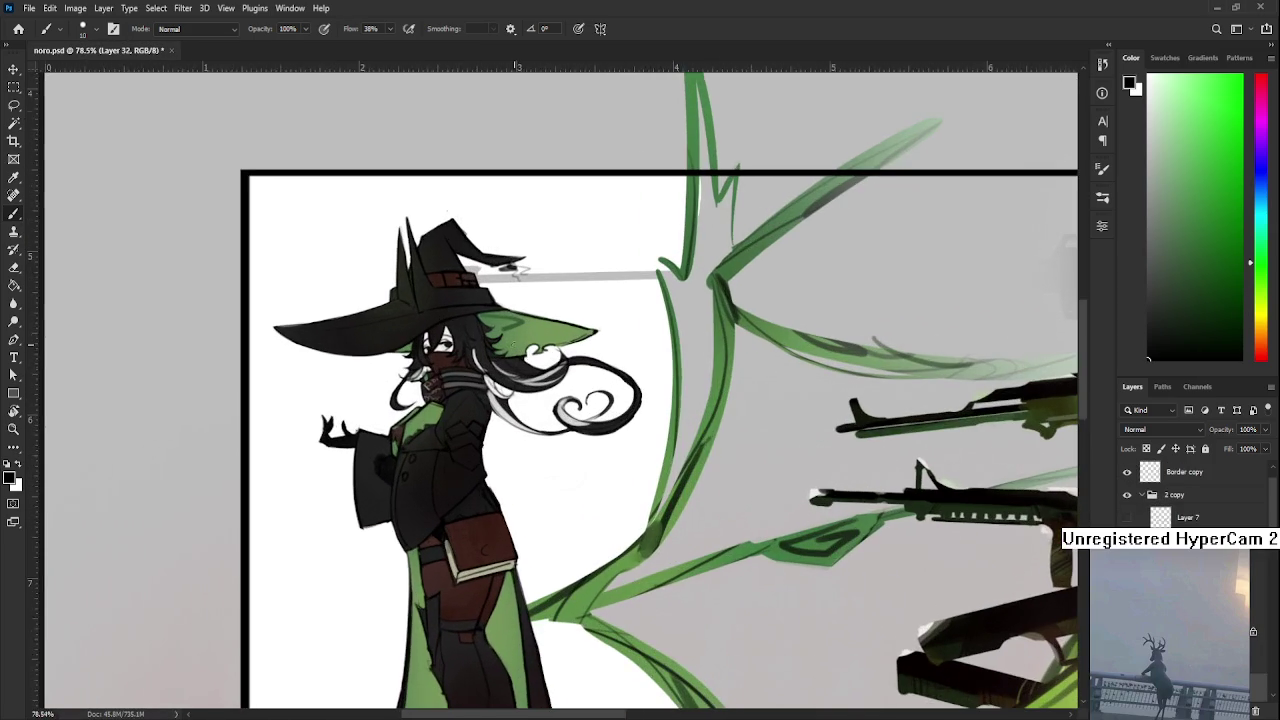